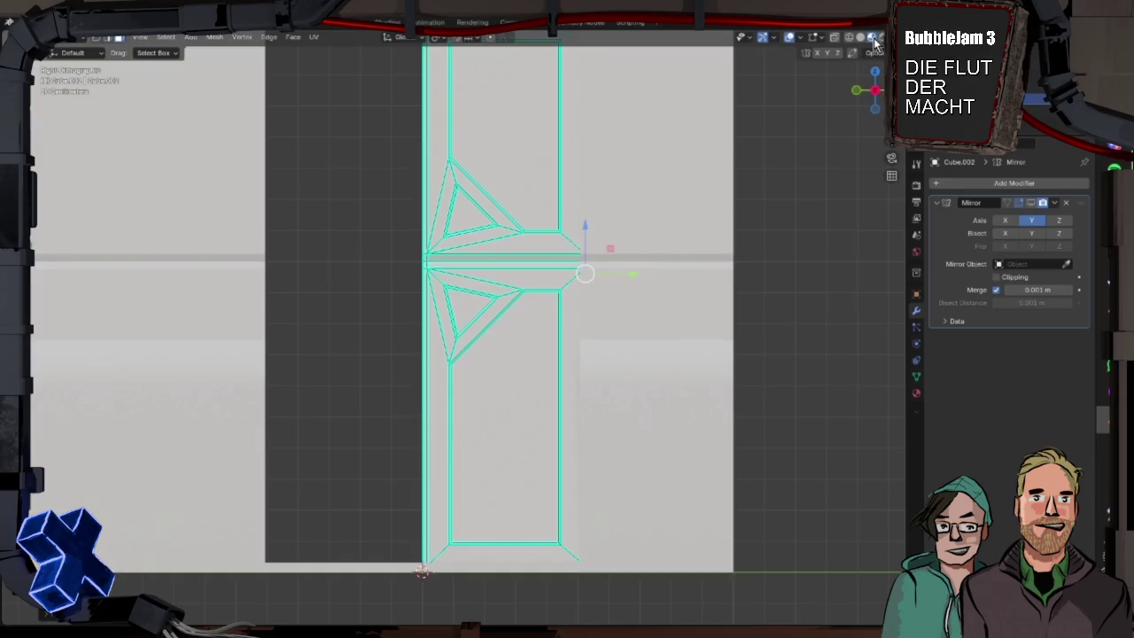
- In Layout, frame the door close-up with Material Preview shading and show its empty material settings
scroll(587, 409, down, 2)
scroll(587, 409, up, 1)
drag(496, 195, 522, 189)
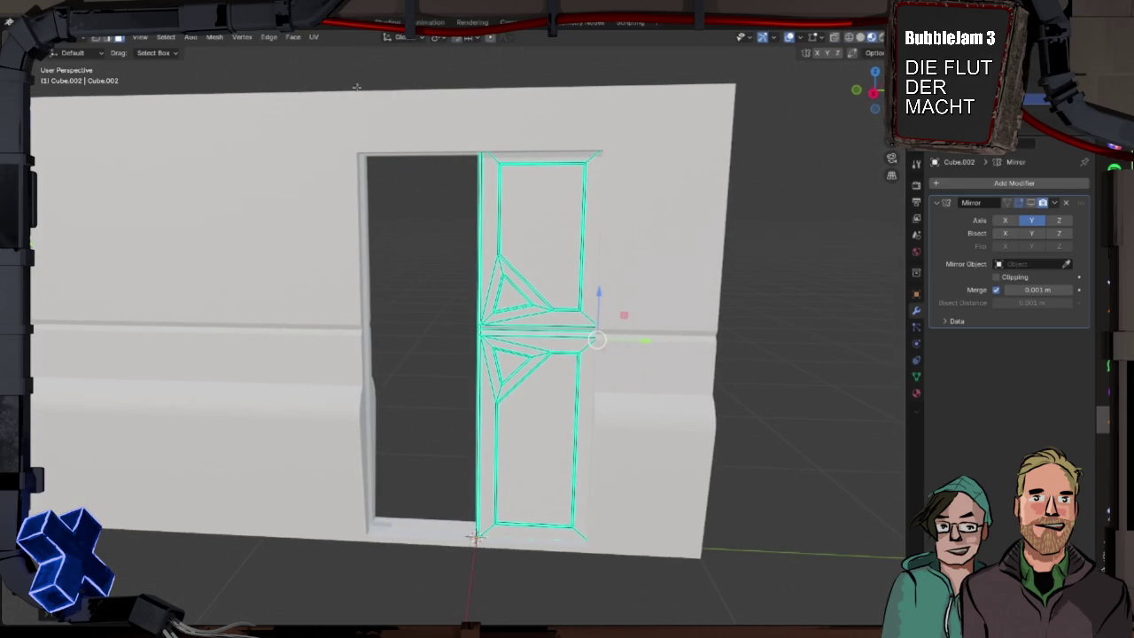
key(ctrl+Page_Up)
mouse_move(390, 357)
mouse_down()
mouse_move(481, 336)
mouse_move(497, 322)
mouse_up()
scroll(448, 274, down, 1)
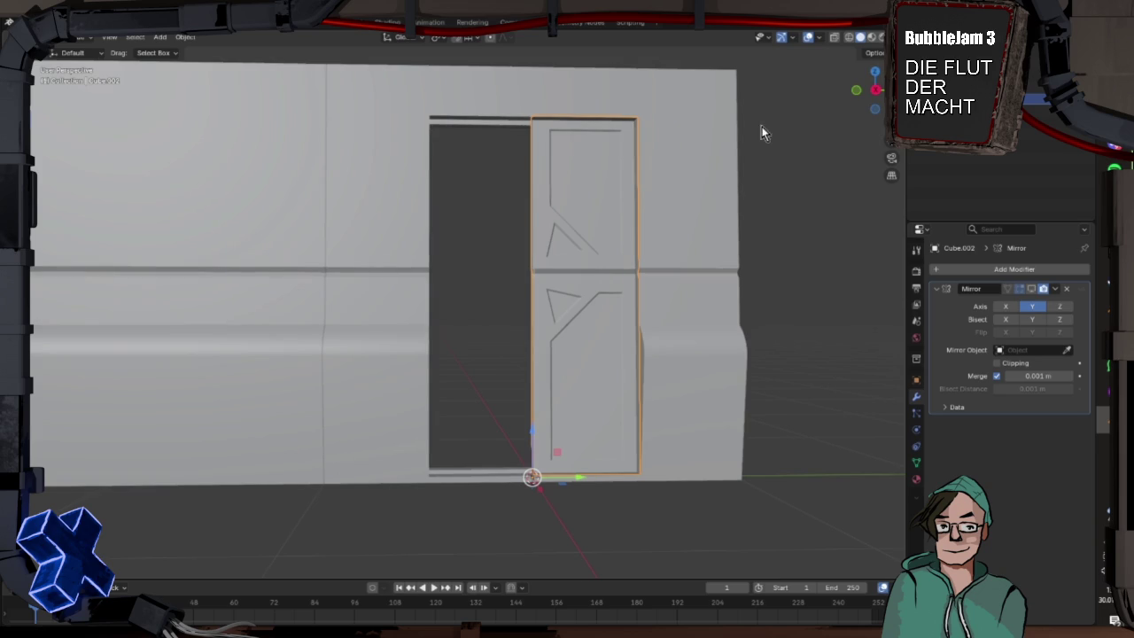
click(867, 39)
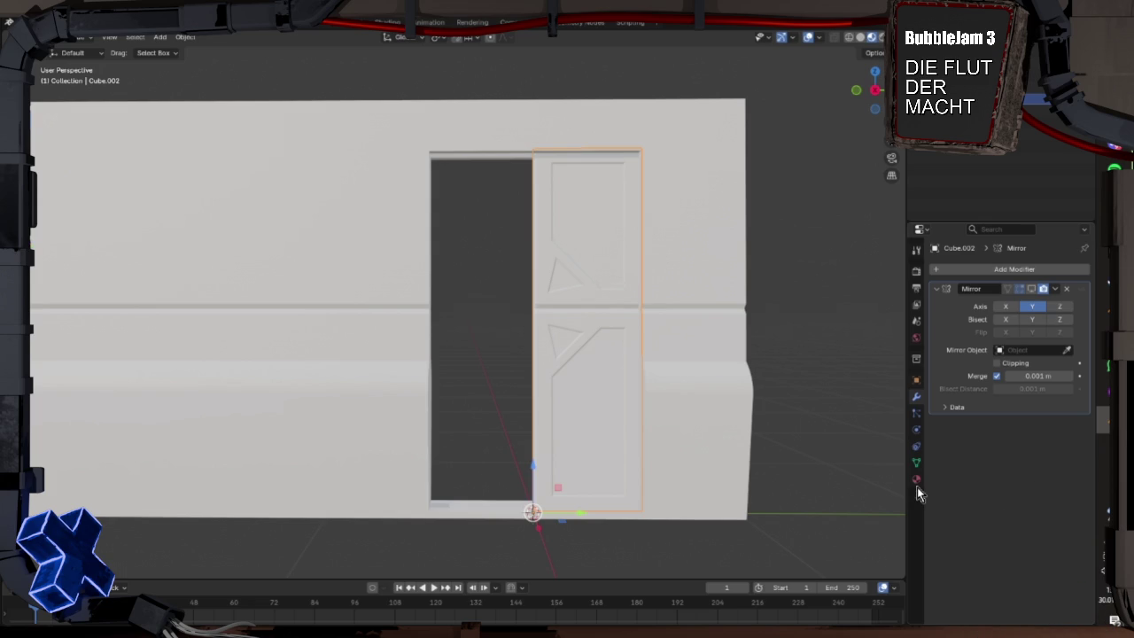
click(918, 483)
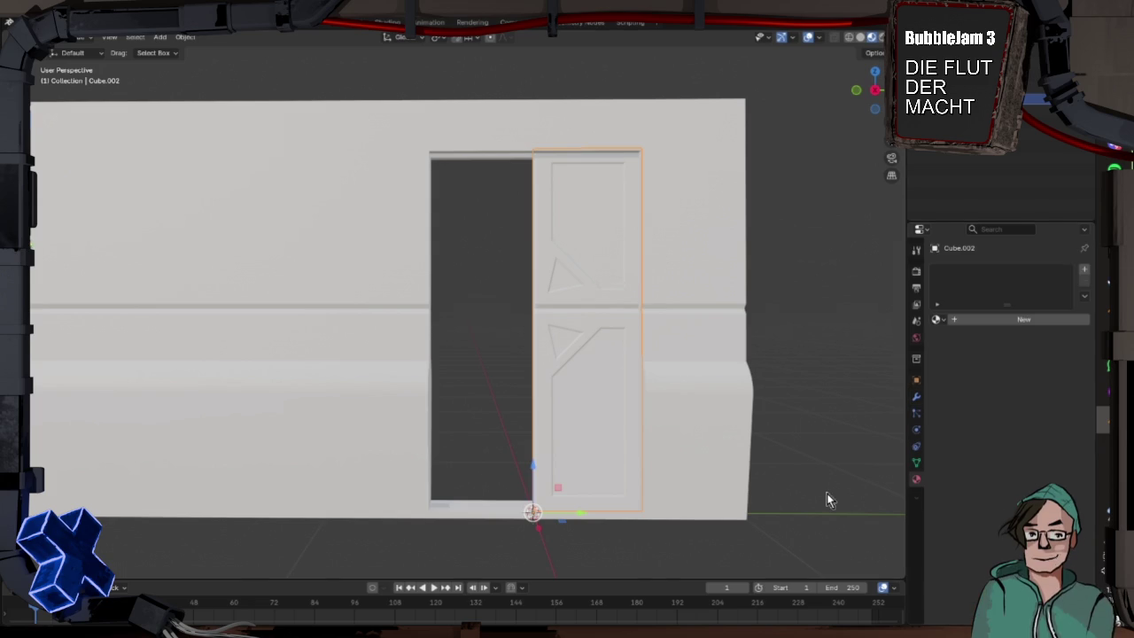
- Give Cube.002 a new Principled BSDF material, move to Shading, and bring up the Paint_Textur folder
click(1033, 319)
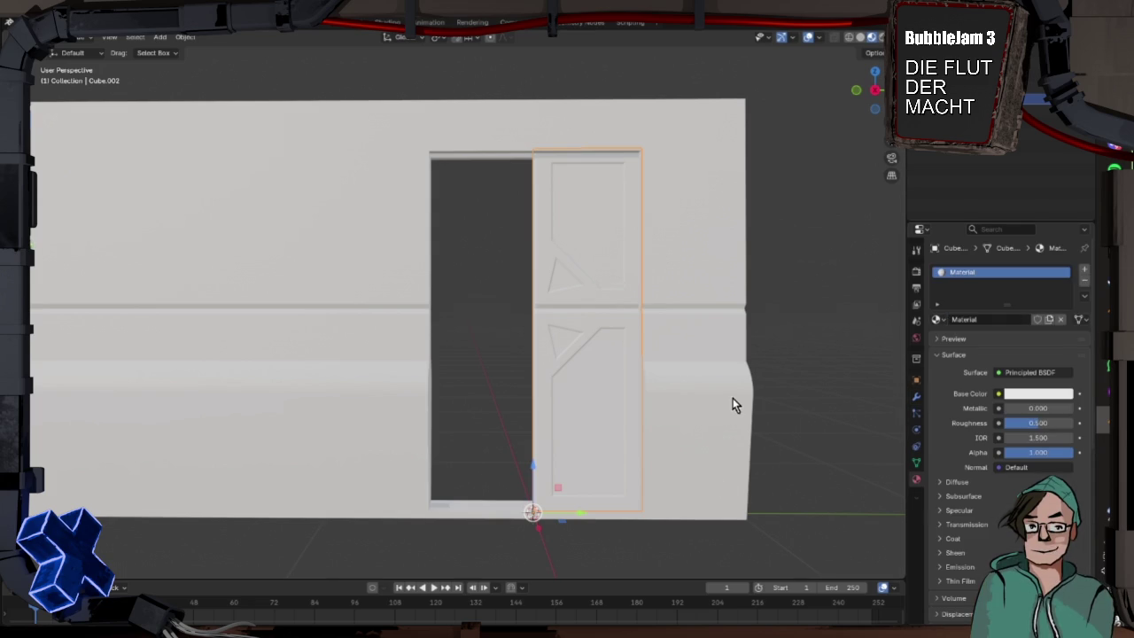
click(381, 21)
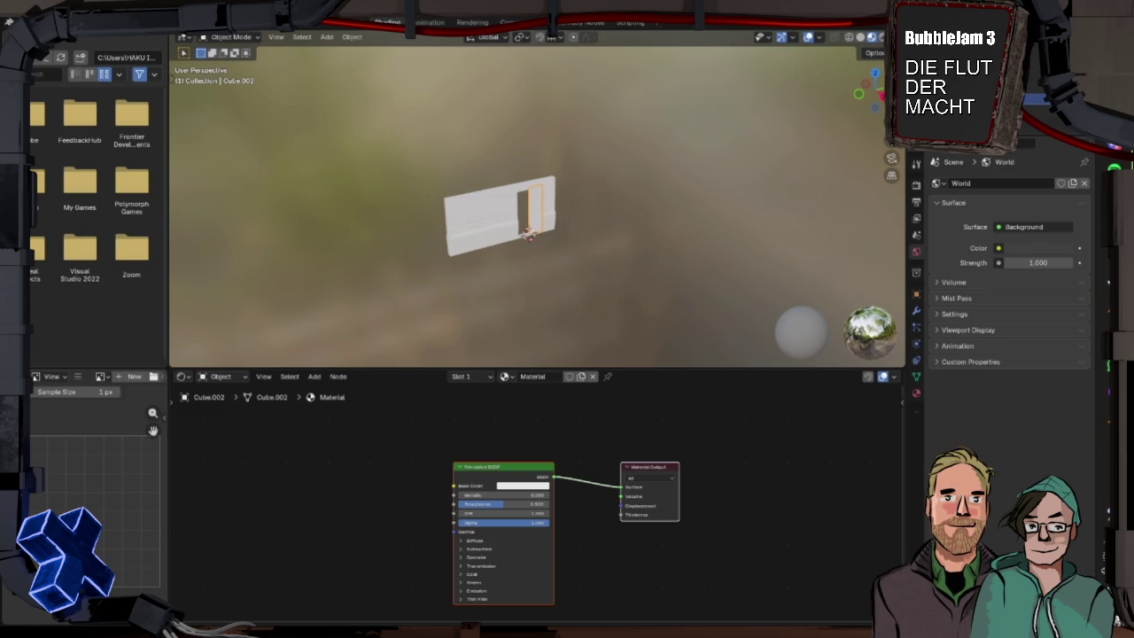
key(alt+Tab)
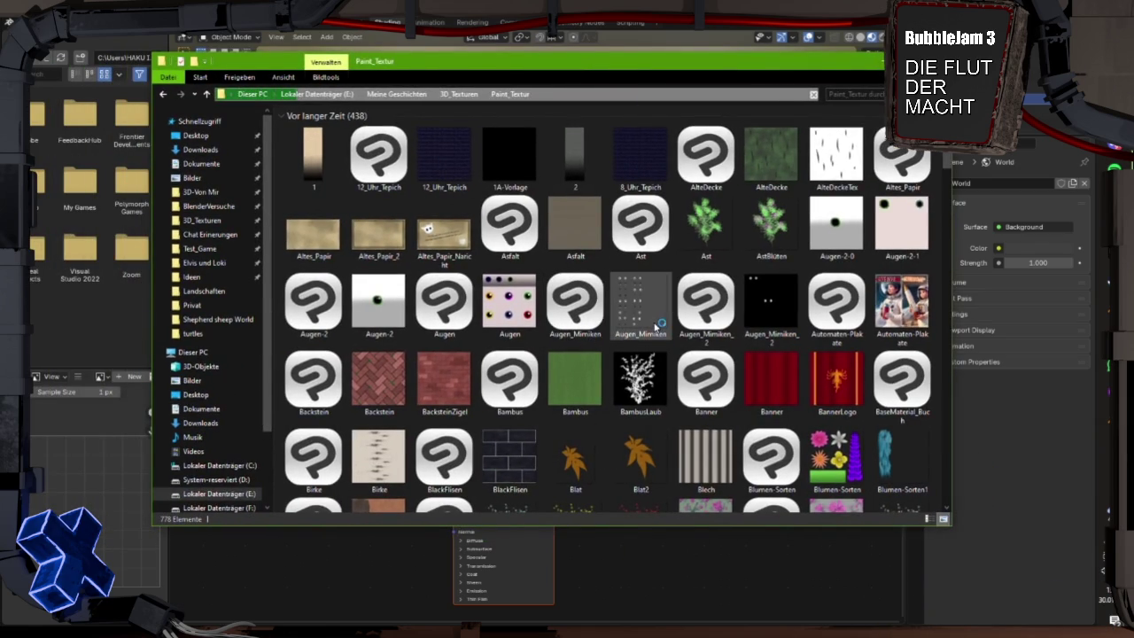
- Scroll through the 778 texture thumbnails in Paint_Textur searching for the palette image
scroll(664, 335, down, 10)
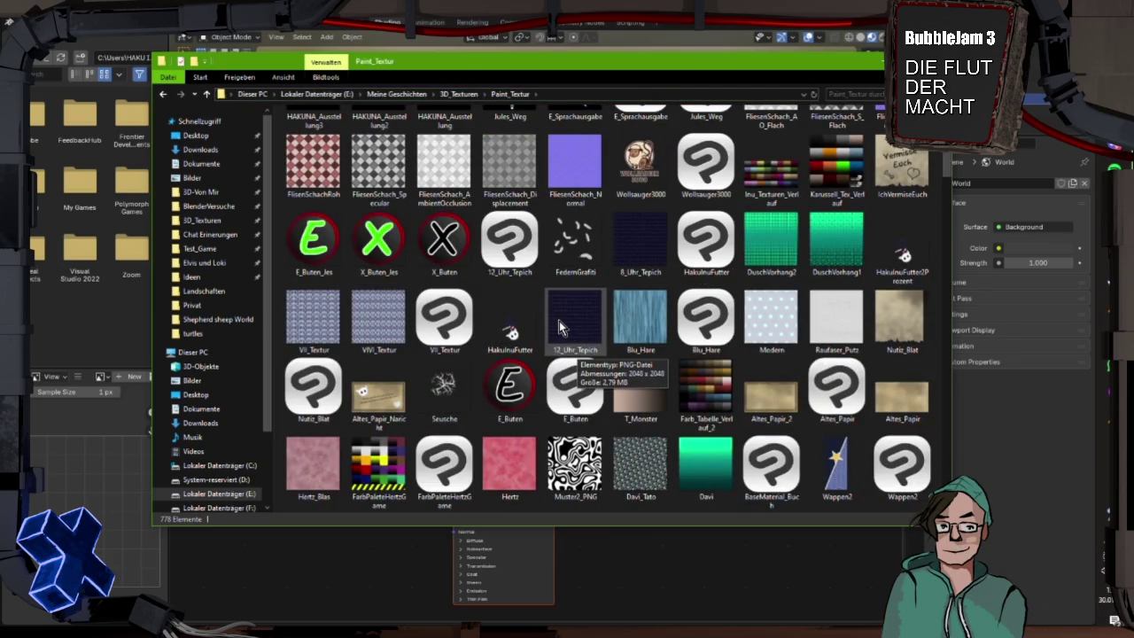
scroll(559, 328, down, 3)
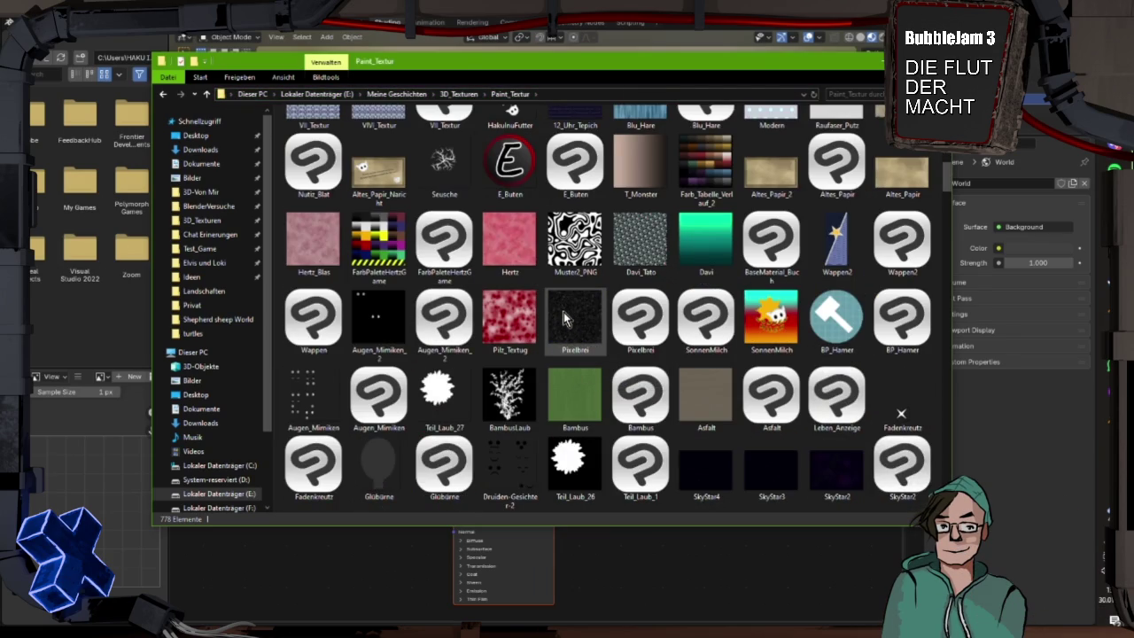
scroll(564, 312, down, 3)
scroll(564, 319, down, 3)
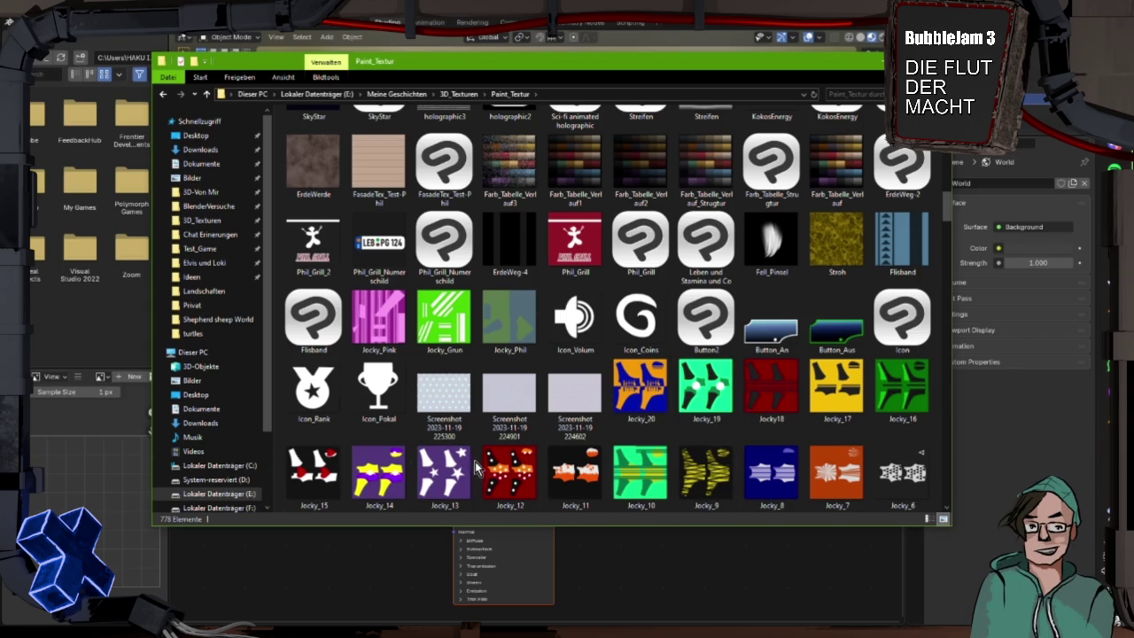
scroll(627, 342, down, 3)
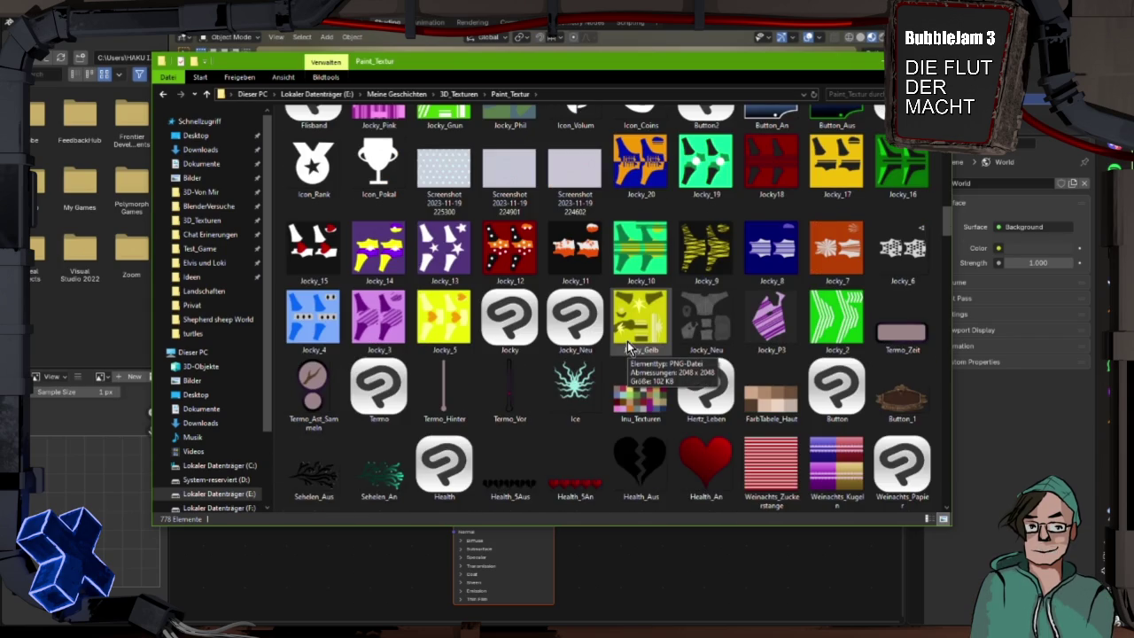
scroll(578, 327, down, 3)
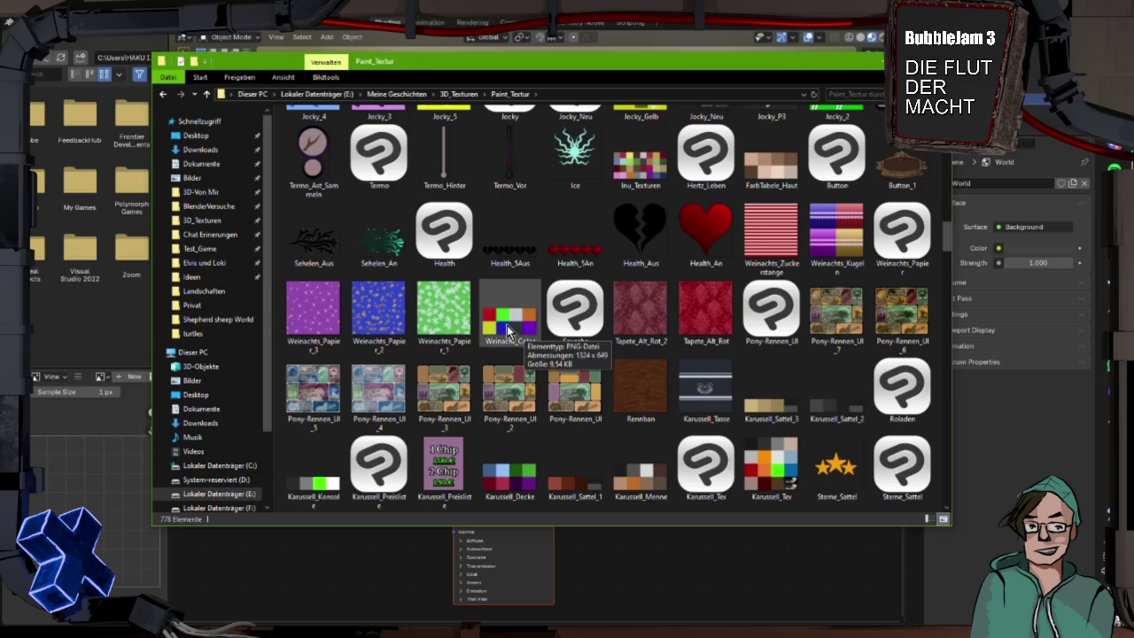
scroll(570, 395, down, 3)
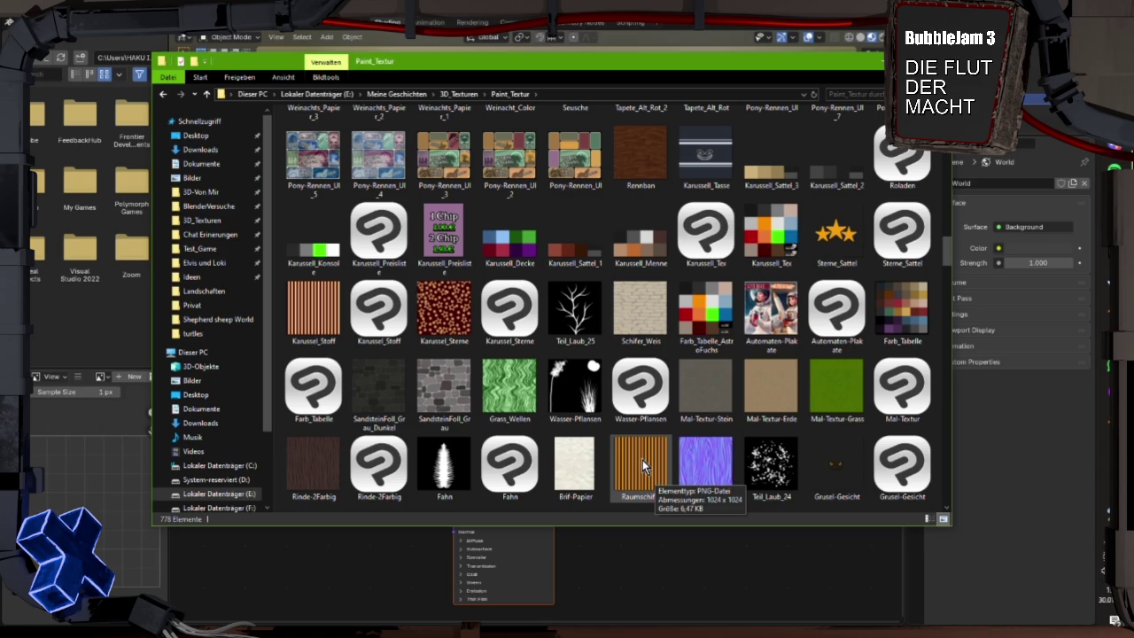
scroll(642, 460, down, 3)
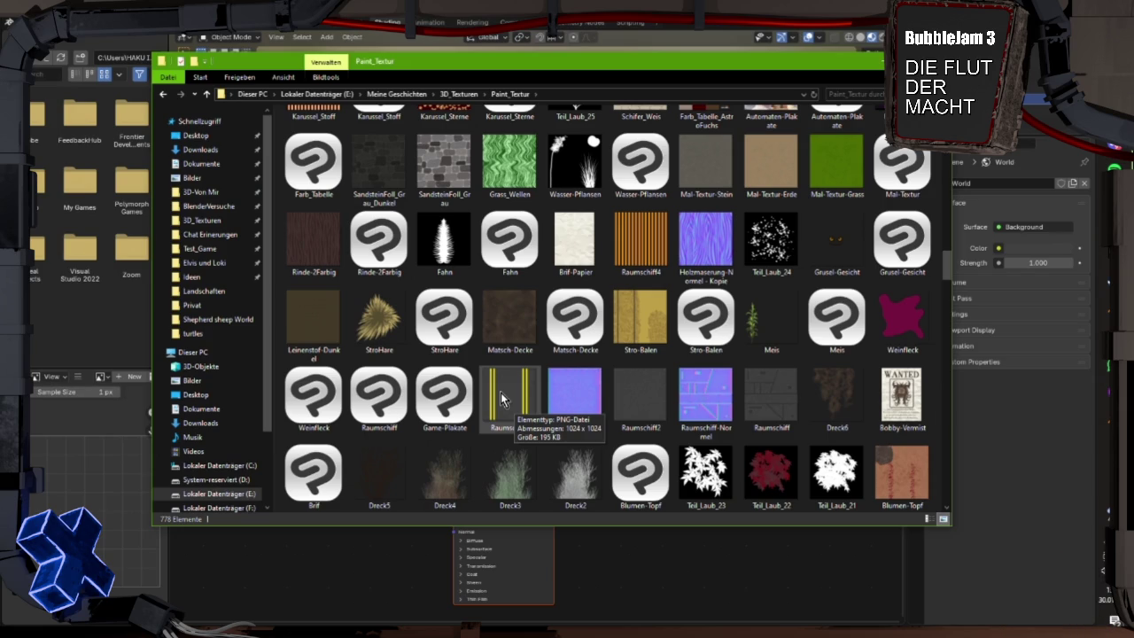
scroll(660, 438, down, 3)
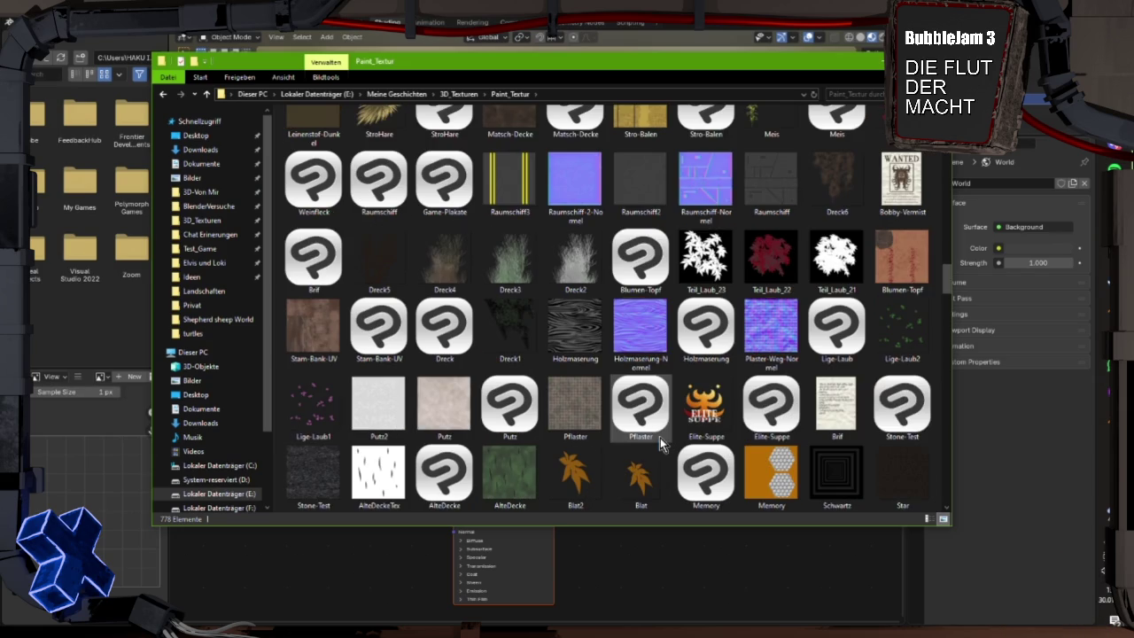
scroll(655, 436, down, 4)
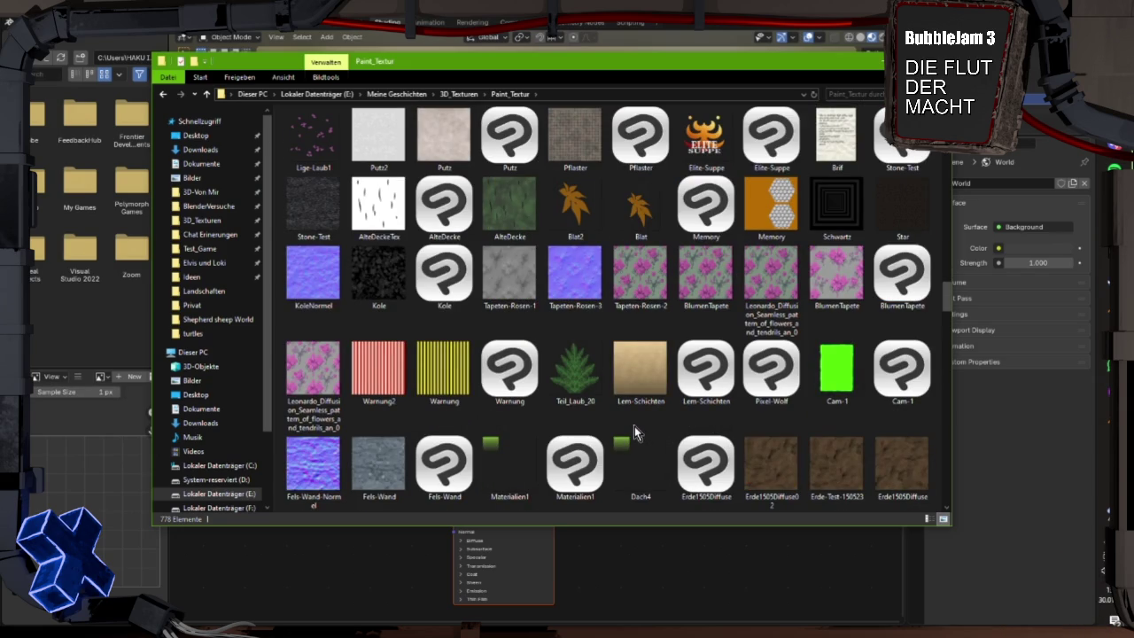
scroll(634, 427, down, 3)
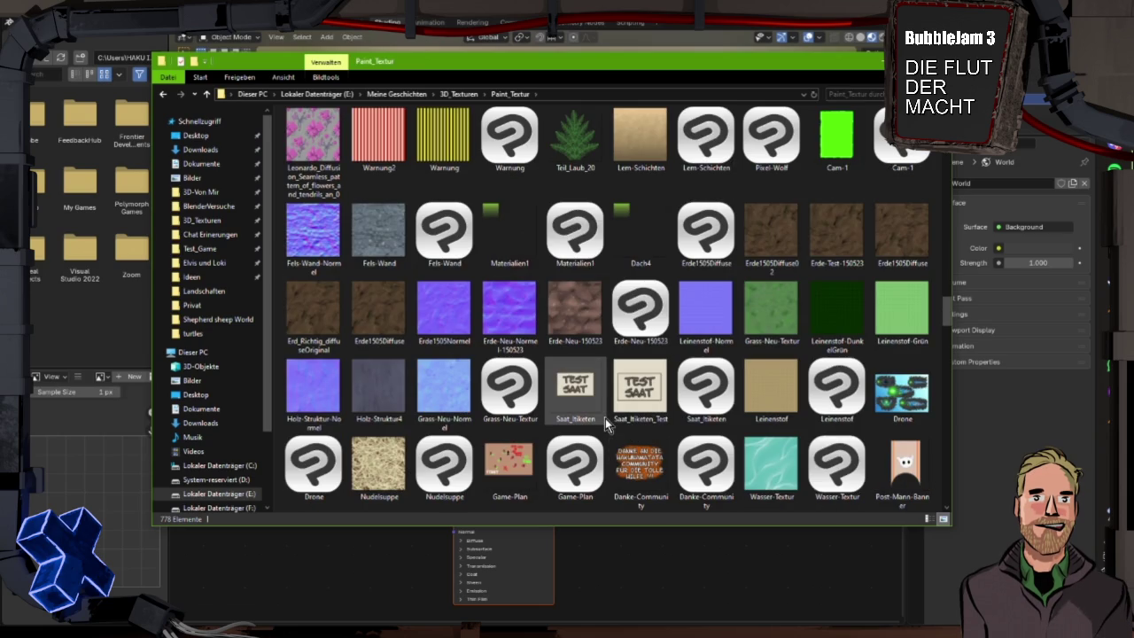
scroll(605, 419, down, 3)
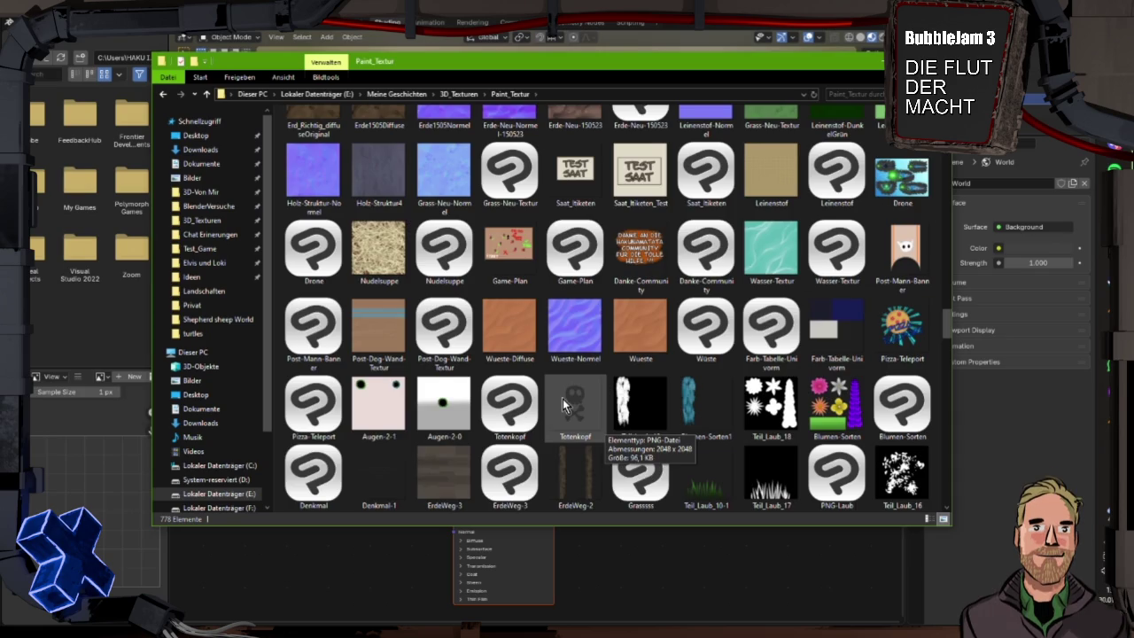
scroll(562, 399, down, 3)
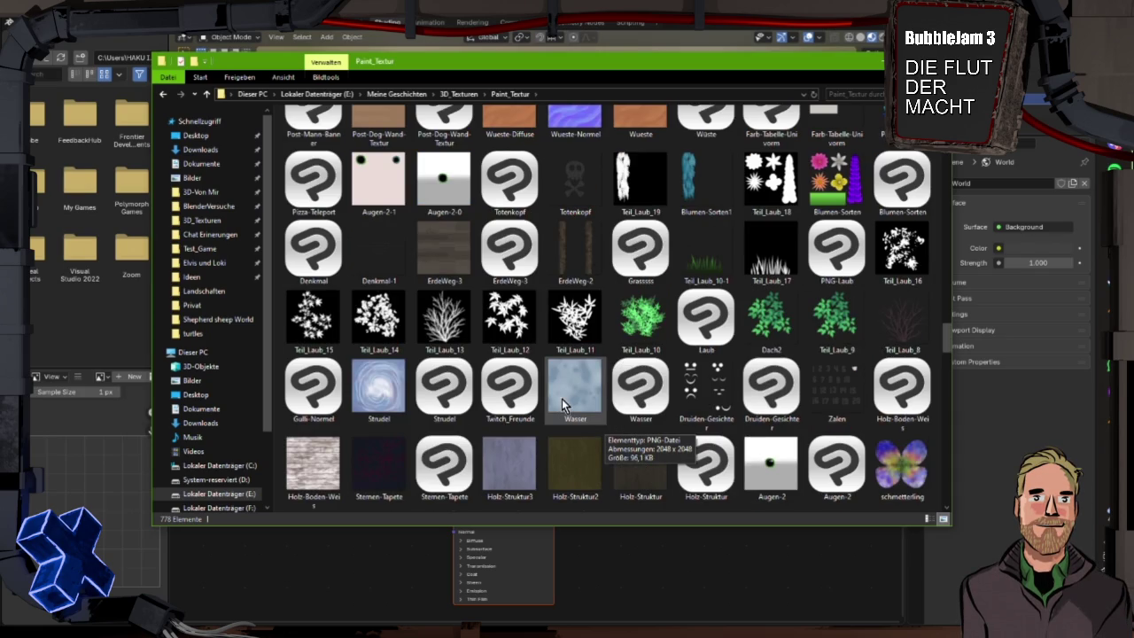
scroll(562, 399, down, 3)
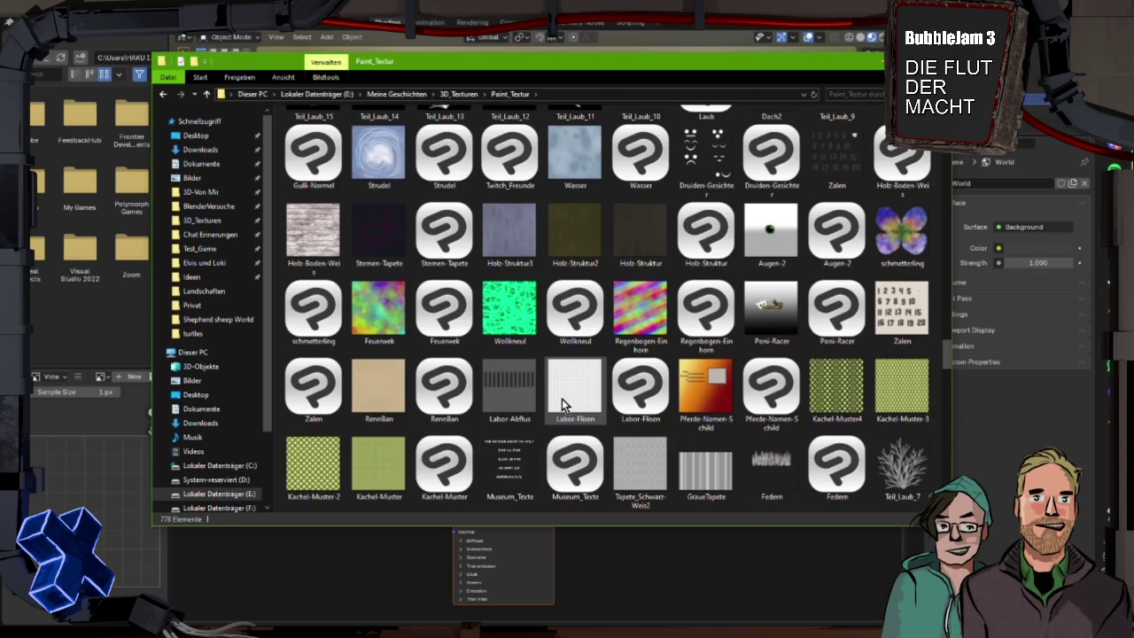
scroll(562, 399, down, 3)
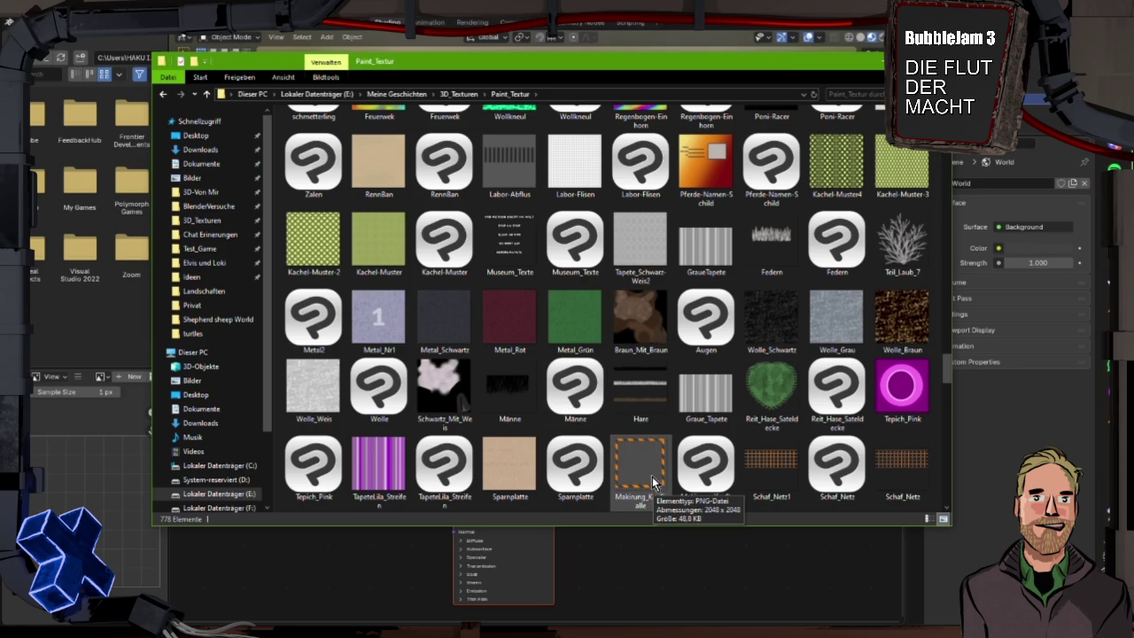
scroll(649, 474, down, 3)
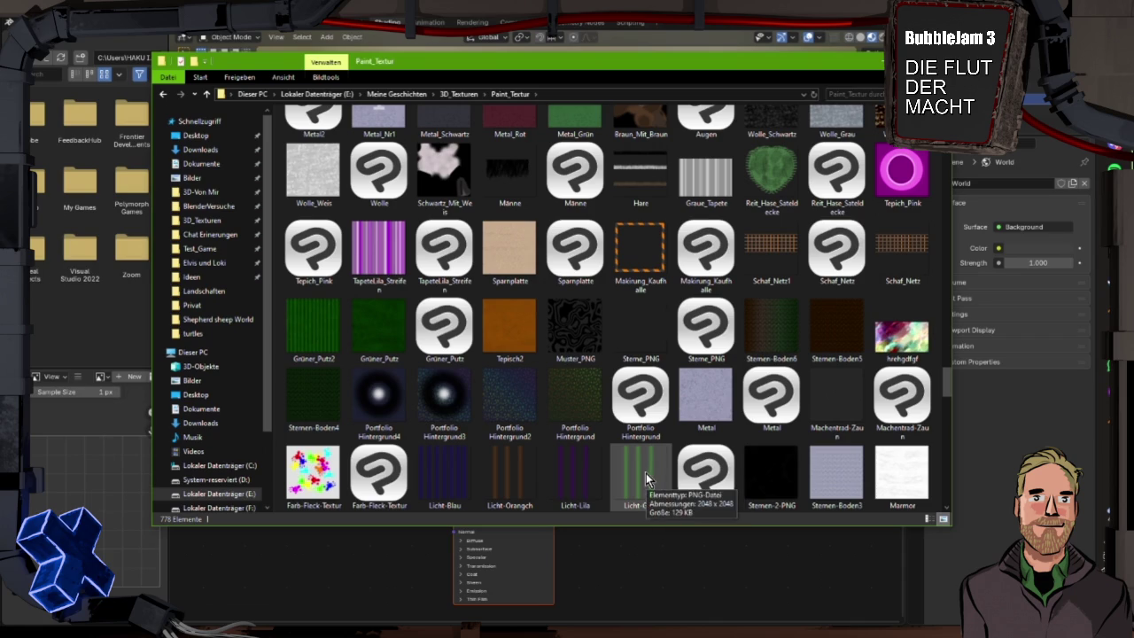
scroll(606, 452, down, 3)
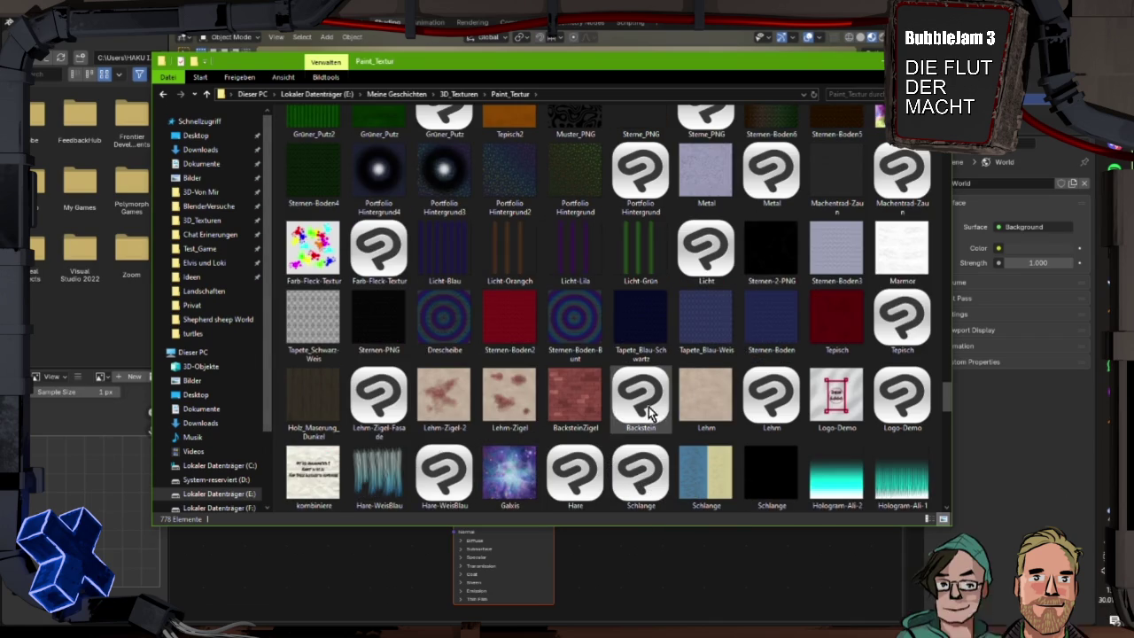
scroll(650, 413, down, 3)
scroll(598, 415, down, 3)
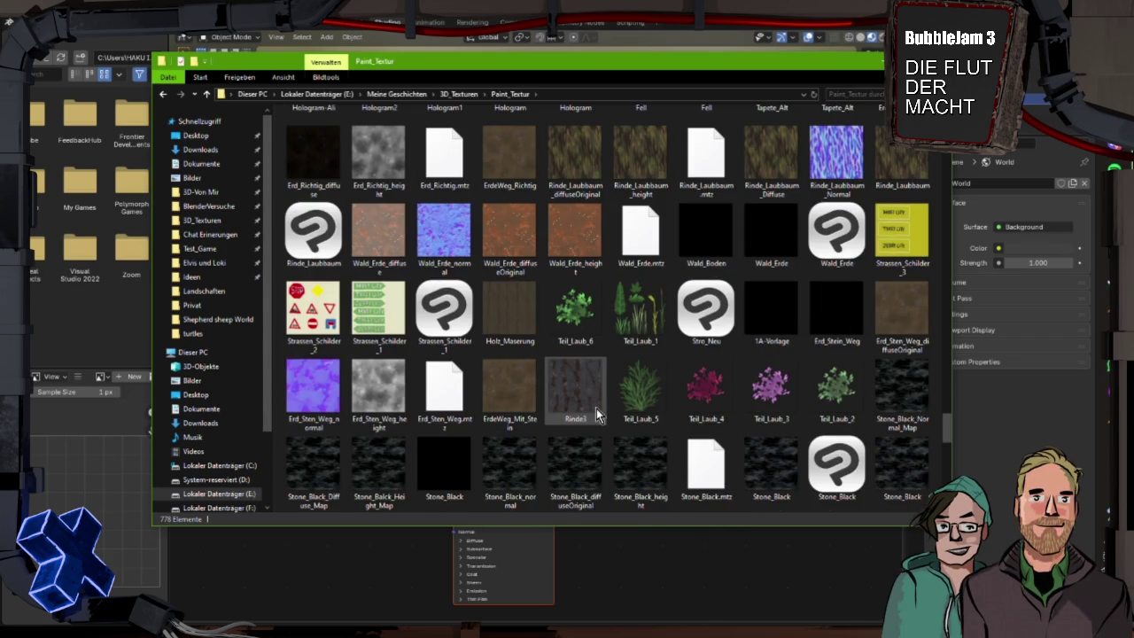
scroll(597, 412, down, 5)
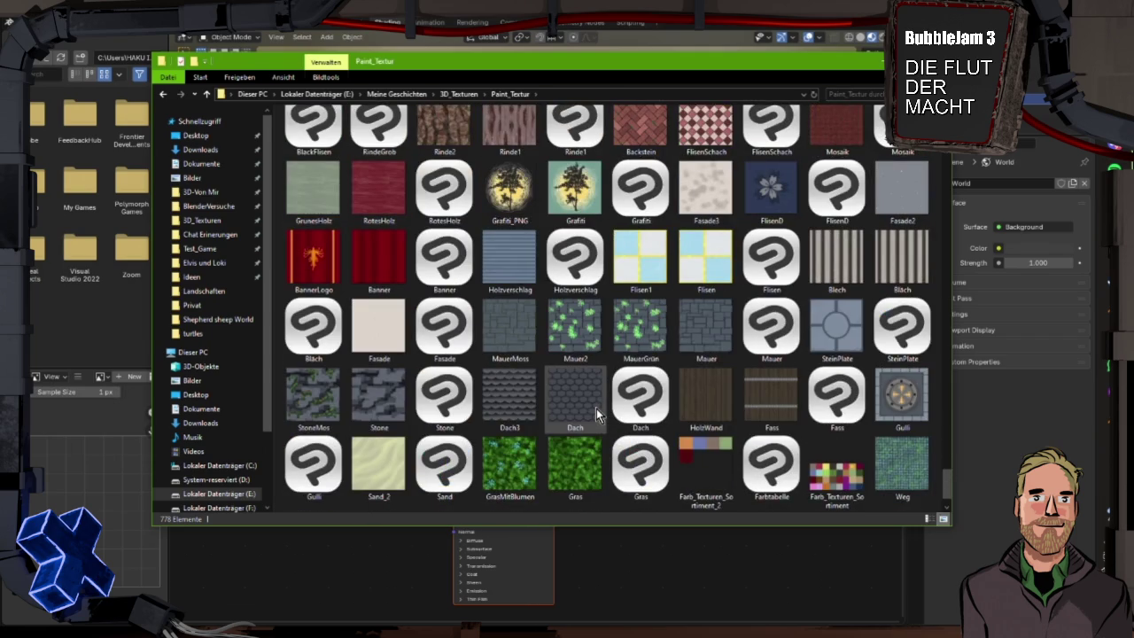
scroll(597, 409, down, 2)
scroll(596, 409, down, 1)
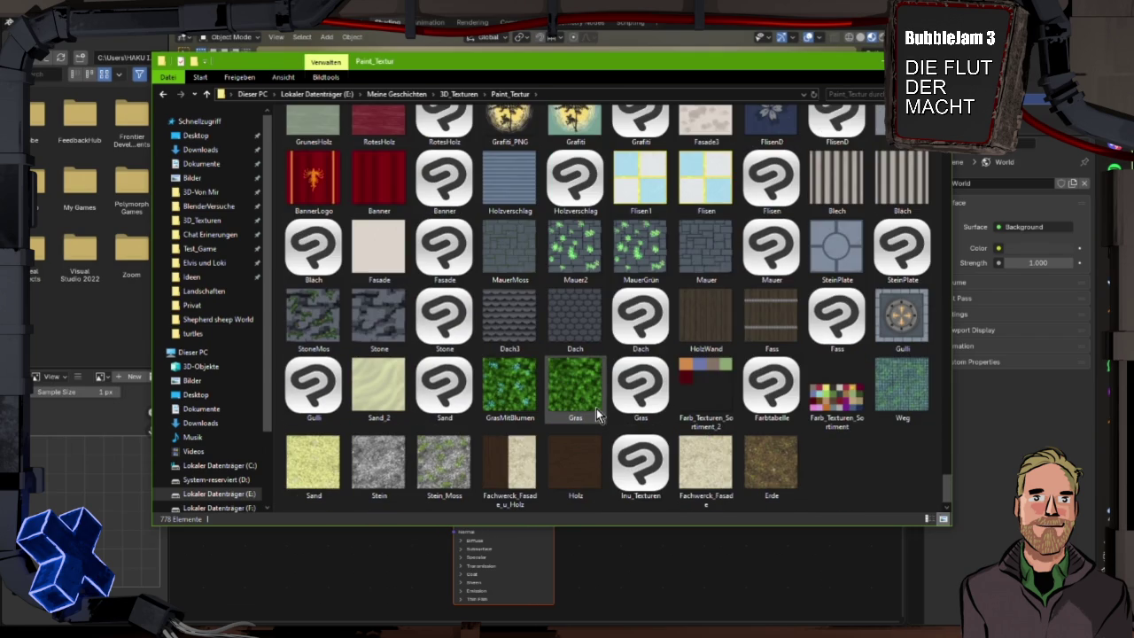
scroll(597, 412, up, 3)
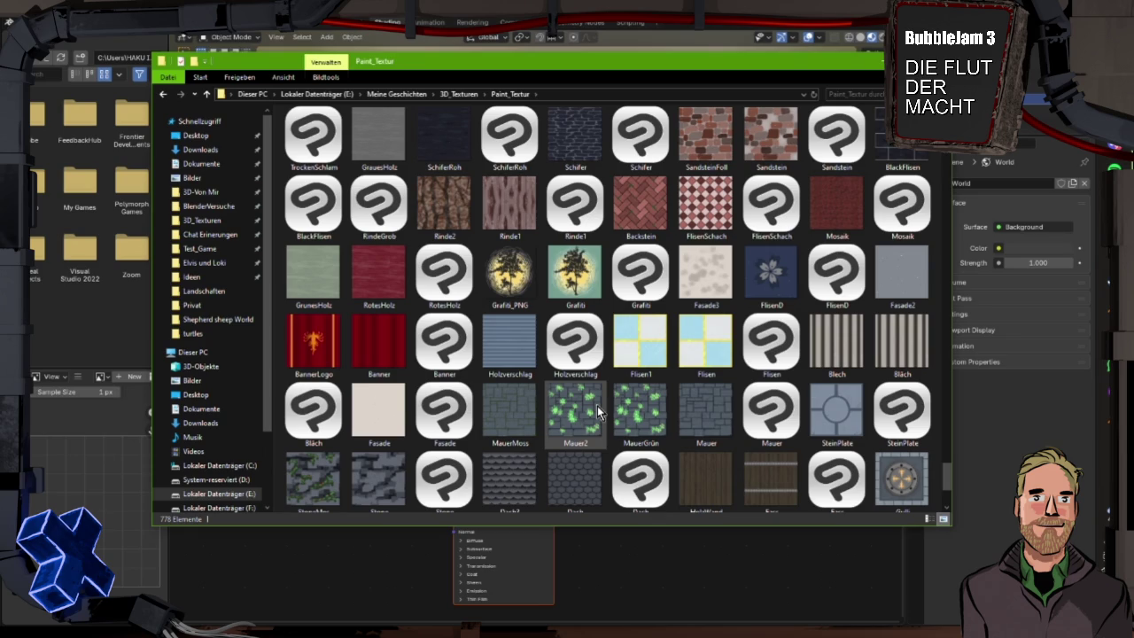
scroll(597, 411, up, 5)
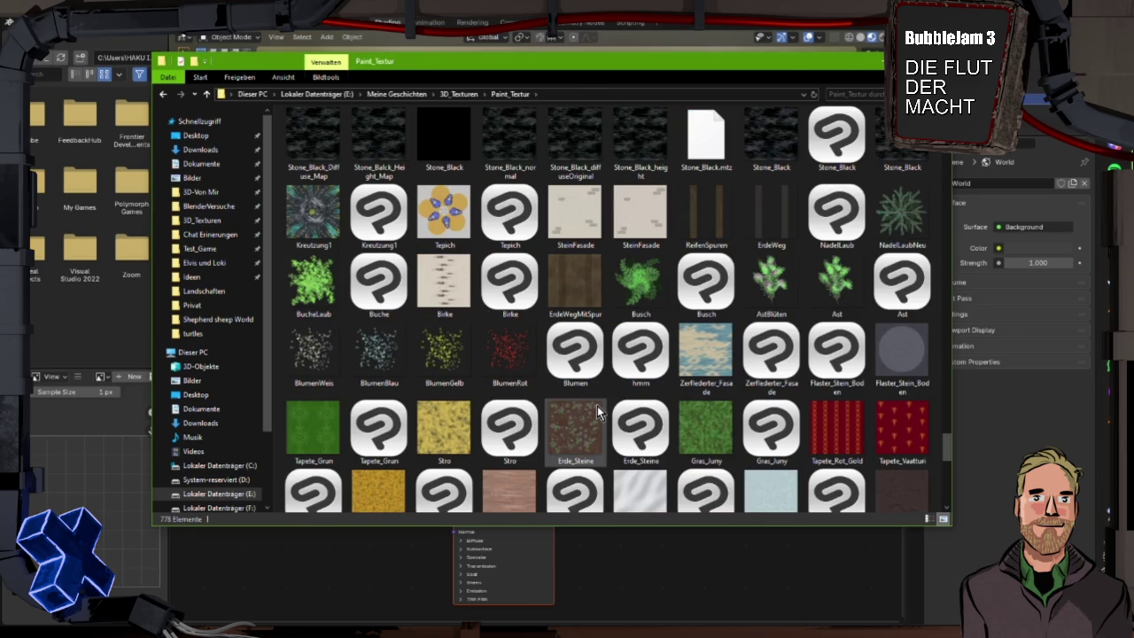
scroll(598, 406, up, 5)
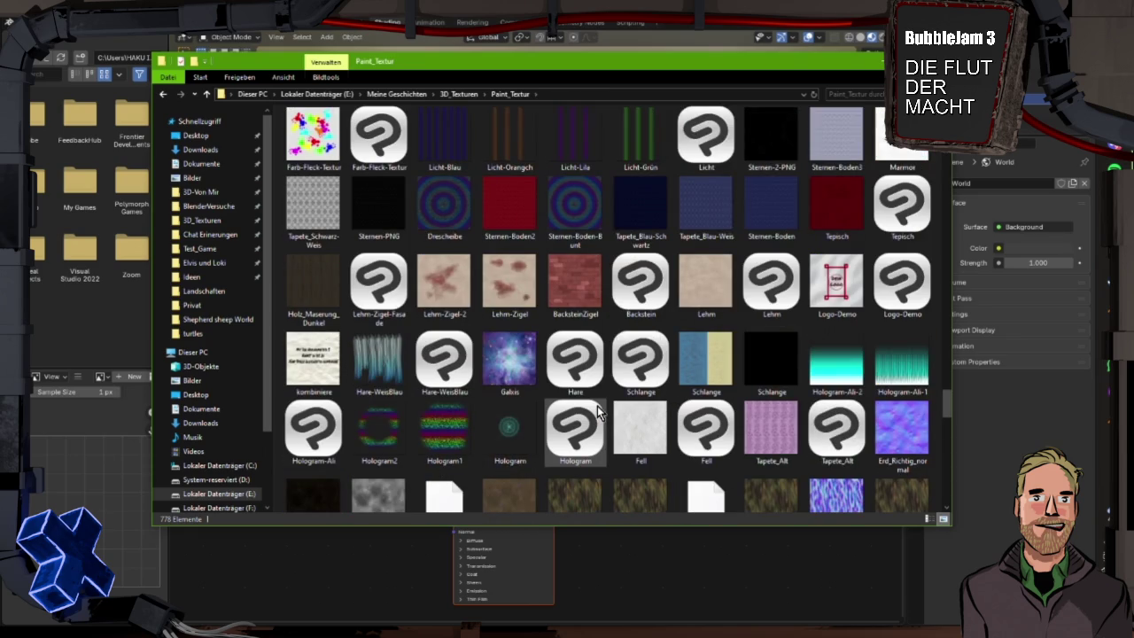
scroll(598, 412, up, 5)
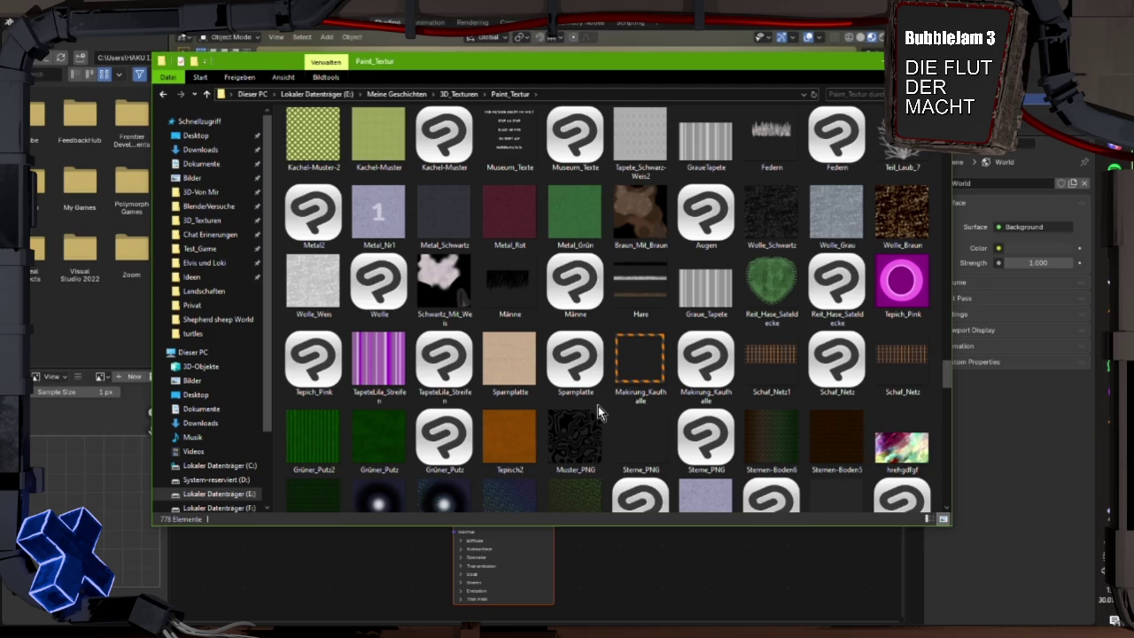
scroll(598, 406, up, 5)
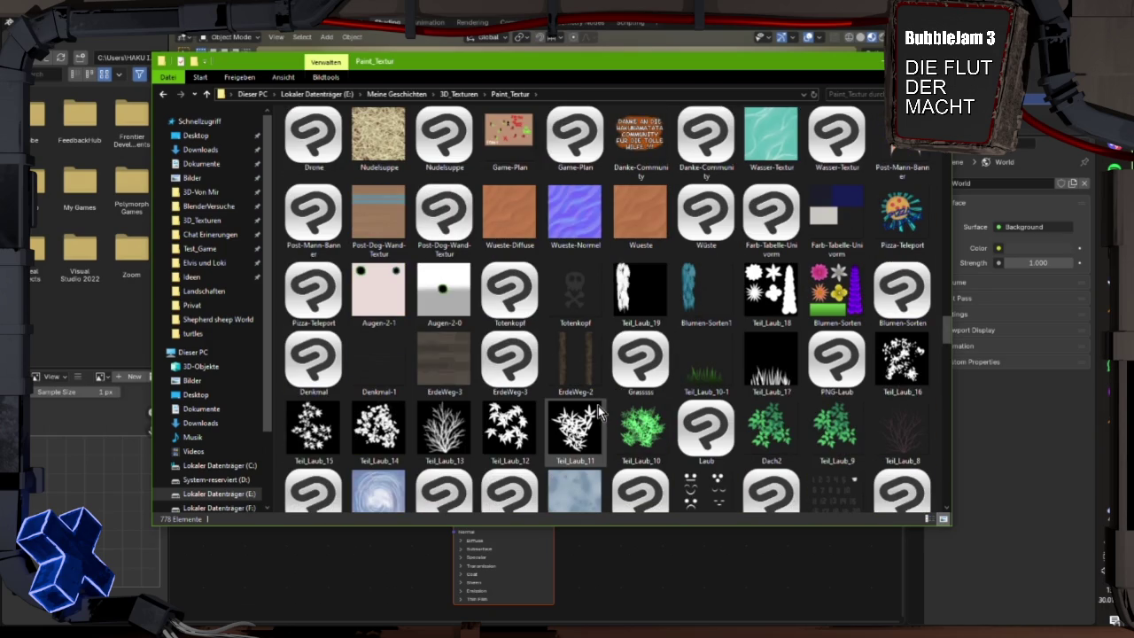
scroll(599, 408, up, 5)
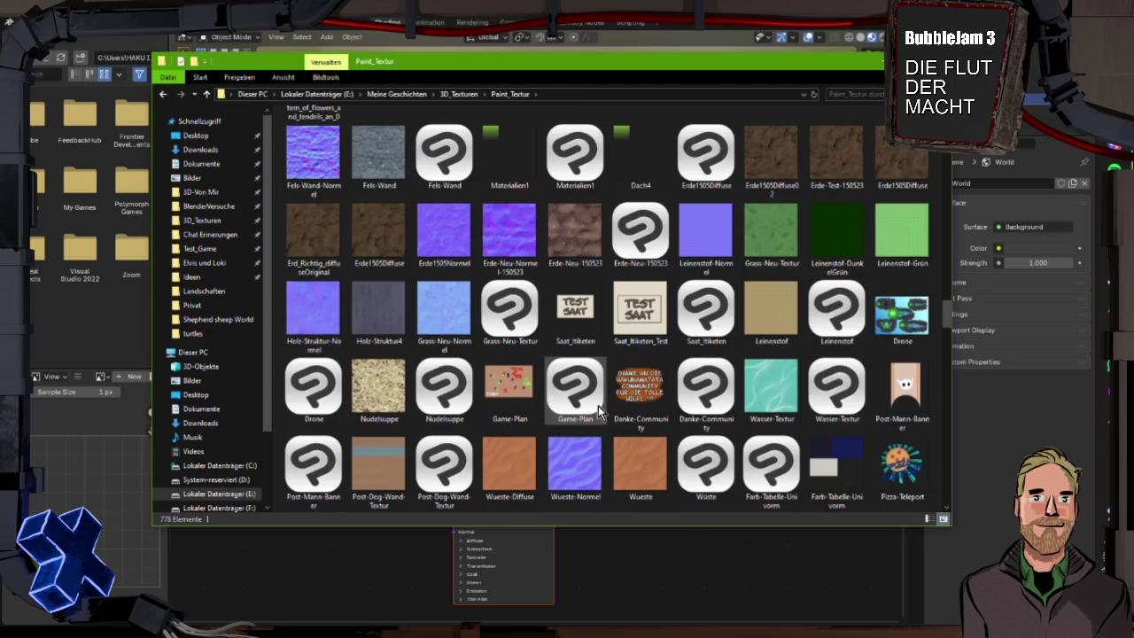
scroll(598, 406, down, 5)
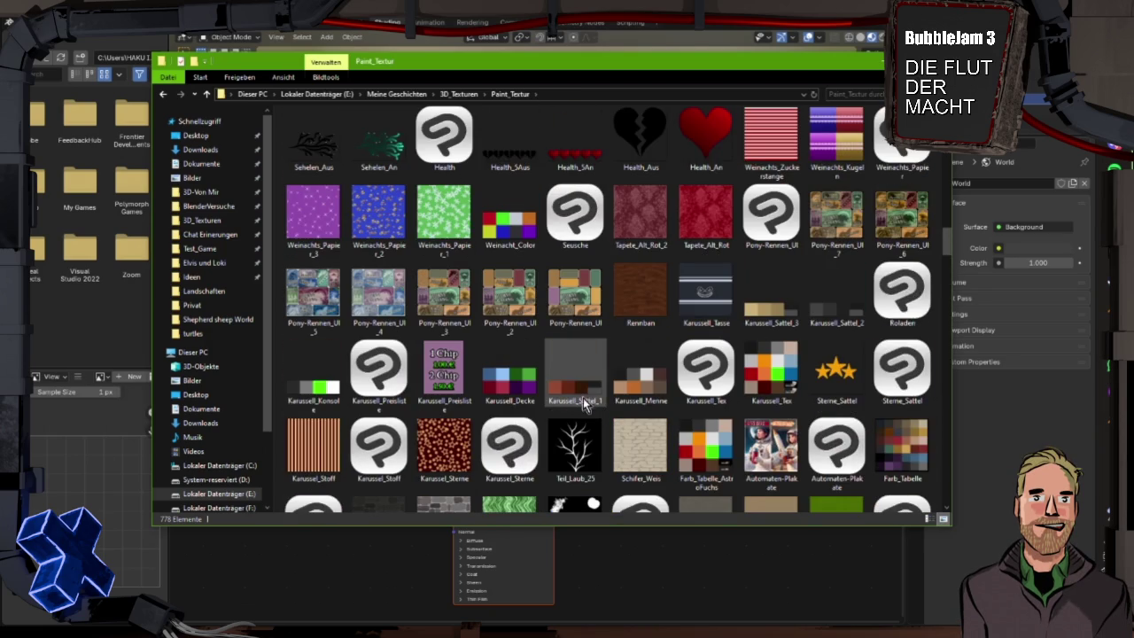
mouse_move(588, 392)
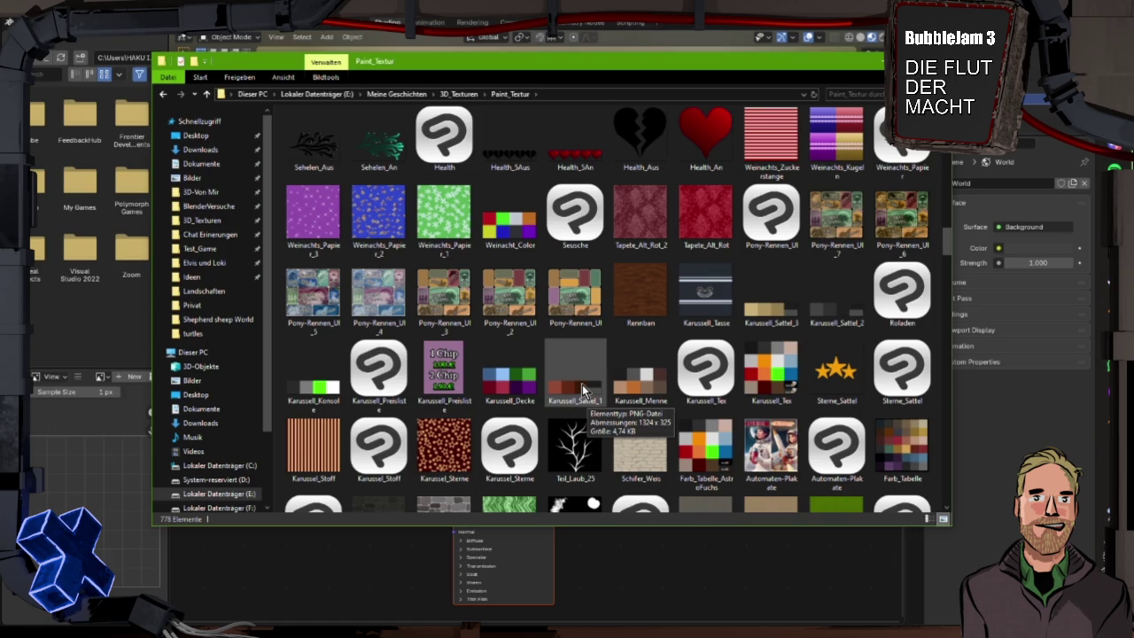
scroll(582, 387, up, 6)
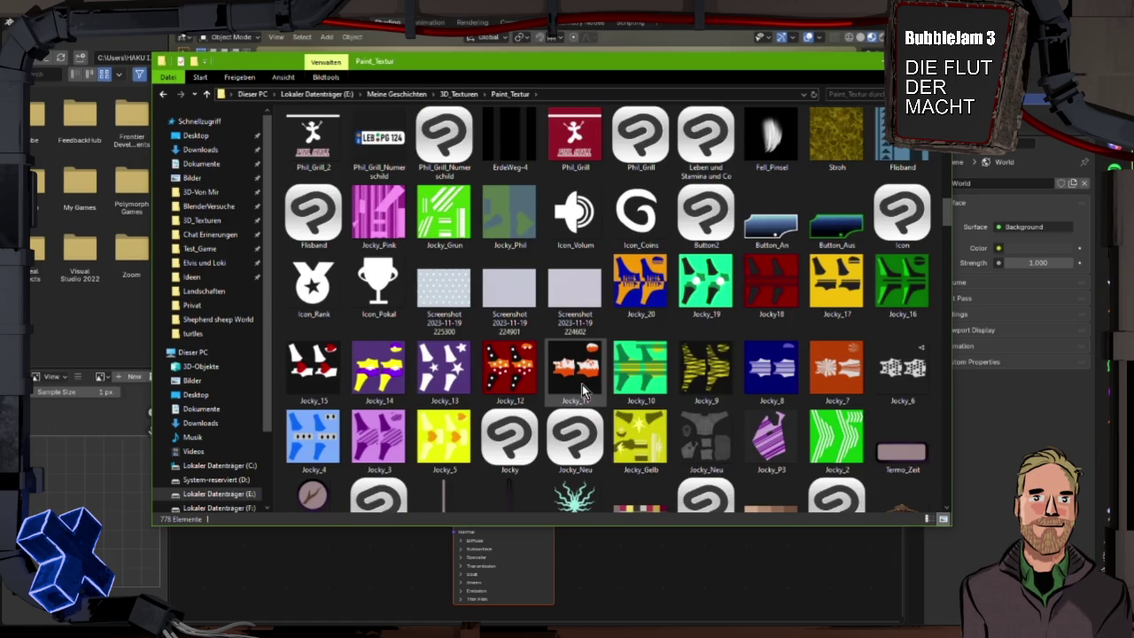
scroll(582, 384, up, 3)
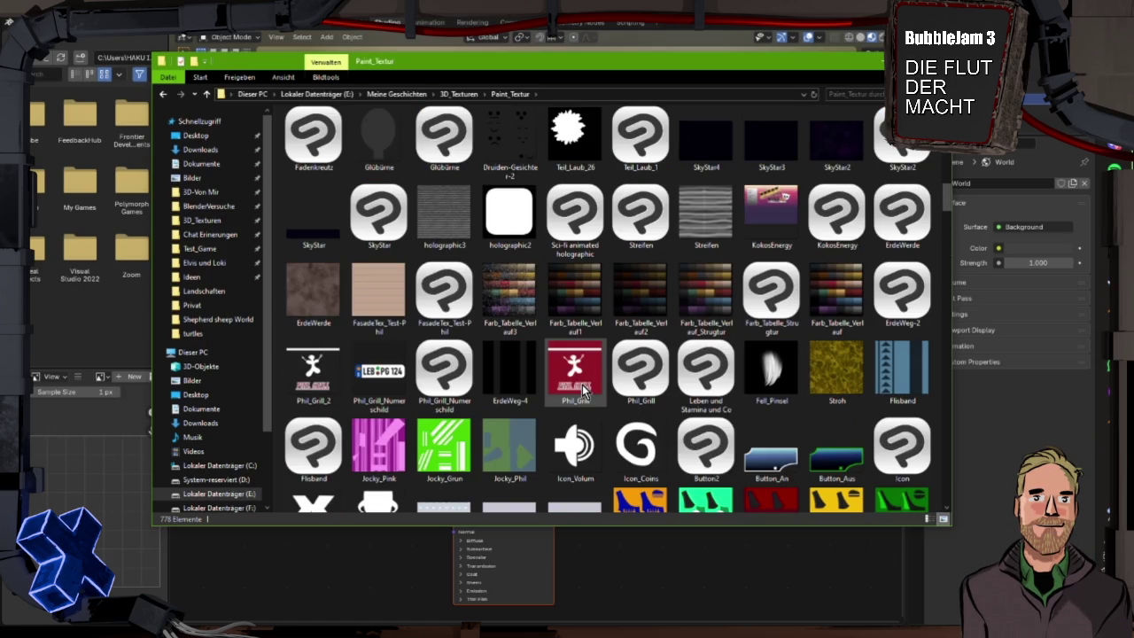
scroll(582, 385, up, 3)
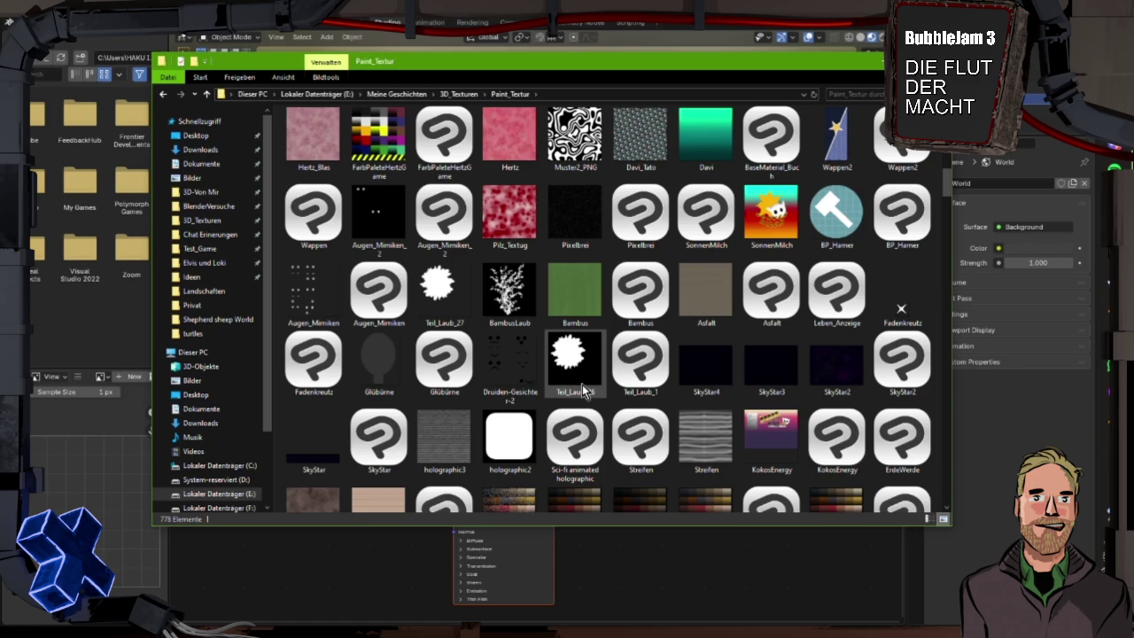
scroll(582, 385, up, 2)
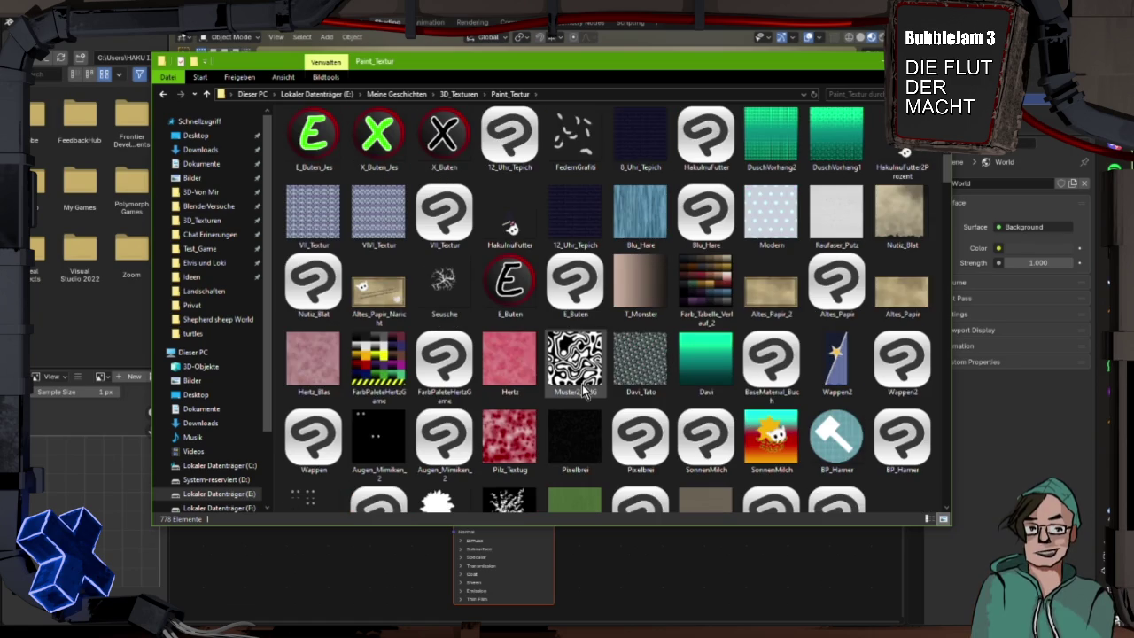
scroll(582, 384, up, 3)
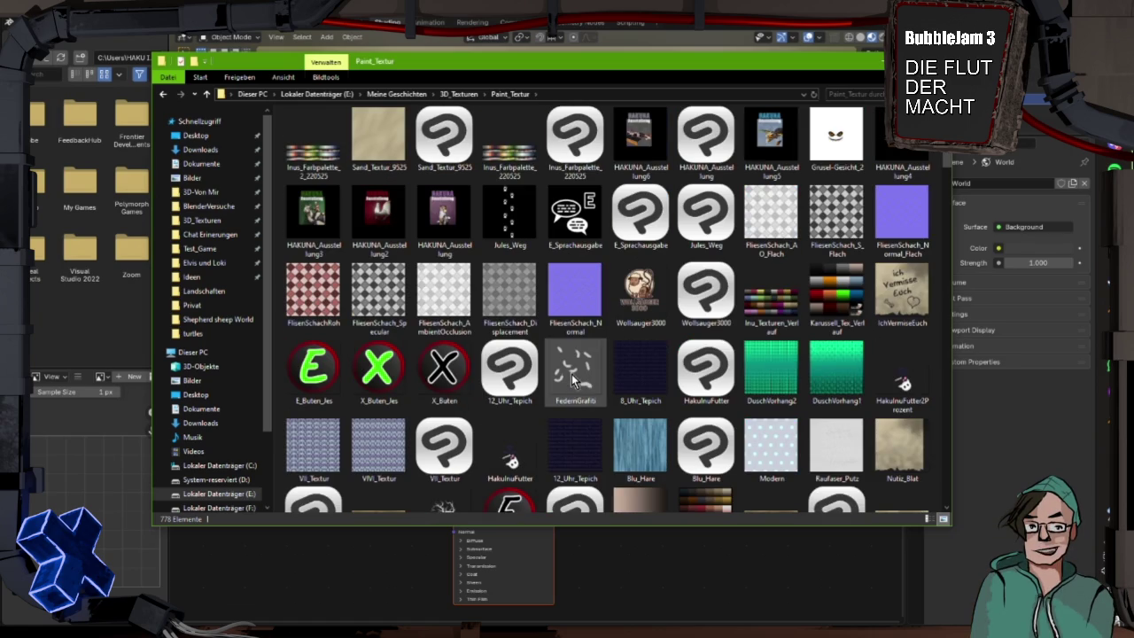
mouse_move(573, 374)
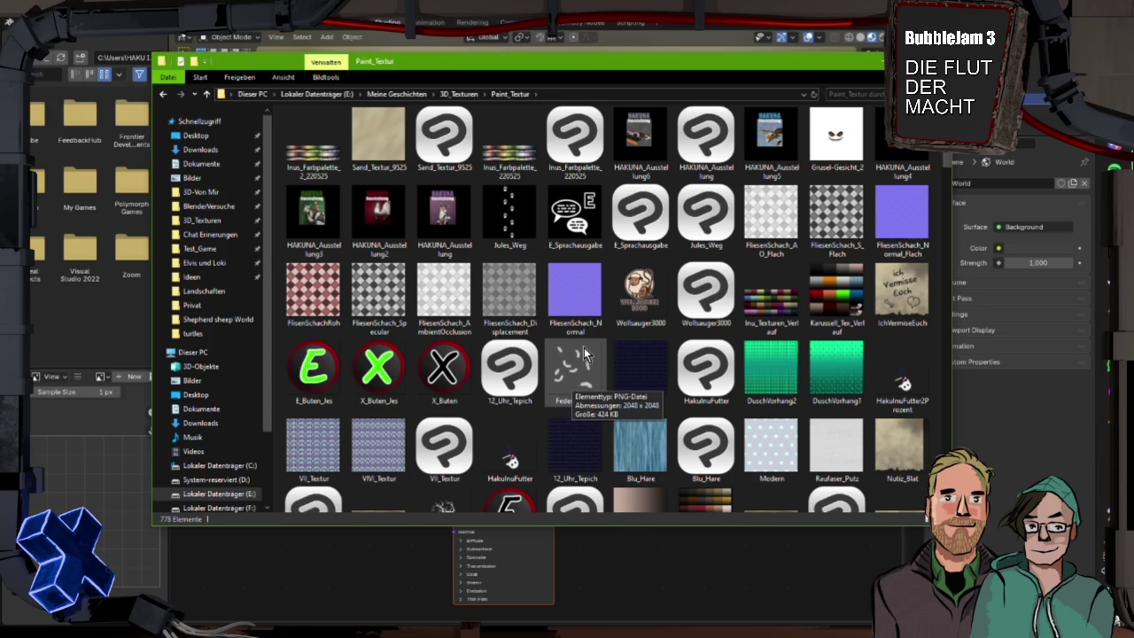
scroll(584, 349, up, 3)
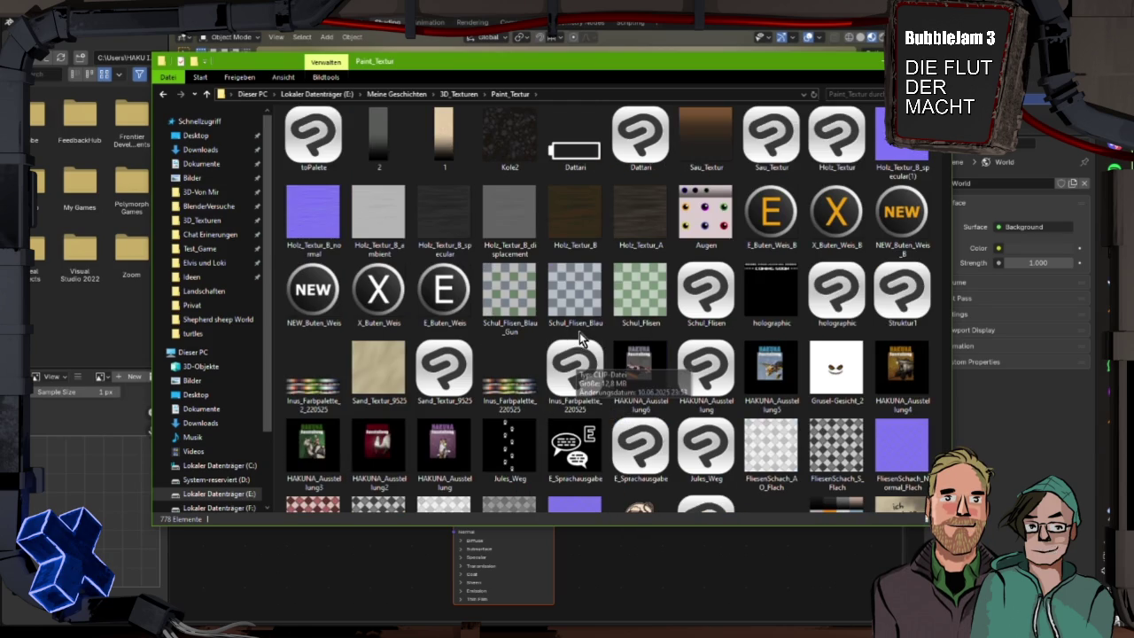
scroll(607, 330, up, 2)
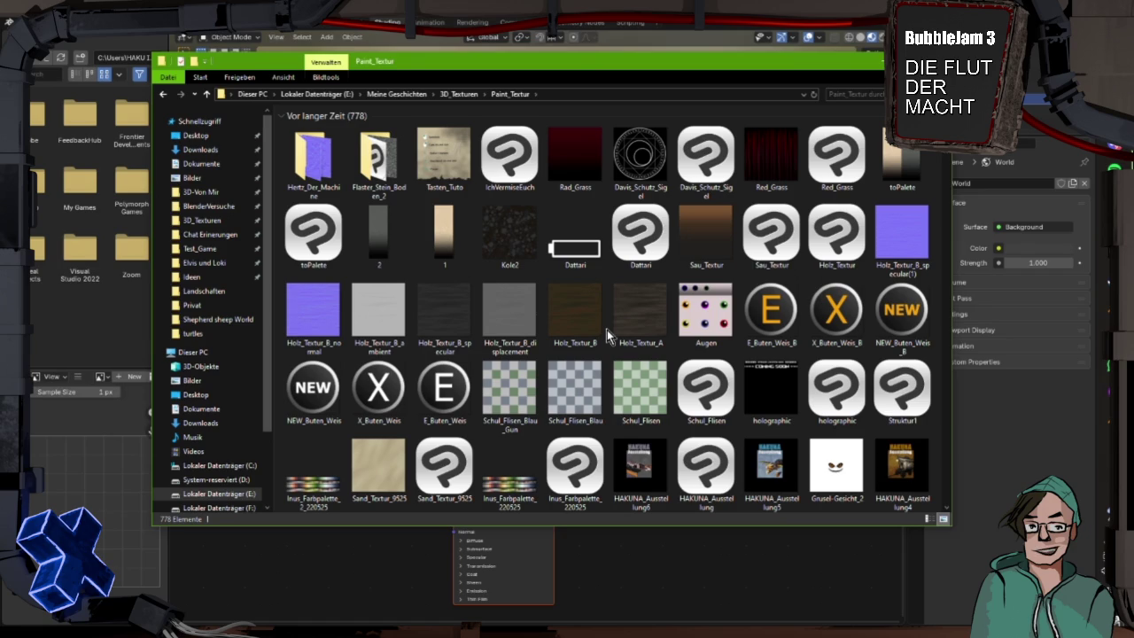
- Select the holographic texture, then preview the Inus_Farbpalette_2_220525 palette image
mouse_move(560, 328)
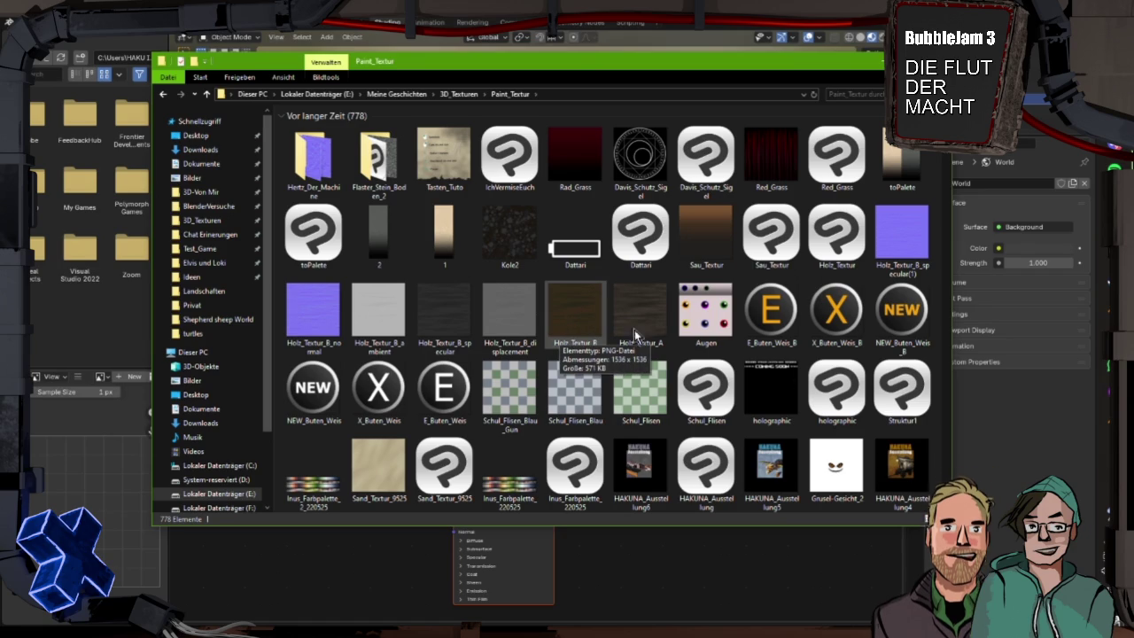
click(772, 390)
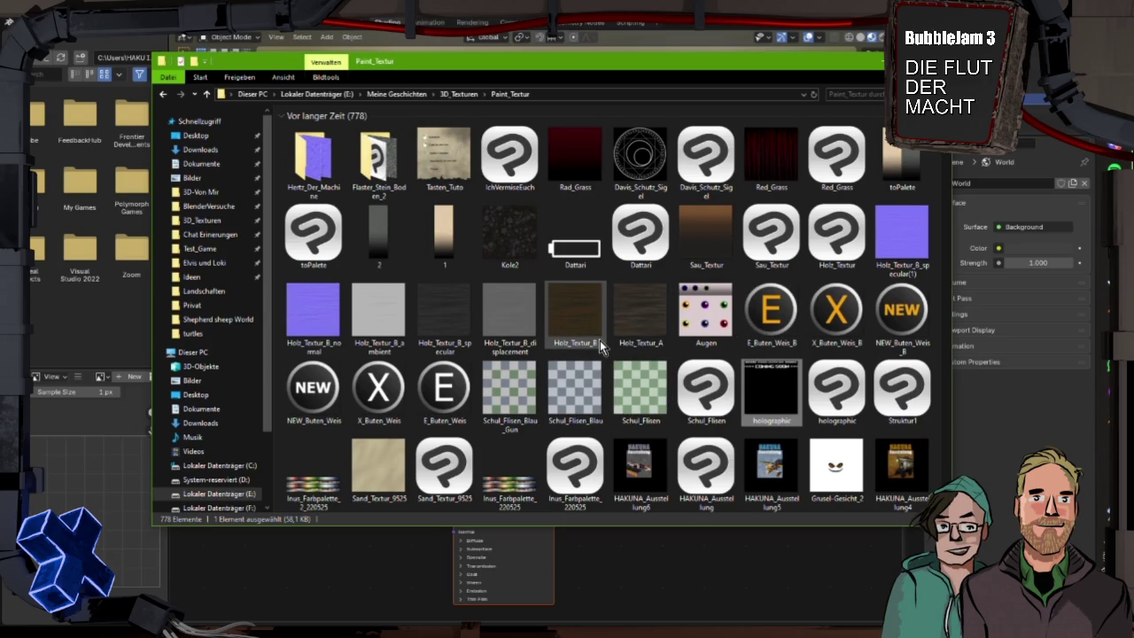
mouse_move(600, 340)
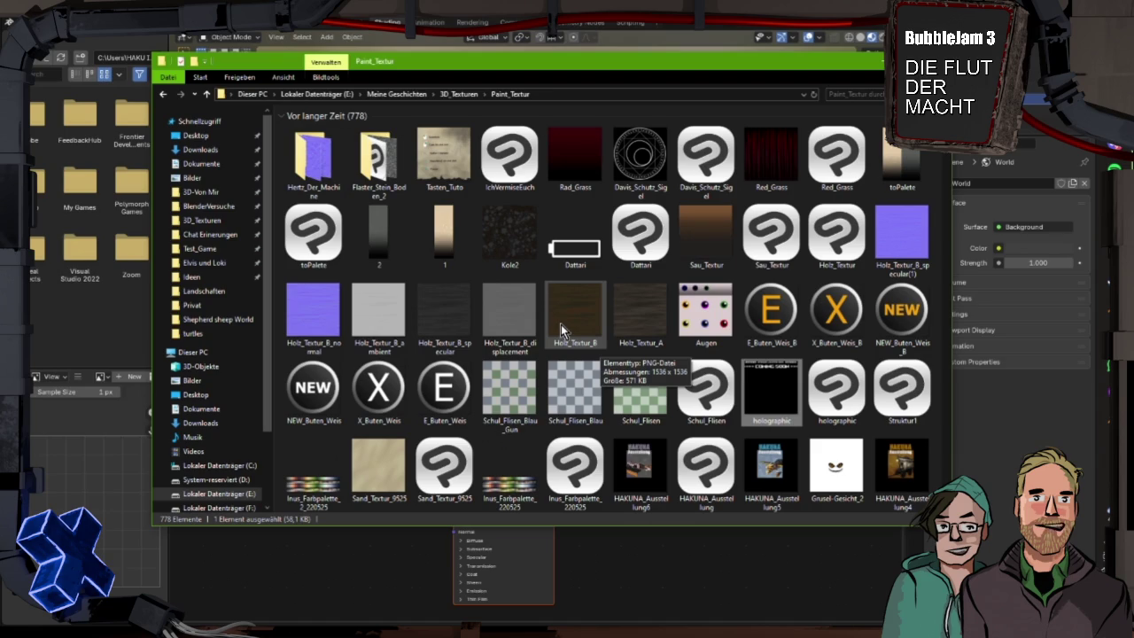
scroll(560, 324, down, 2)
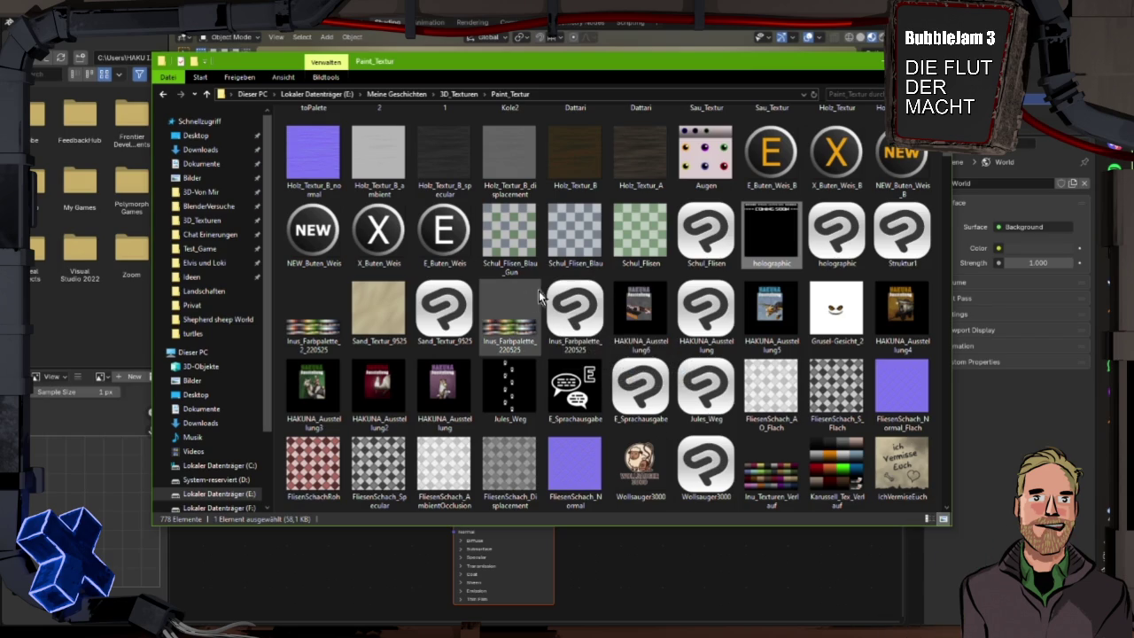
scroll(556, 285, down, 3)
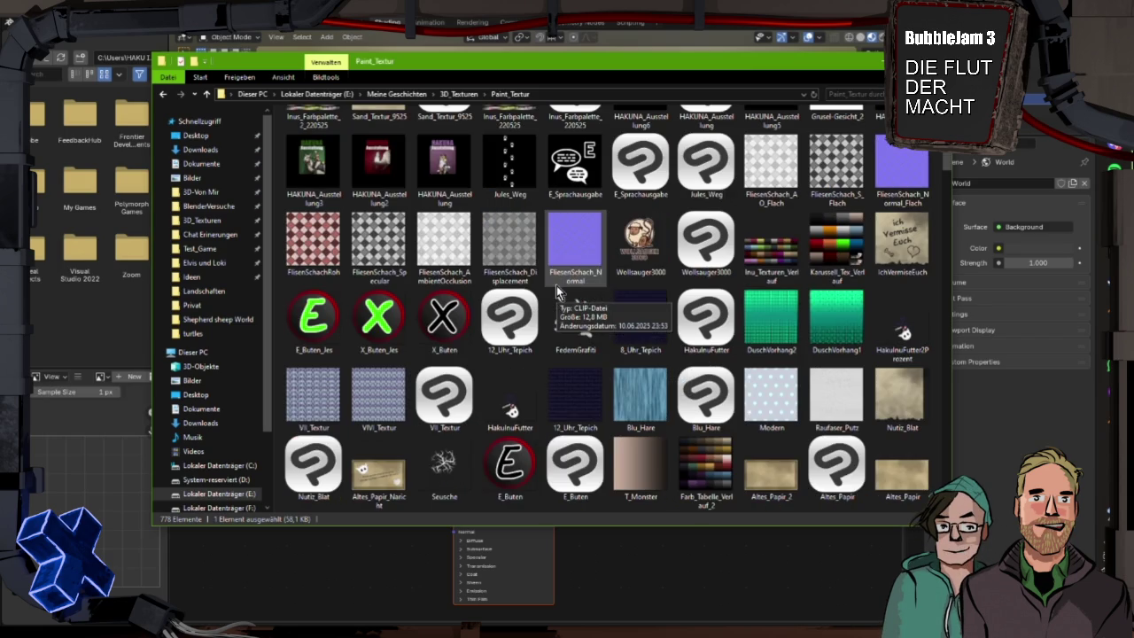
scroll(560, 288, up, 3)
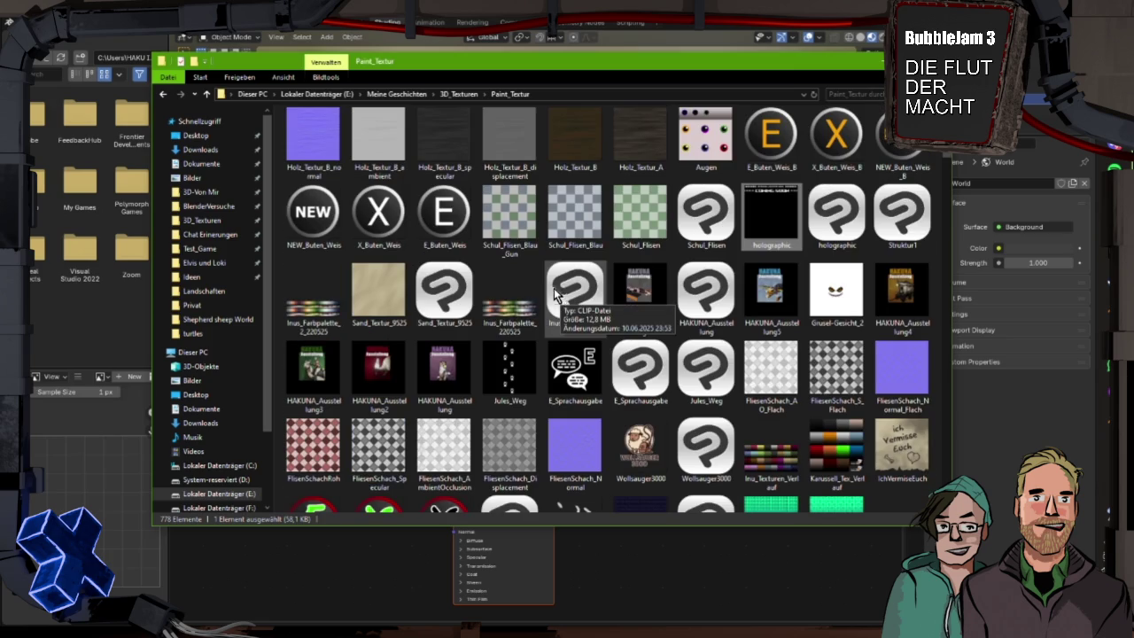
double_click(336, 312)
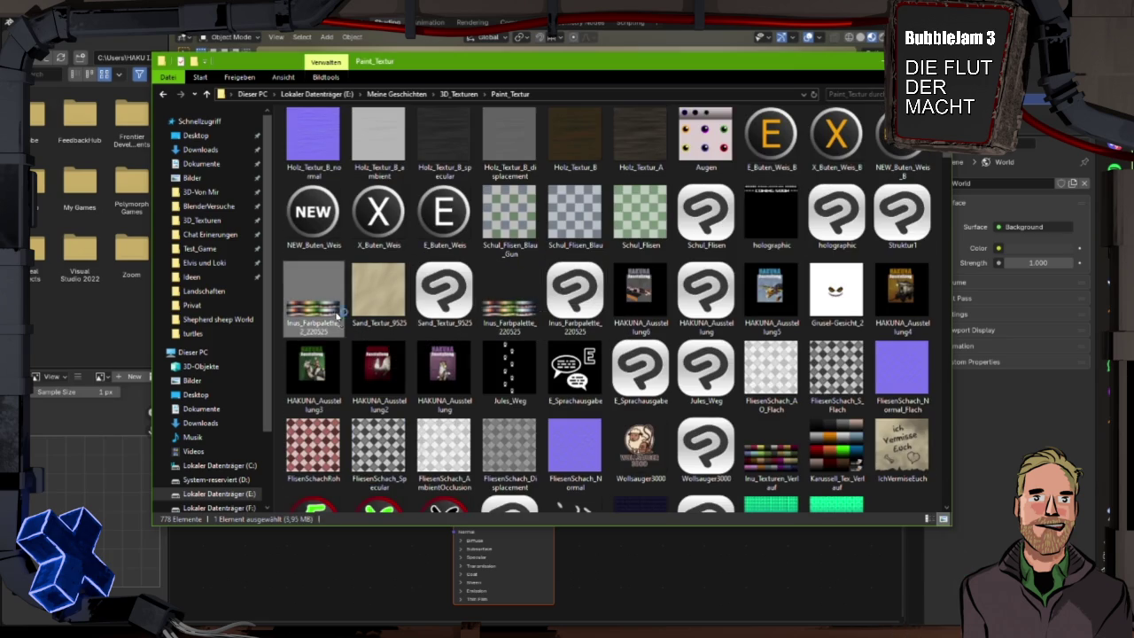
- Compare the Inus_Farbpalette_220525 and Inus_Farbpalette_2_220525 previews, then close Photos and return to Blender
key(Escape)
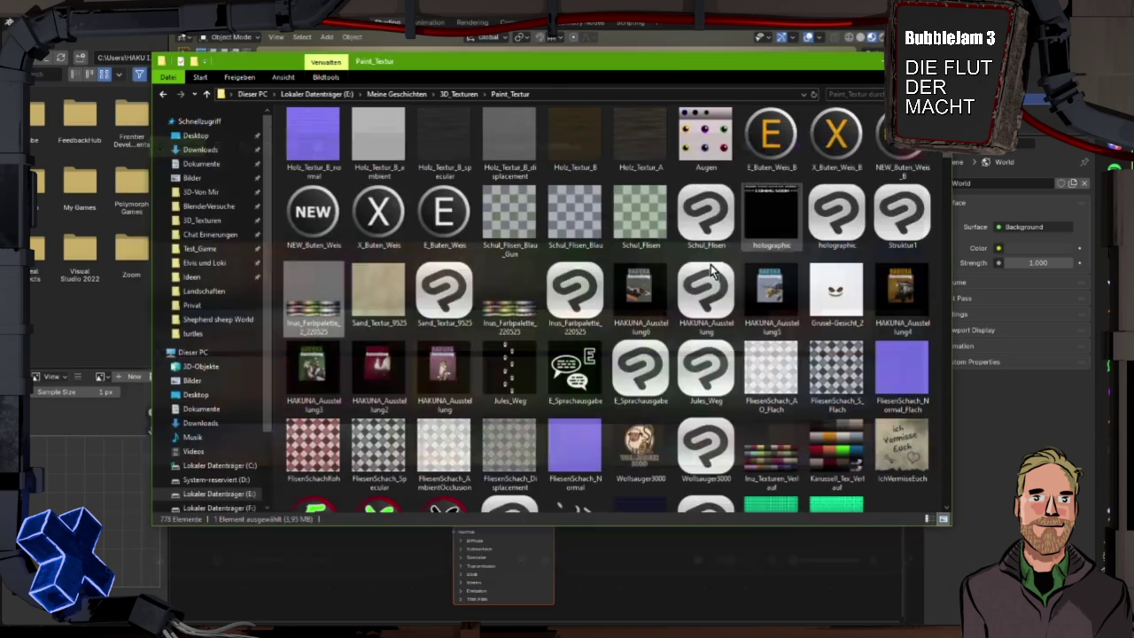
double_click(527, 312)
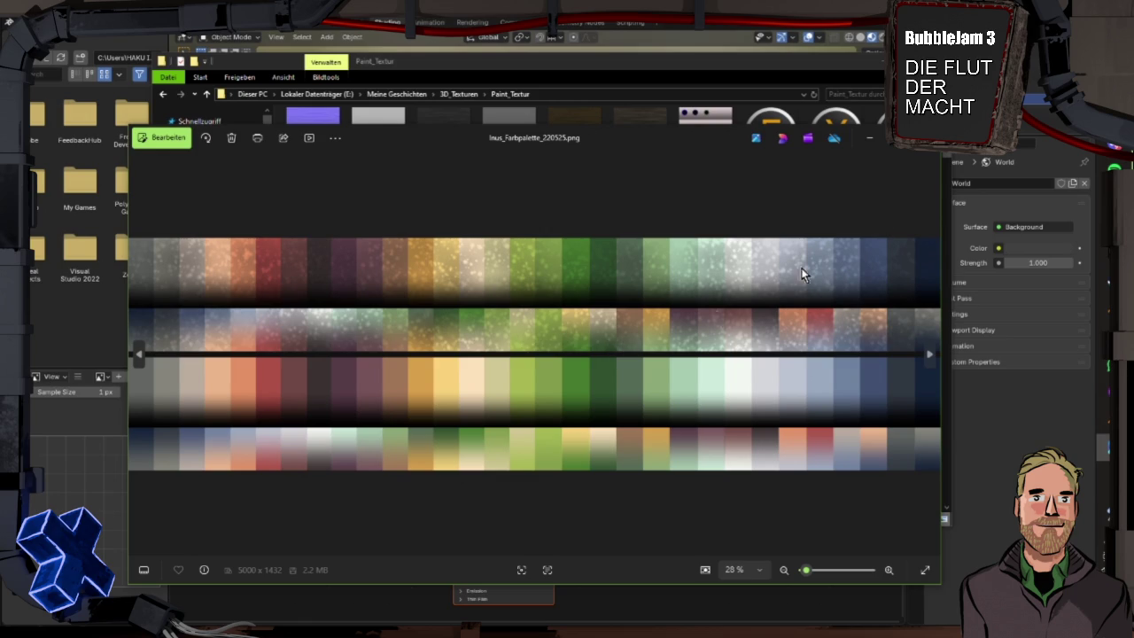
key(Escape)
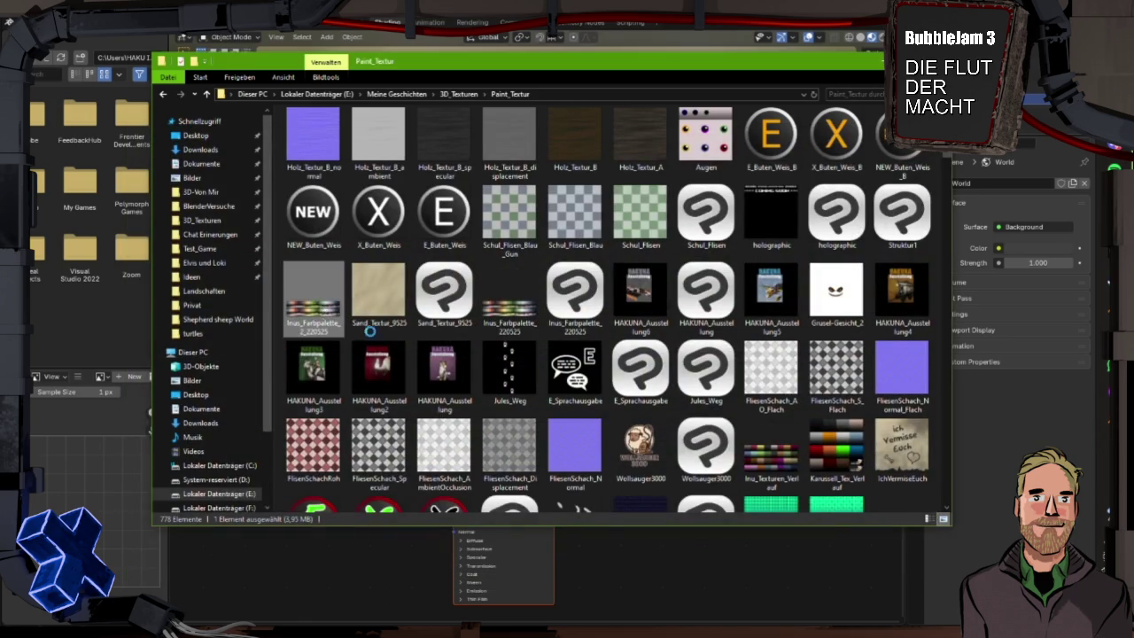
double_click(336, 312)
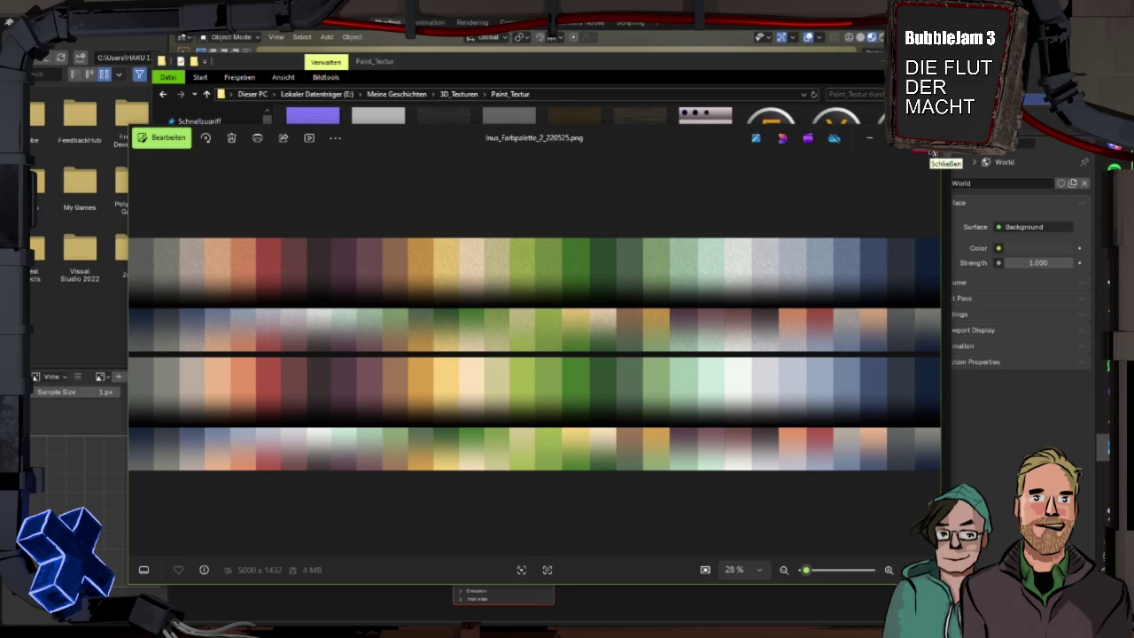
click(933, 152)
click(367, 522)
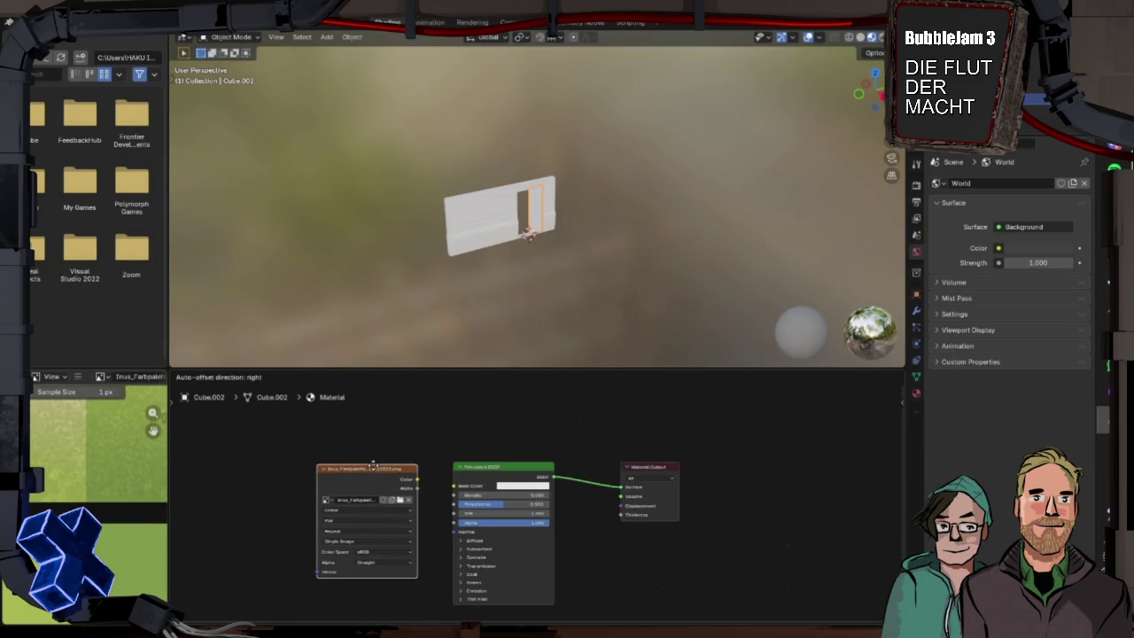
- Wire the palette image texture into Base Color and assign 'Material' to the door frame and white cube
click(385, 457)
drag(422, 489, 447, 487)
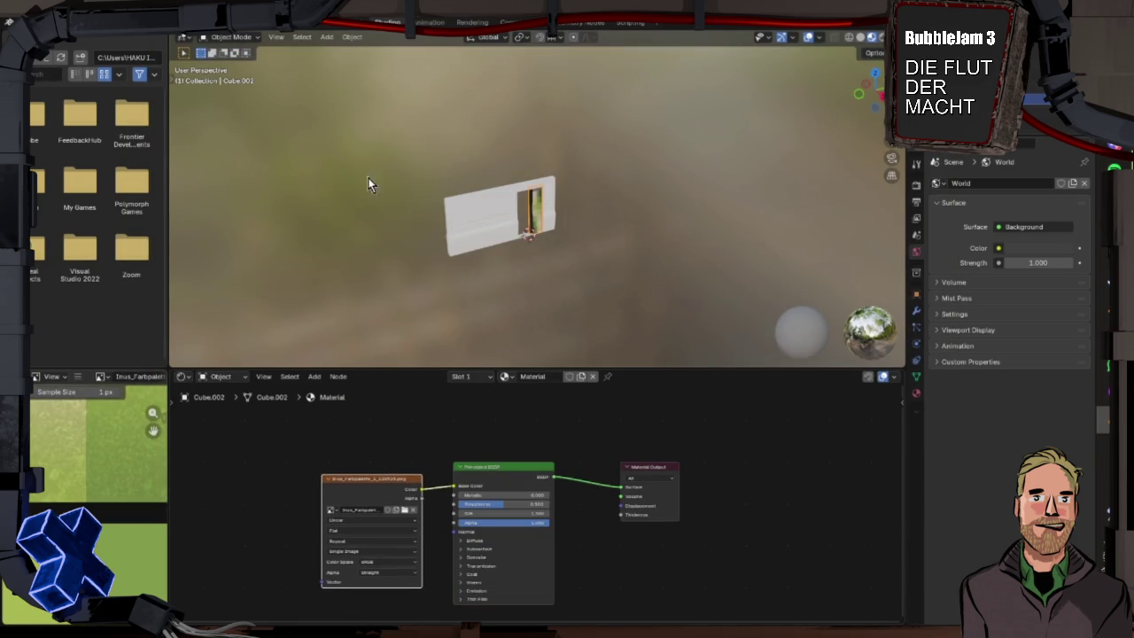
click(510, 228)
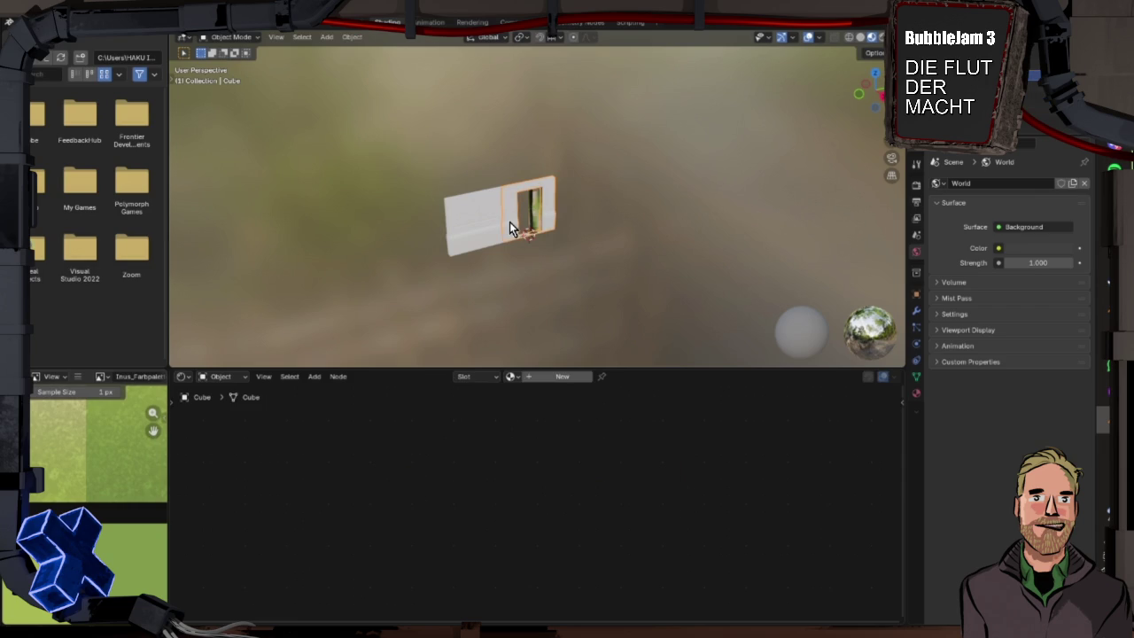
click(917, 394)
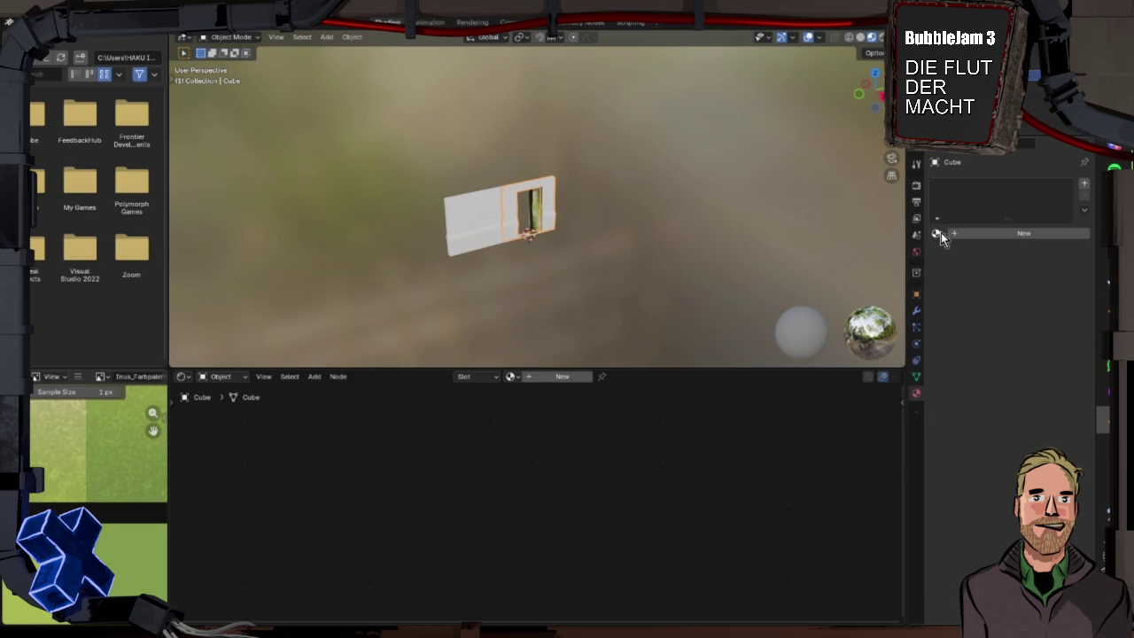
click(937, 234)
click(835, 252)
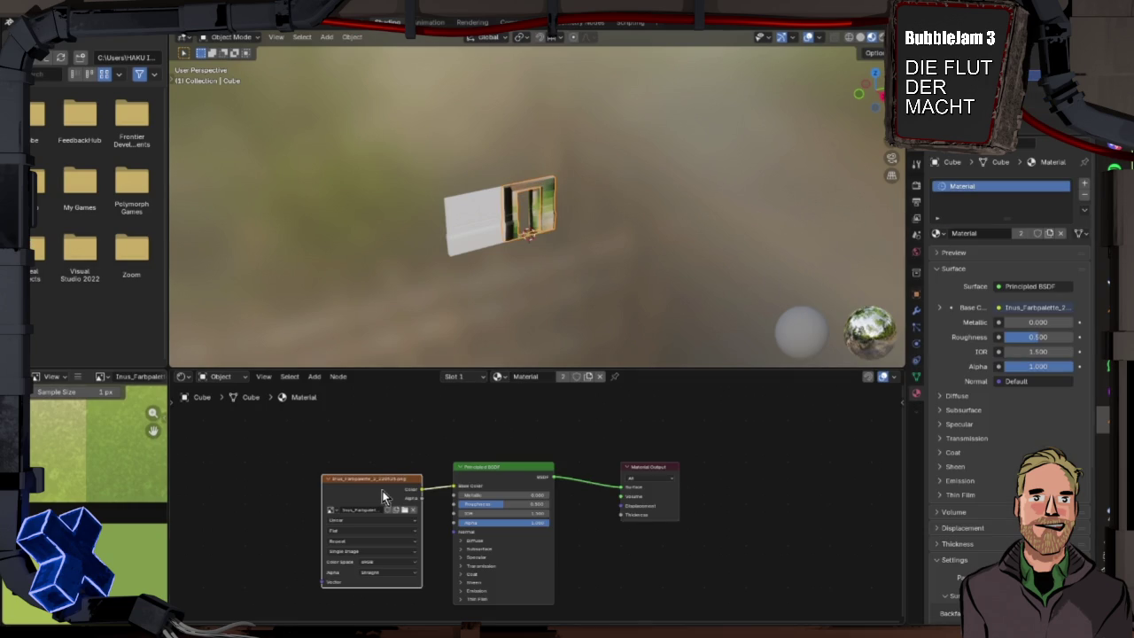
click(469, 214)
click(937, 233)
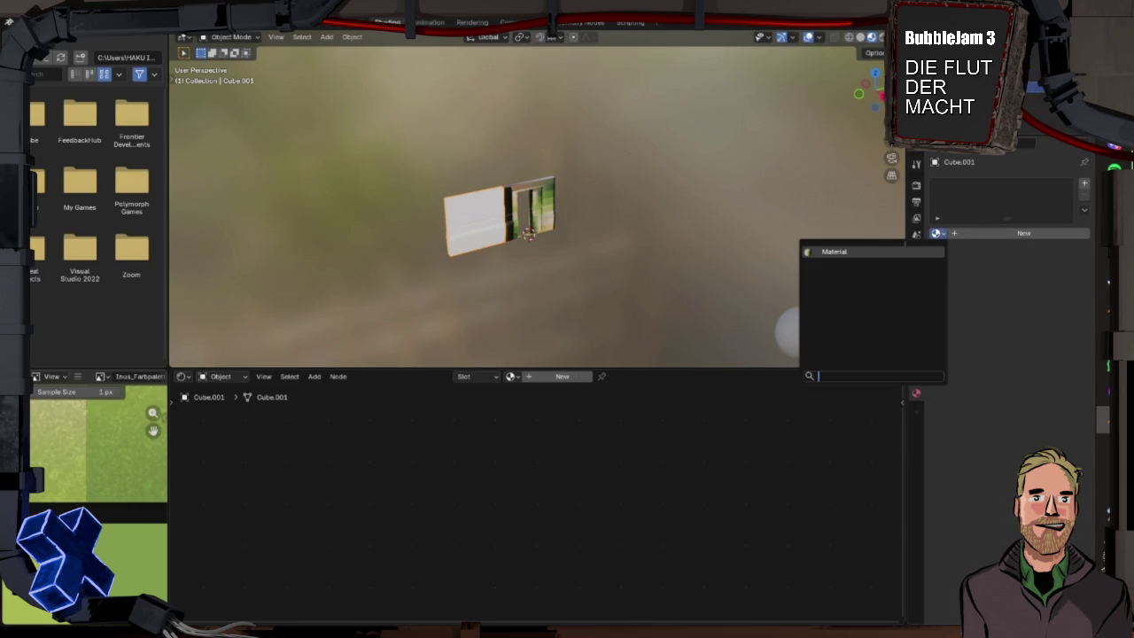
click(817, 252)
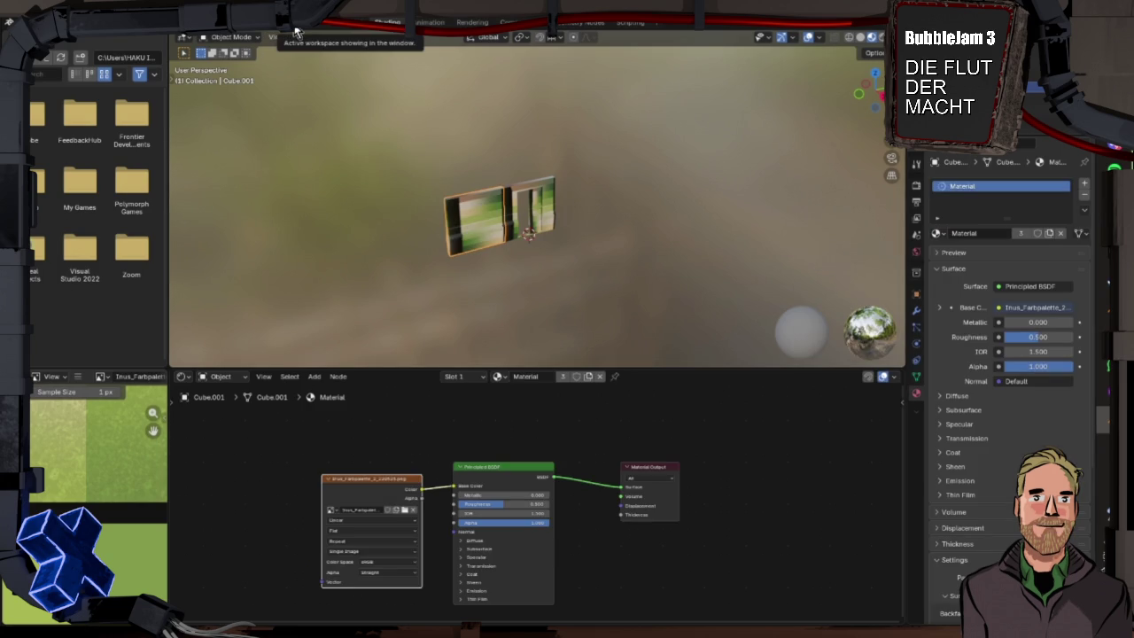
- In Layout, select the wall piece and door frame, then switch to UV Editing
click(203, 25)
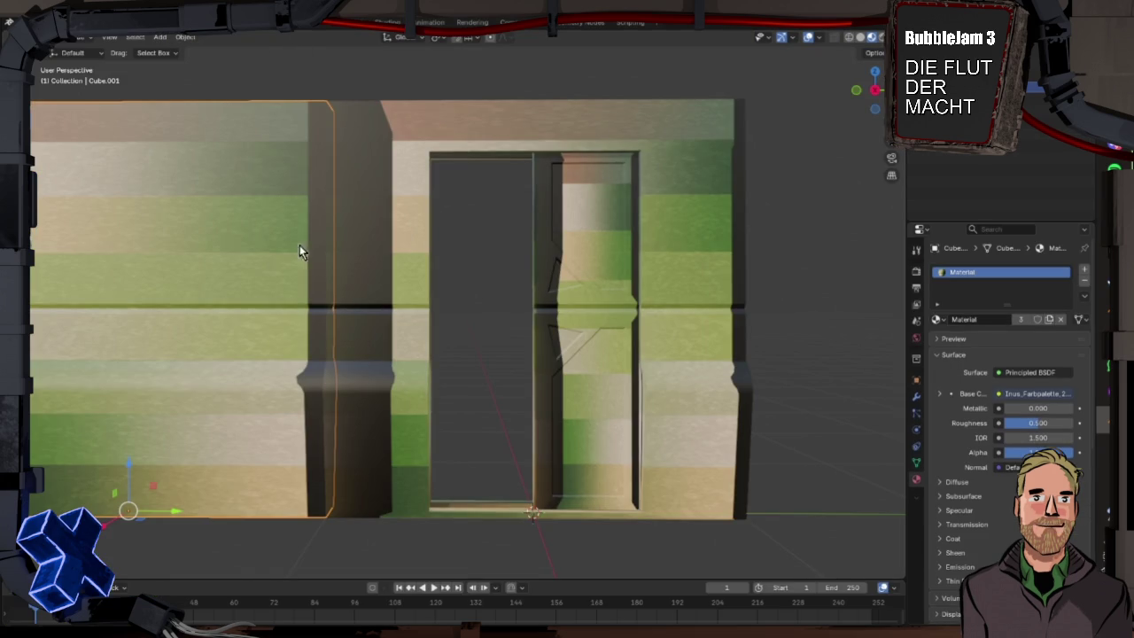
scroll(293, 237, down, 2)
click(387, 165)
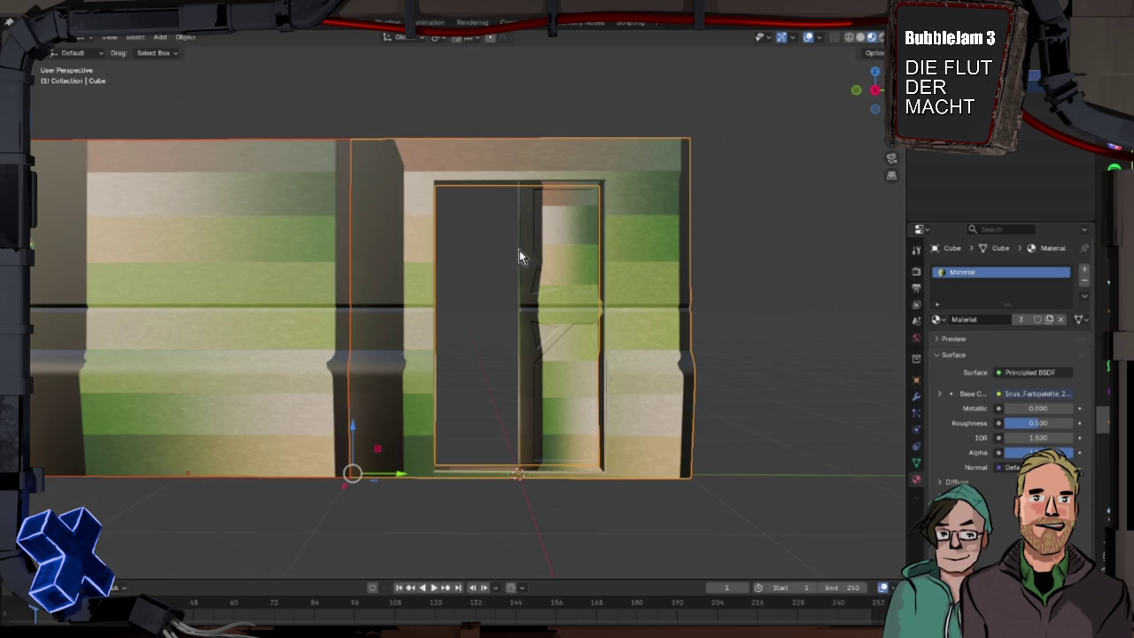
shift+click(456, 189)
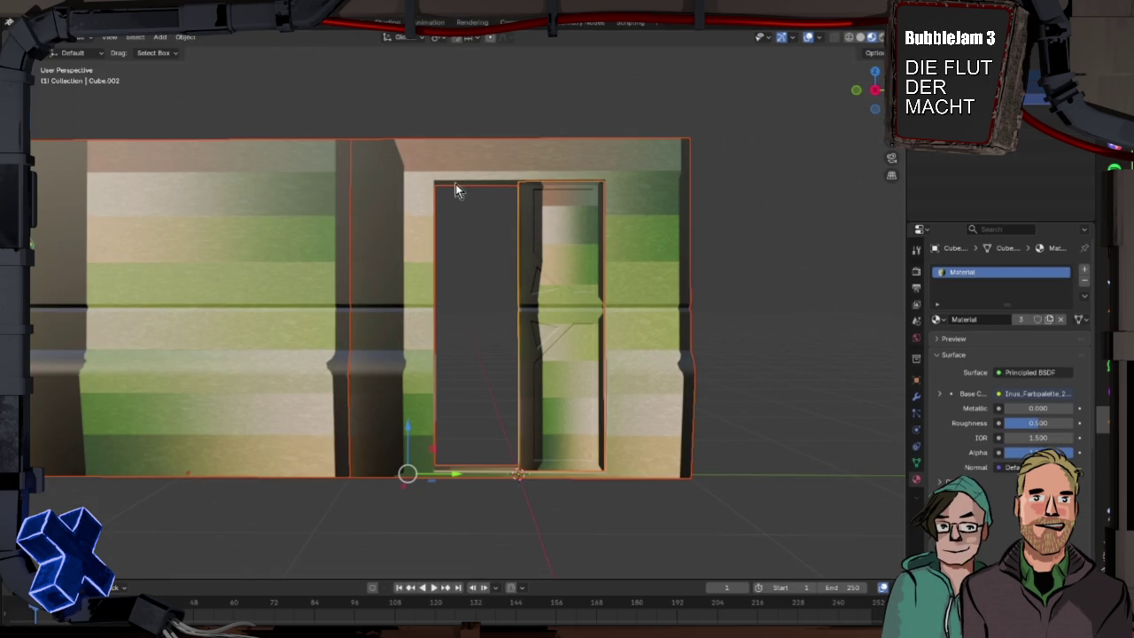
click(293, 22)
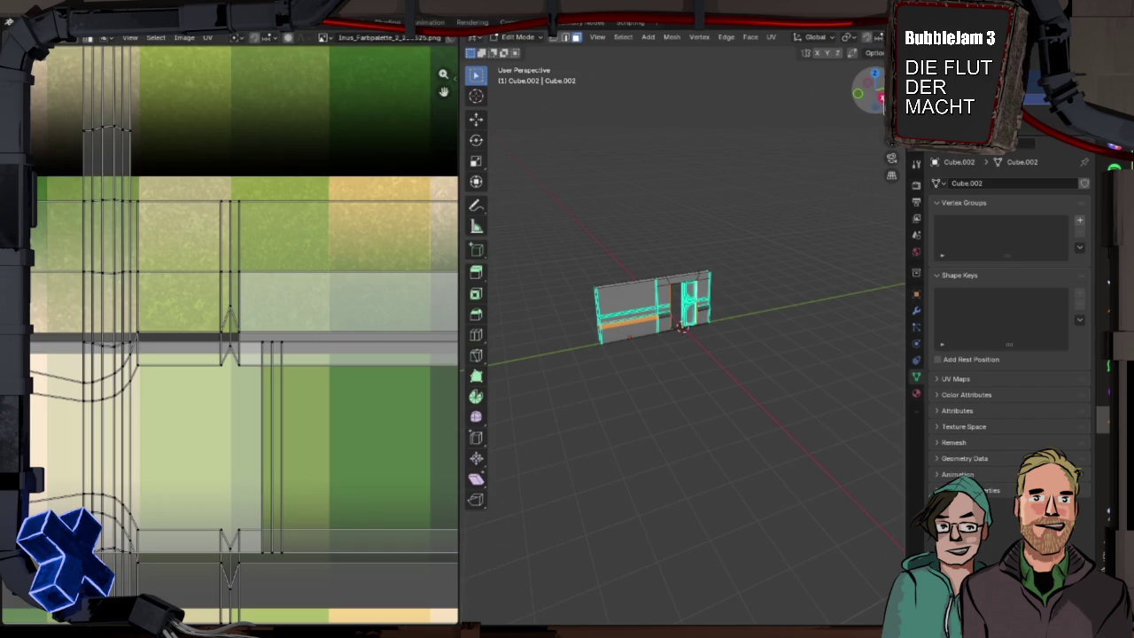
- View the wall from the side and reproject all its UVs with Project from View
key(KP_3)
key(KP_Decimal)
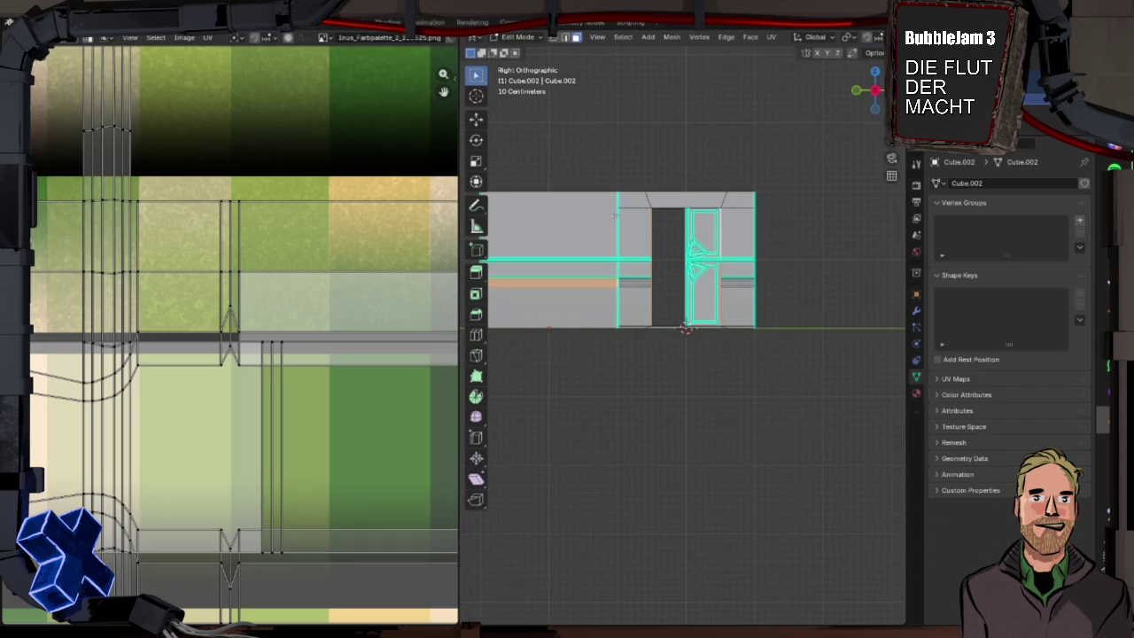
key(a)
key(u)
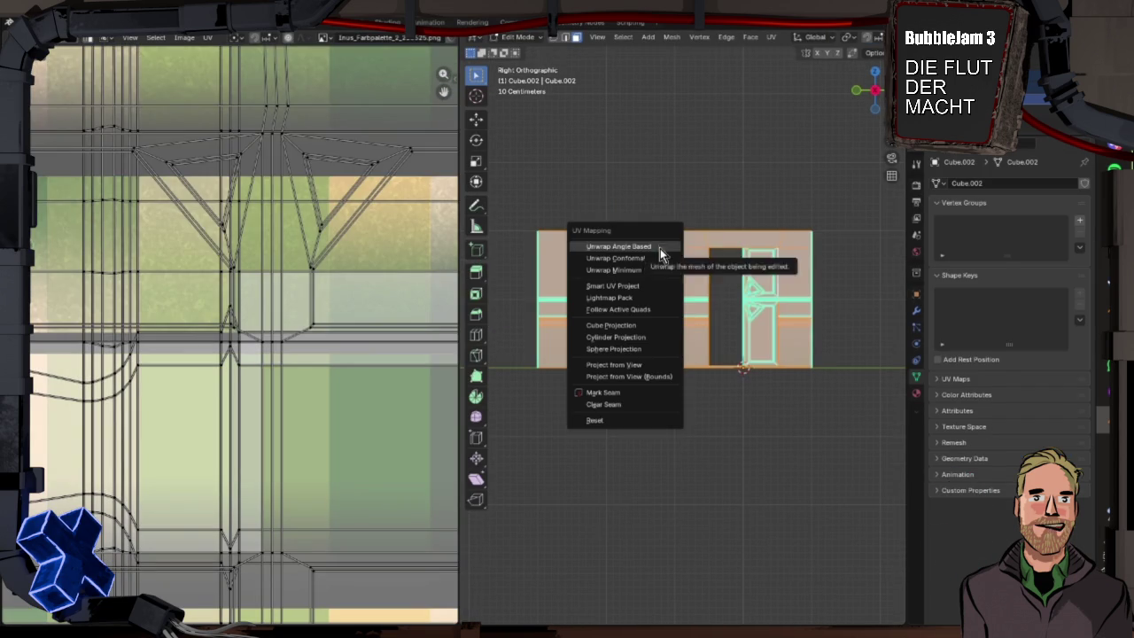
click(628, 361)
scroll(326, 300, down, 5)
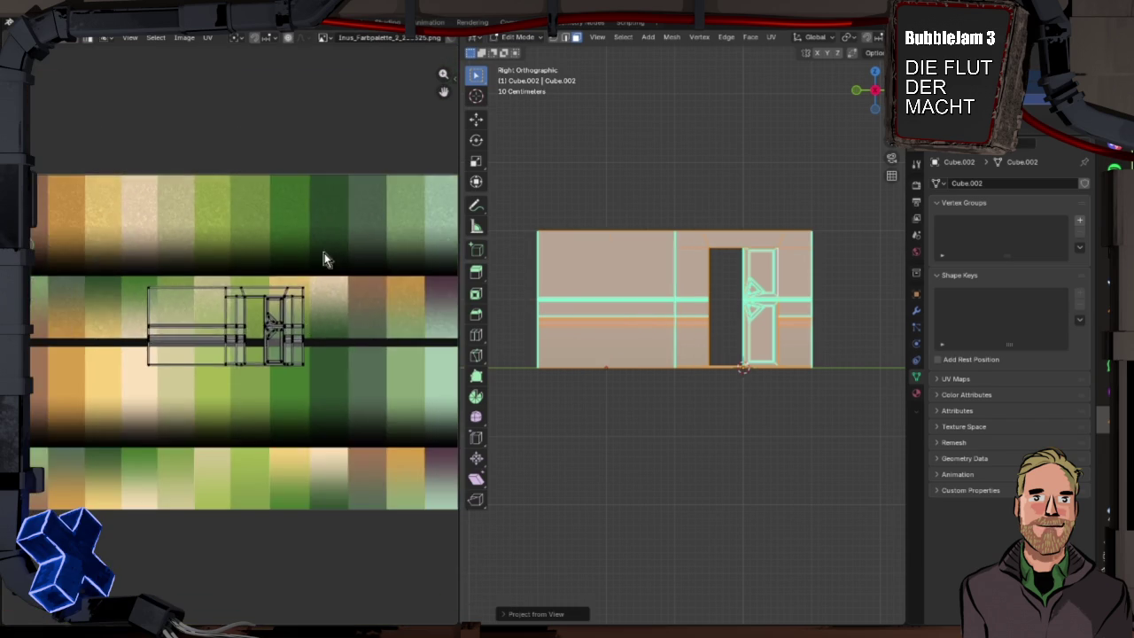
scroll(220, 335, up, 4)
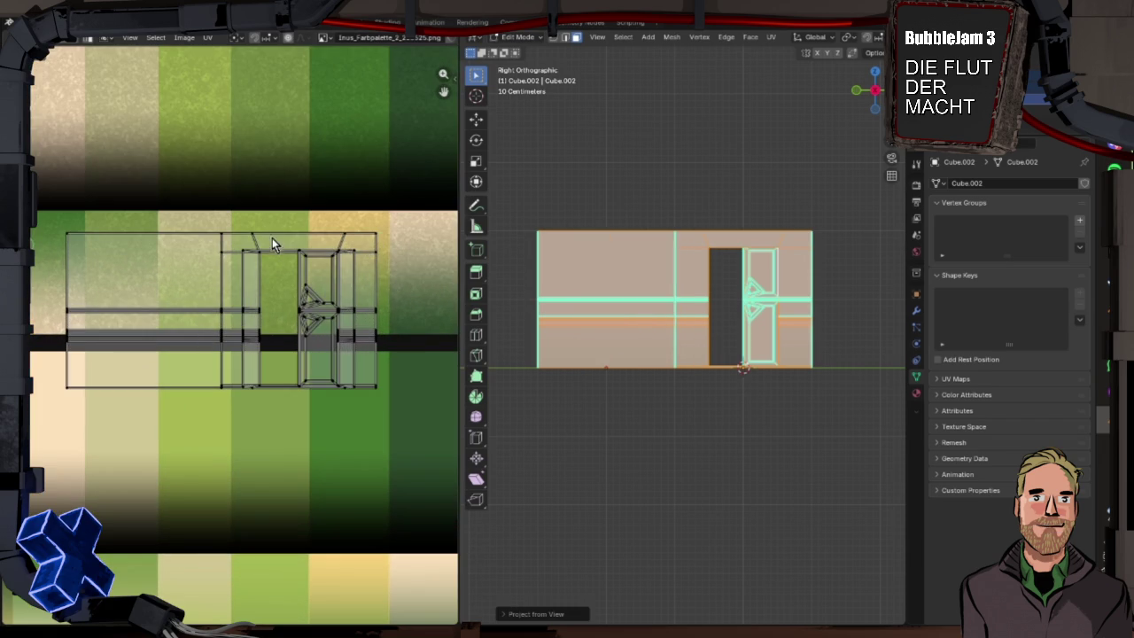
- Move the frame and inner door UV islands onto new palette colours
key(l)
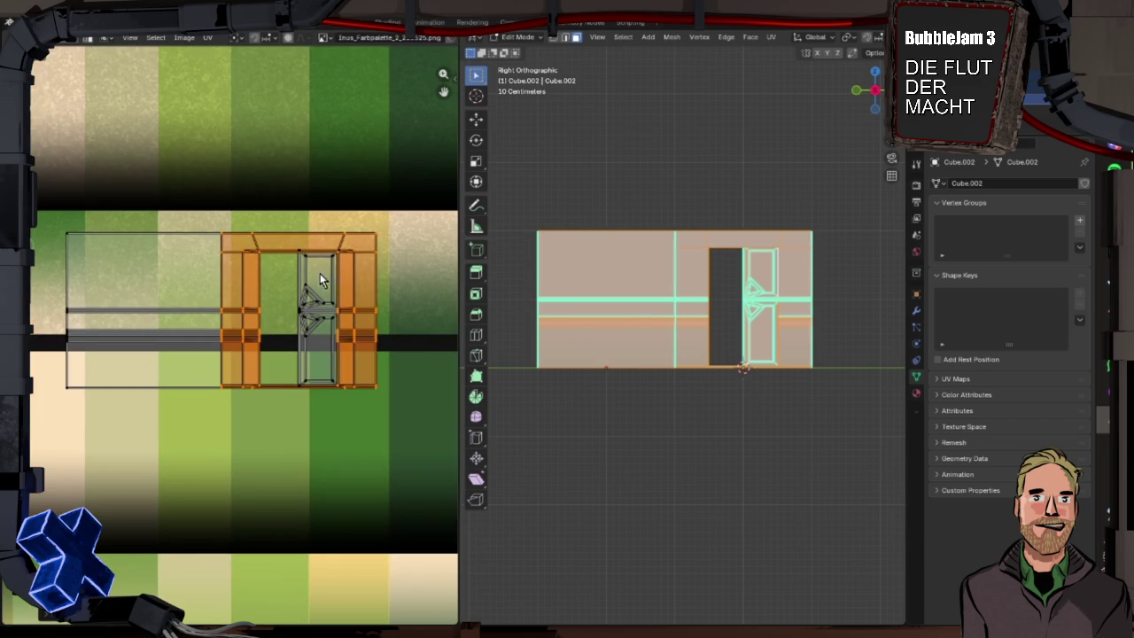
key(g)
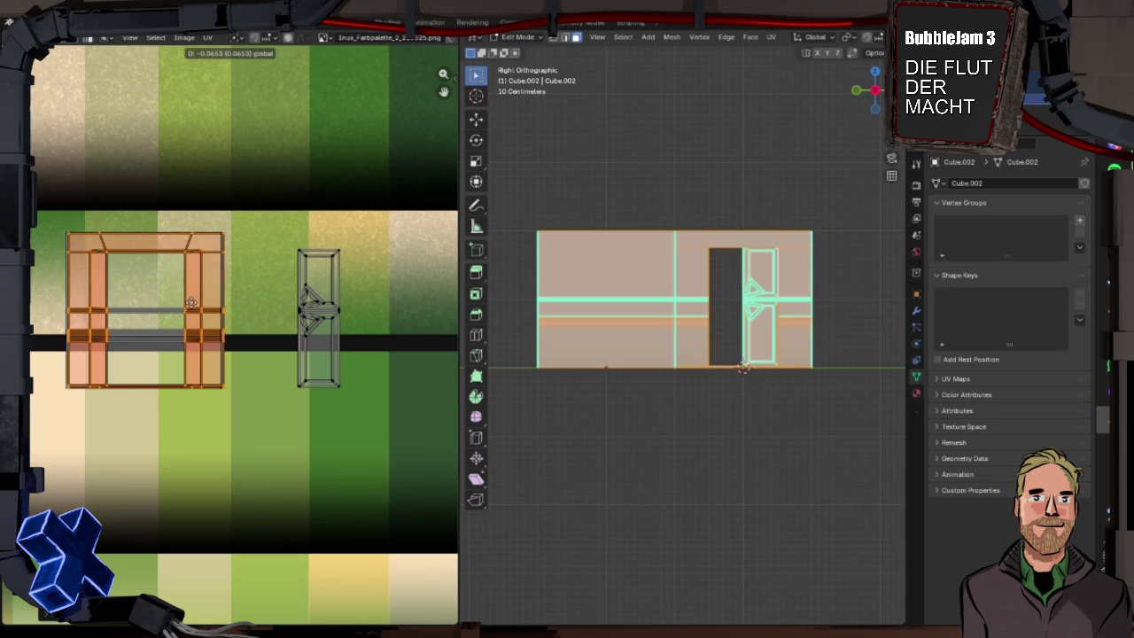
click(189, 304)
key(l)
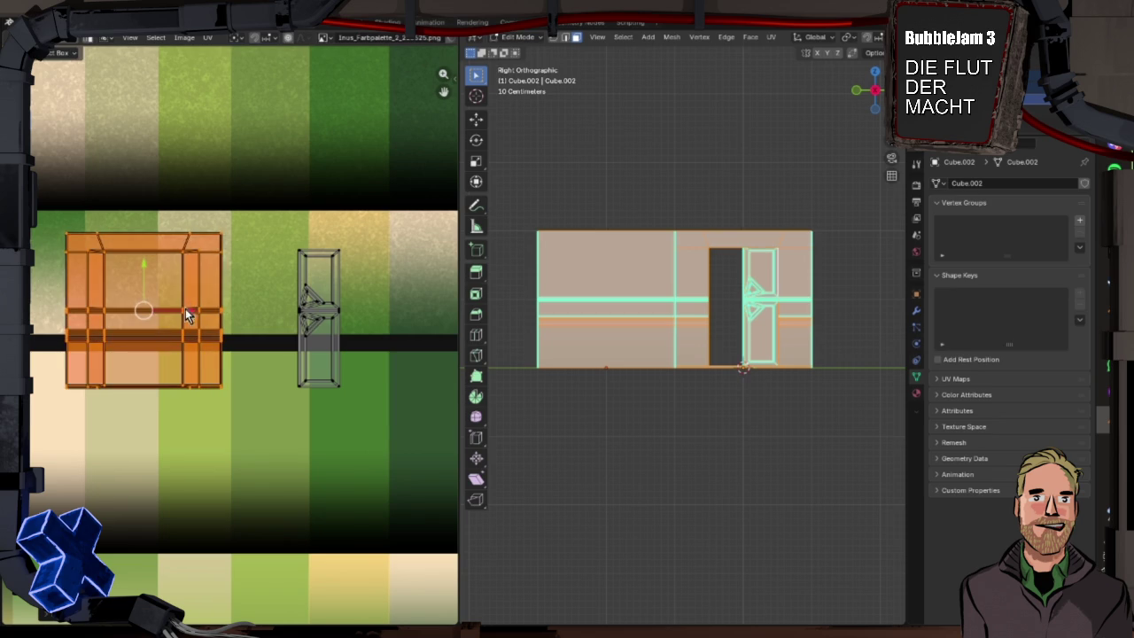
scroll(209, 332, down, 2)
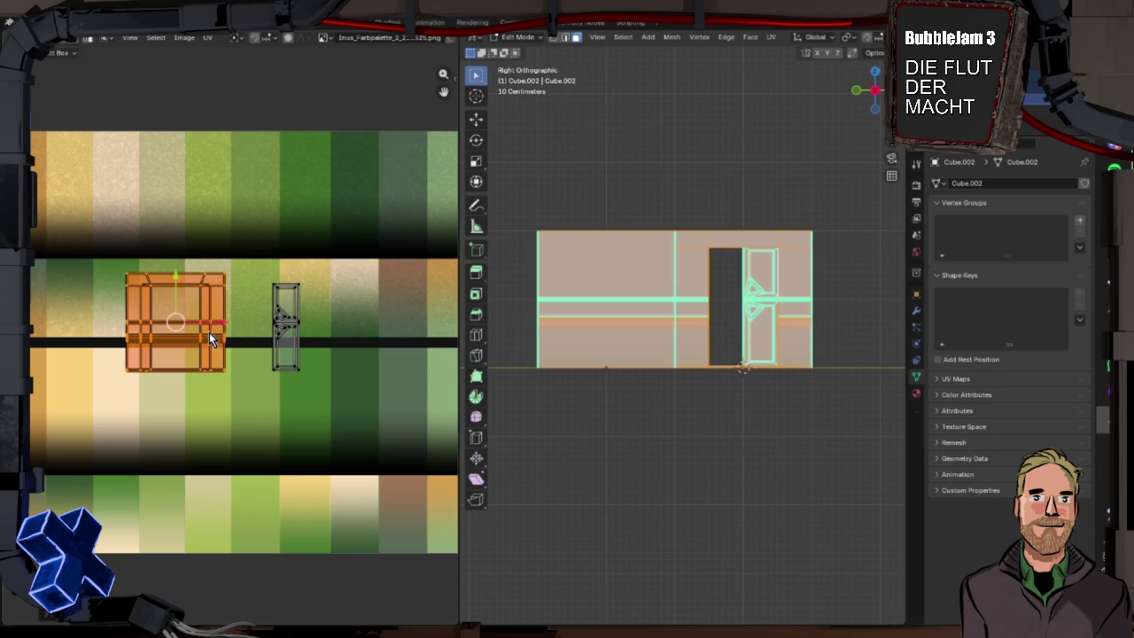
key(g)
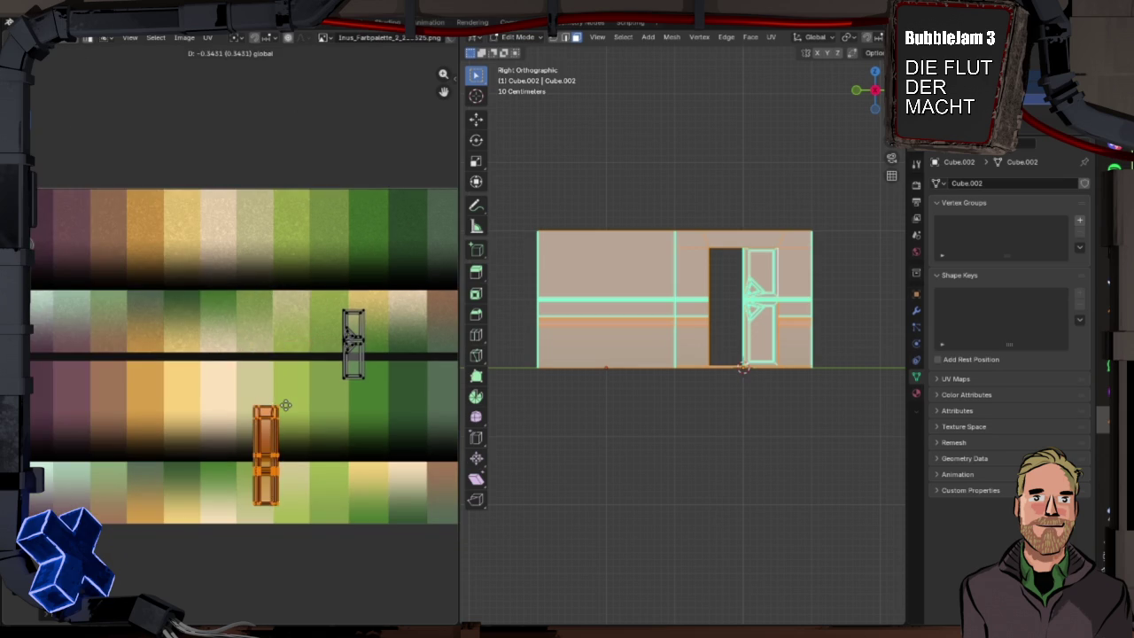
click(290, 407)
scroll(292, 412, down, 3)
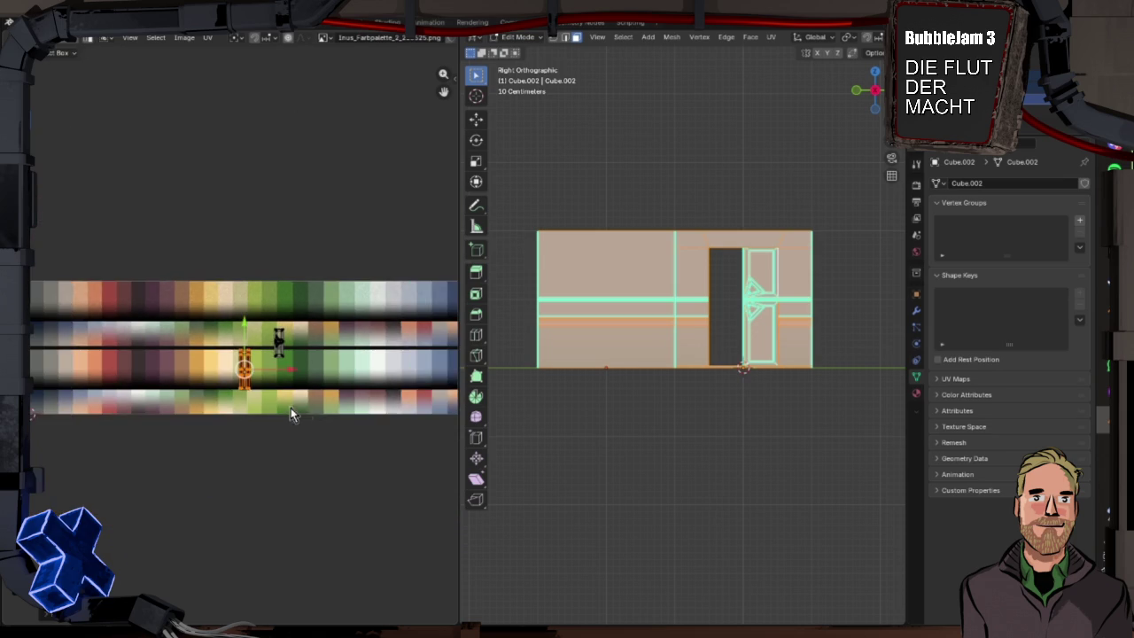
scroll(295, 420, down, 1)
key(g)
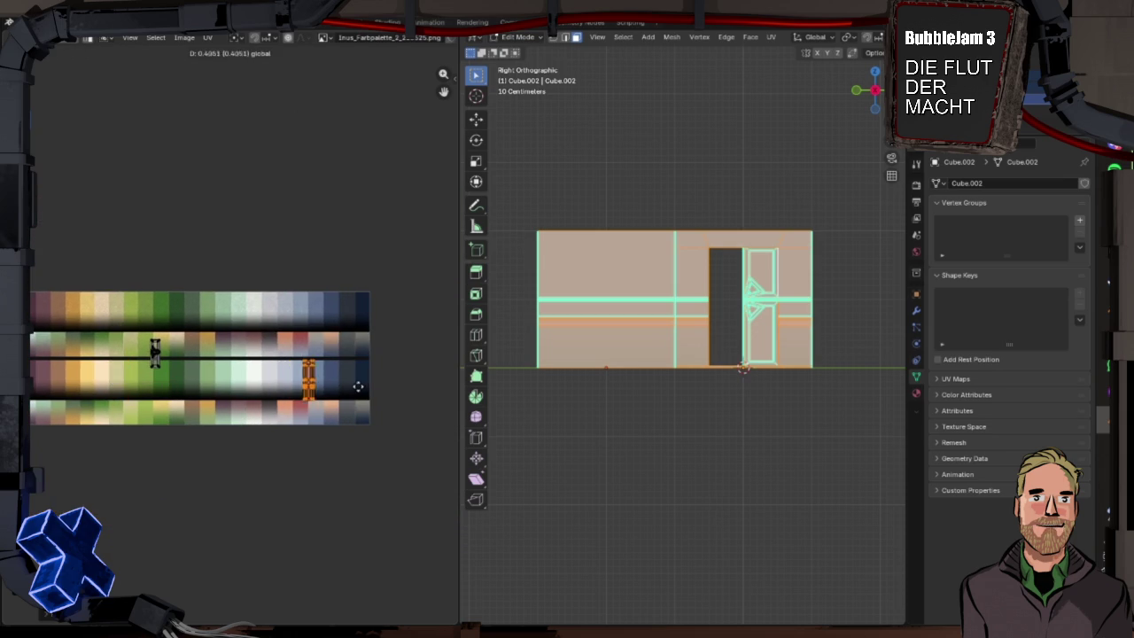
scroll(349, 418, up, 5)
scroll(402, 476, down, 2)
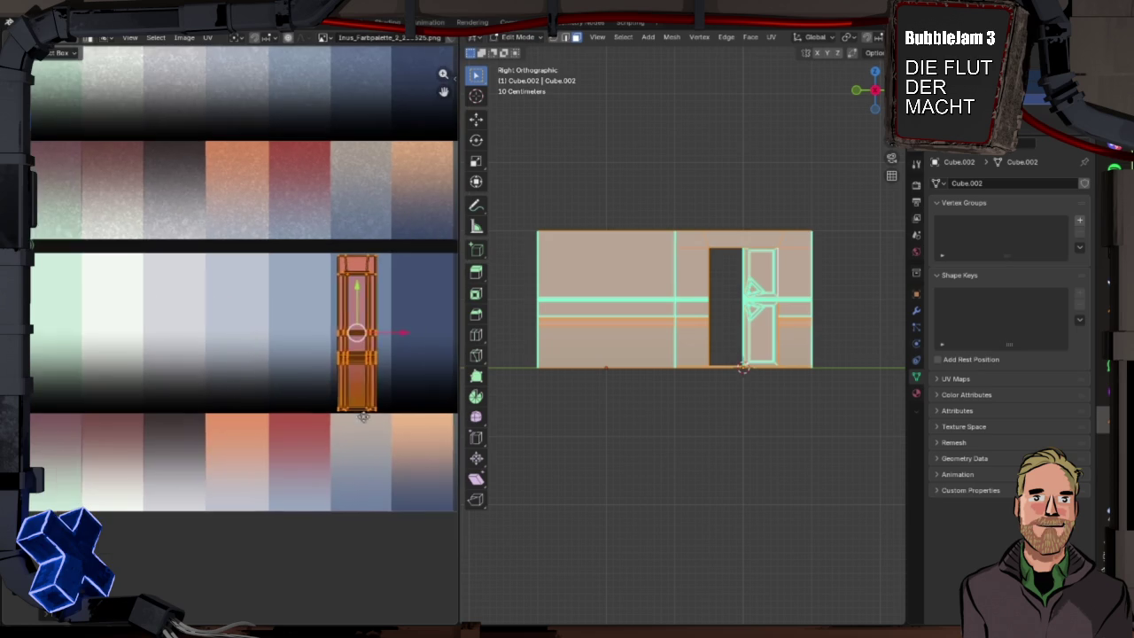
key(g)
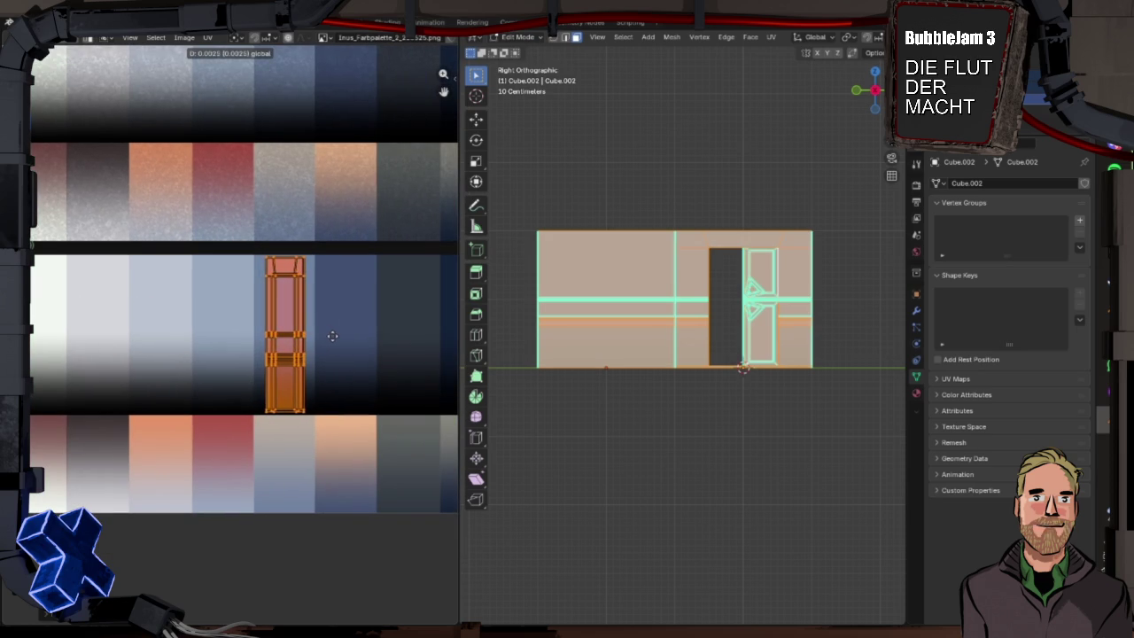
click(332, 343)
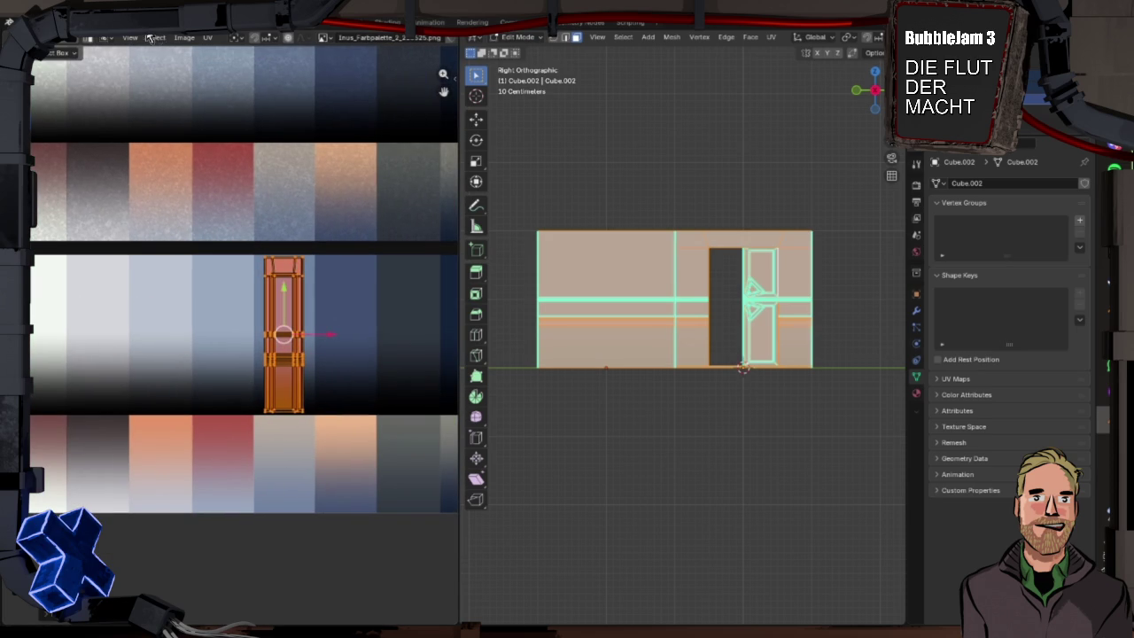
- Check the new colours in the Shading workspace, then go back to UV Editing
click(388, 22)
scroll(267, 230, down, 3)
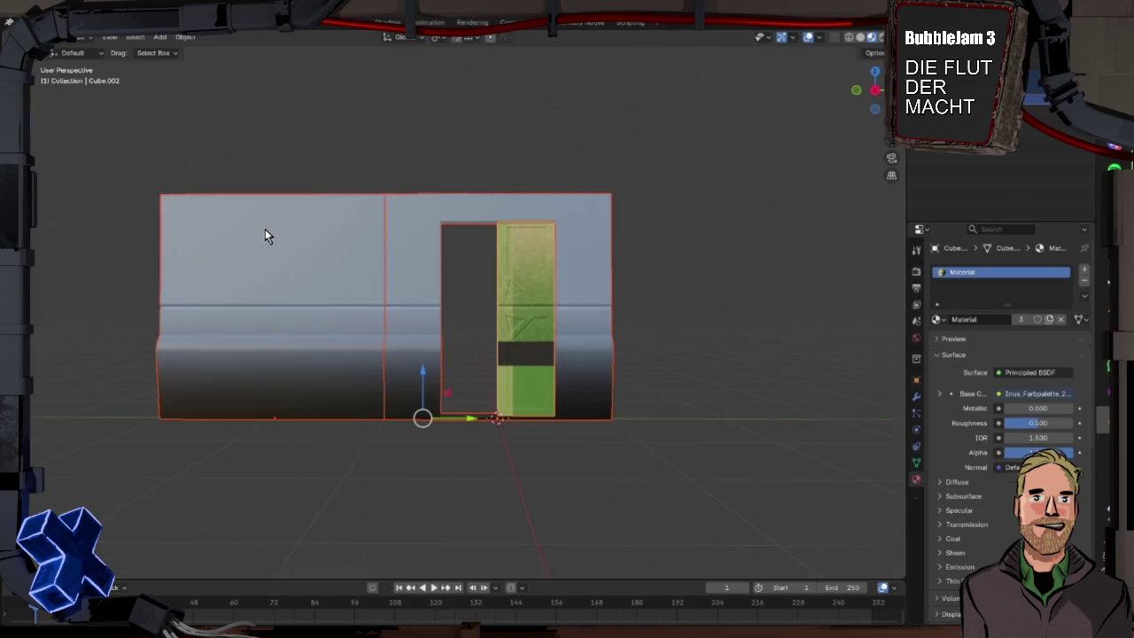
scroll(263, 230, up, 2)
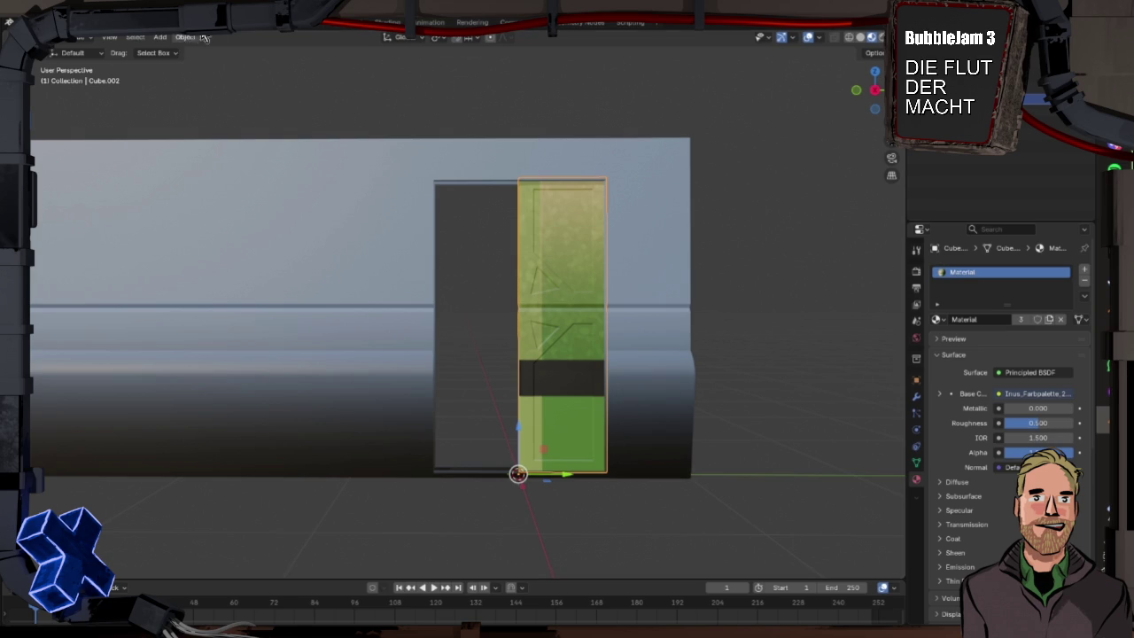
click(293, 26)
scroll(342, 284, down, 5)
scroll(207, 291, up, 1)
scroll(197, 287, down, 2)
- Move the small UV island right, then left onto another palette colour
click(113, 320)
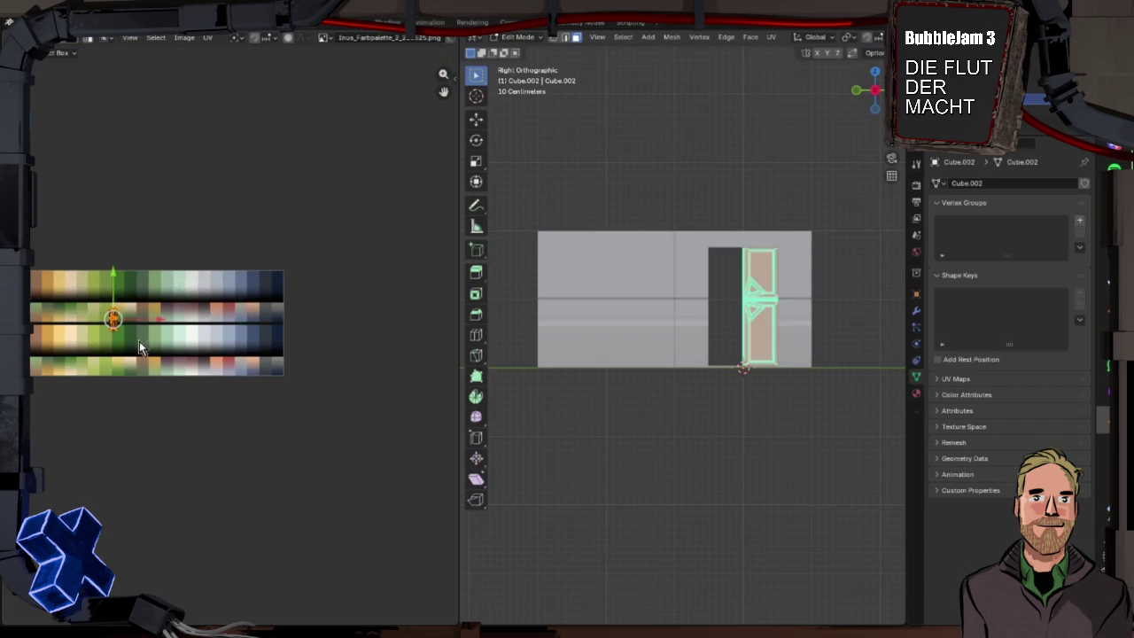
scroll(169, 321, left, 1)
key(g)
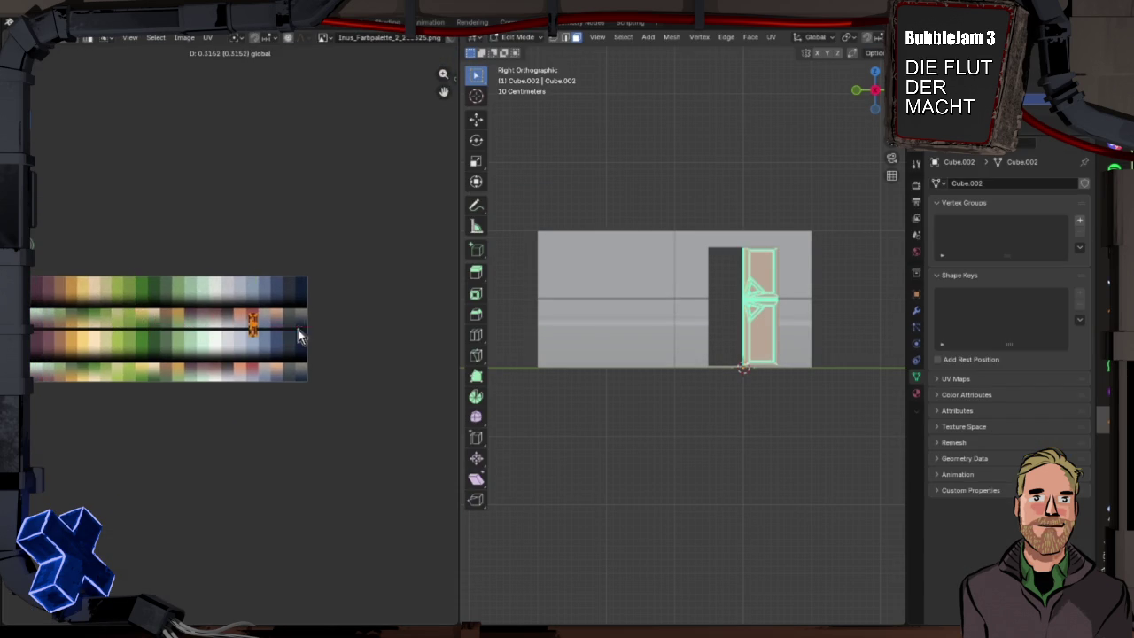
click(299, 330)
scroll(284, 350, up, 3)
scroll(278, 354, down, 5)
scroll(398, 341, left, 1)
key(g)
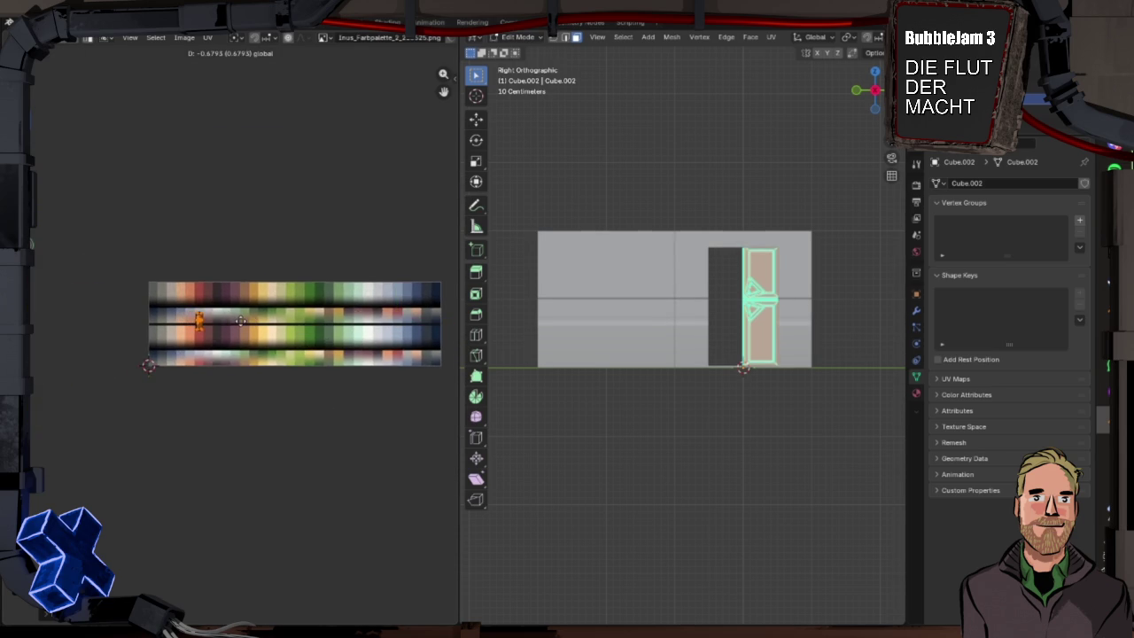
click(147, 334)
- Drop the island into the lower colour row, enlarge it onto the red swatch, and inspect the red door in Layout
scroll(147, 334, up, 8)
scroll(266, 231, down, 2)
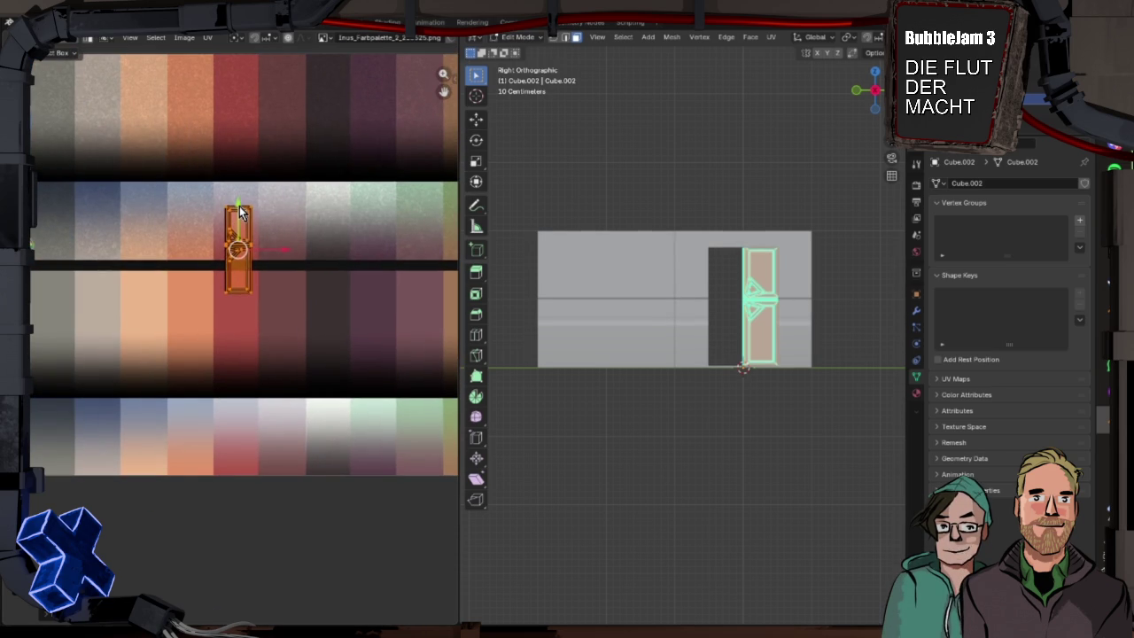
key(g)
click(246, 299)
key(s)
click(319, 418)
key(s)
key(Escape)
key(g)
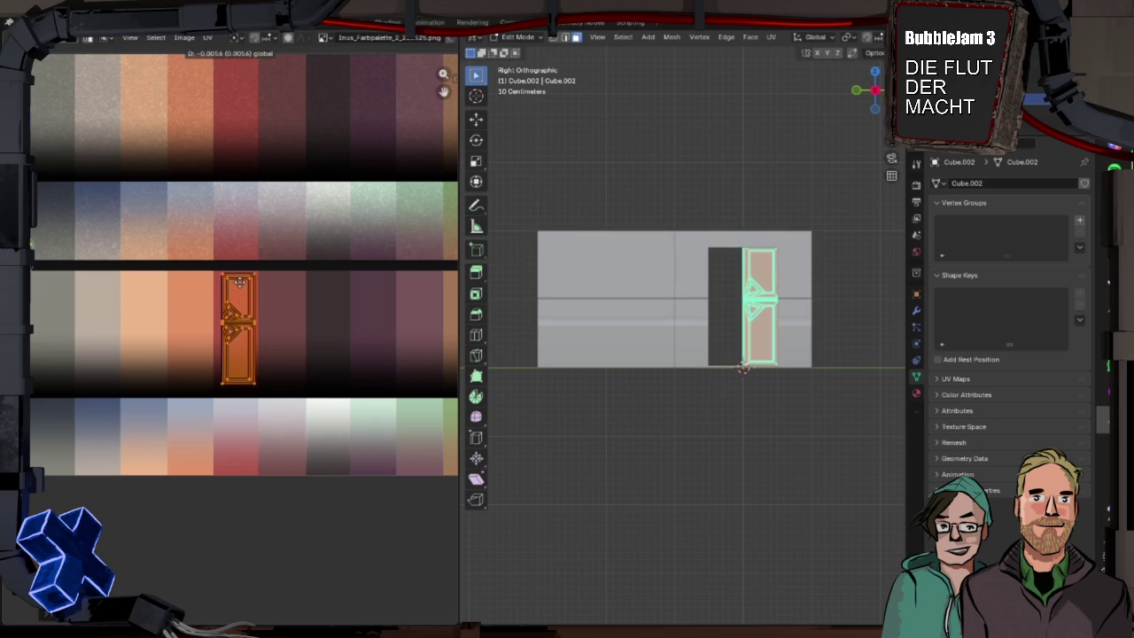
click(279, 328)
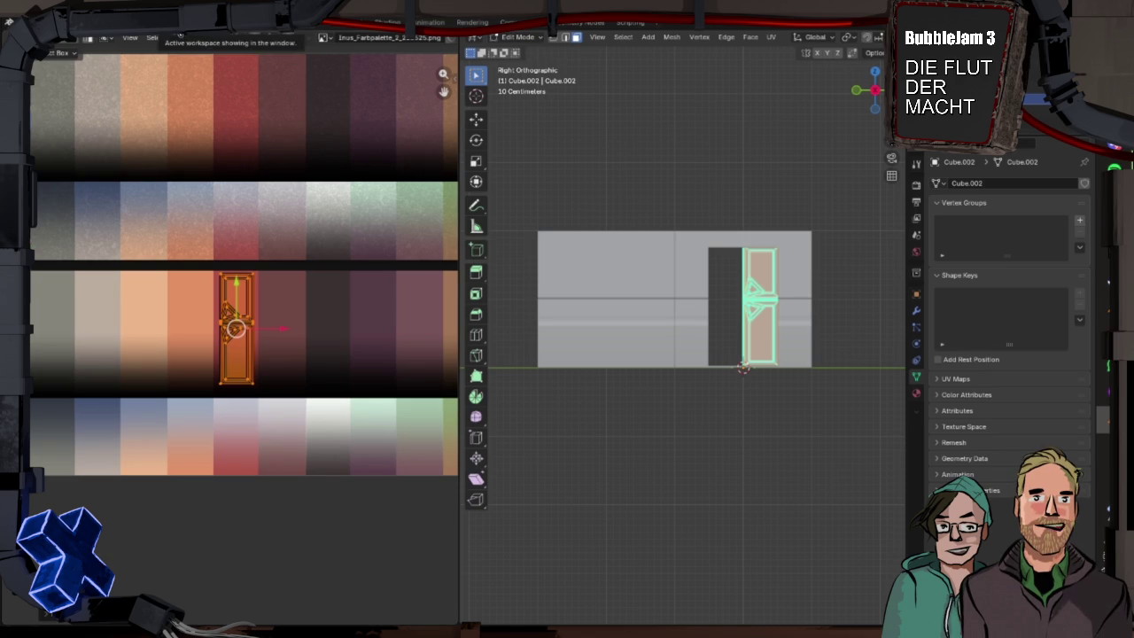
click(181, 22)
mouse_move(531, 277)
mouse_down()
mouse_move(488, 285)
mouse_move(544, 287)
mouse_move(532, 289)
mouse_up()
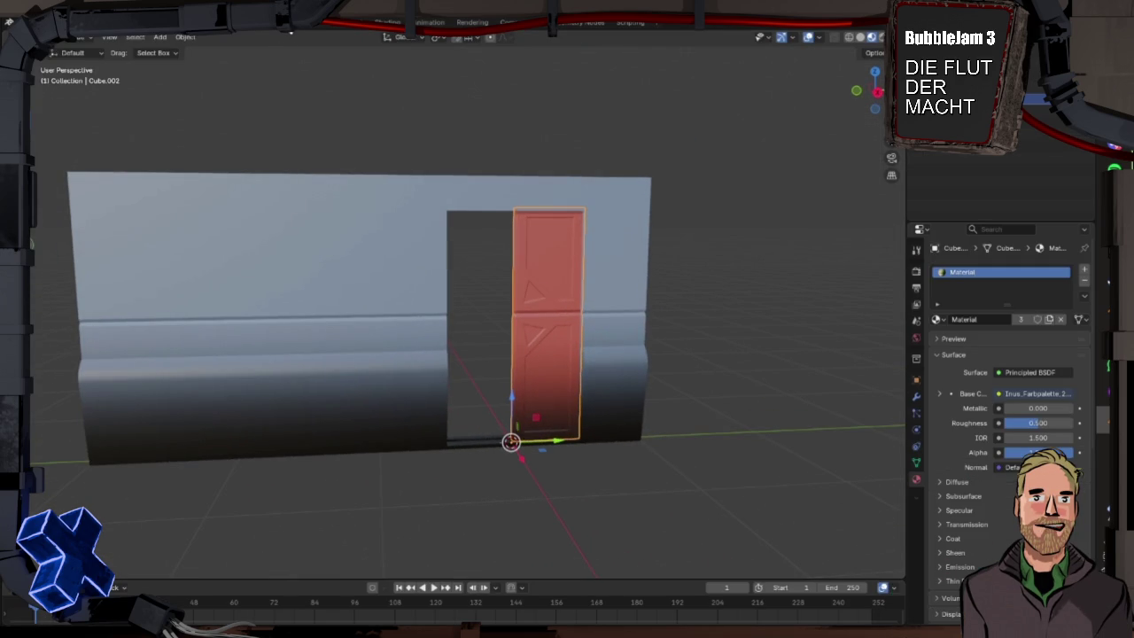
- Slide the door's UV island left along the palette and check the door's colour in Layout
click(298, 27)
scroll(303, 177, down, 3)
scroll(276, 274, up, 1)
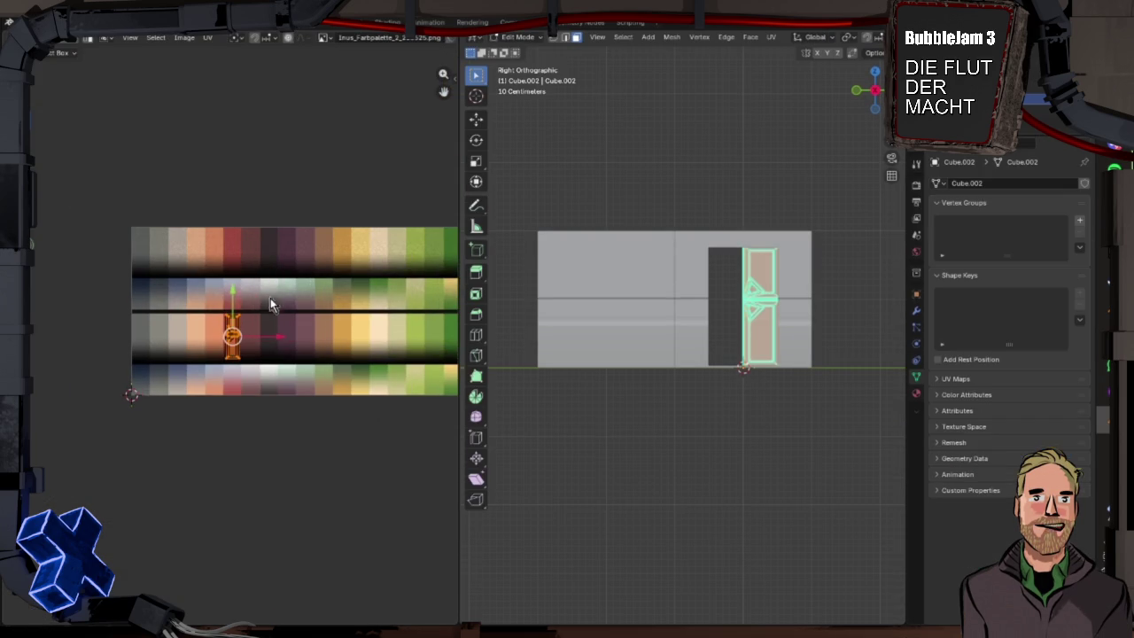
drag(280, 344, 183, 333)
click(169, 24)
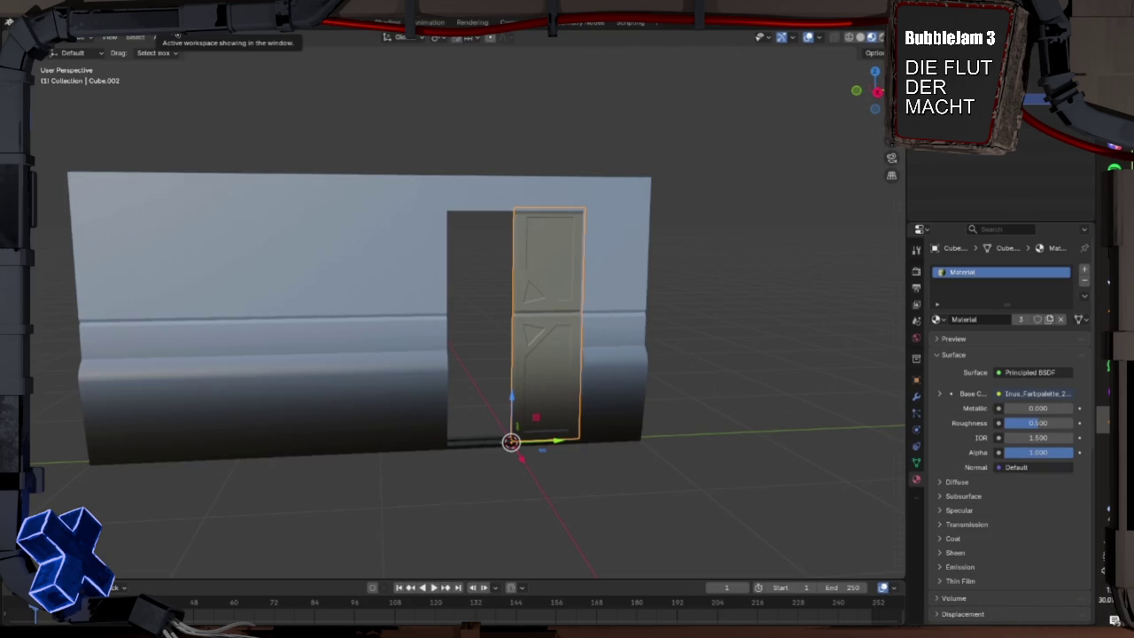
- Move the door's UV island onto a green swatch and preview the green door
click(296, 23)
scroll(268, 341, up, 1)
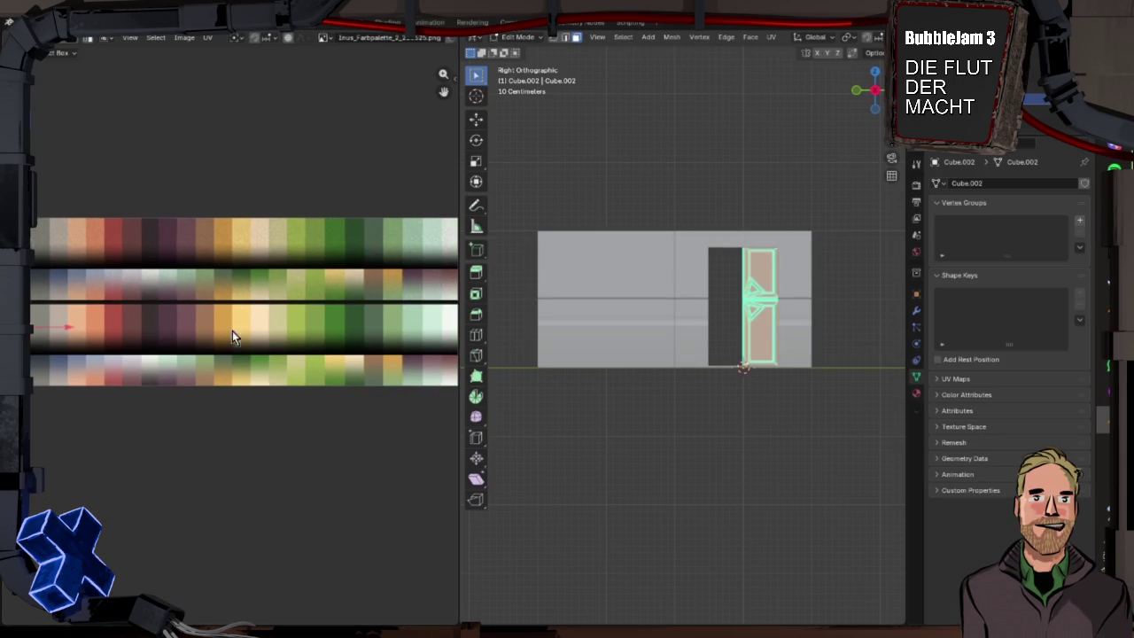
key(g)
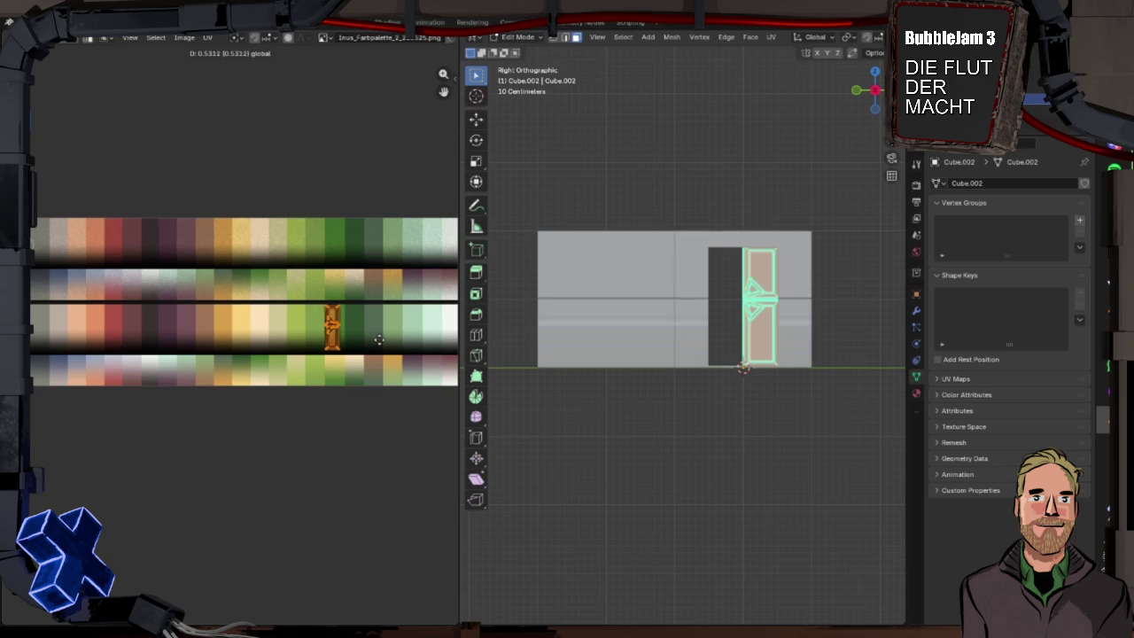
click(371, 330)
click(180, 27)
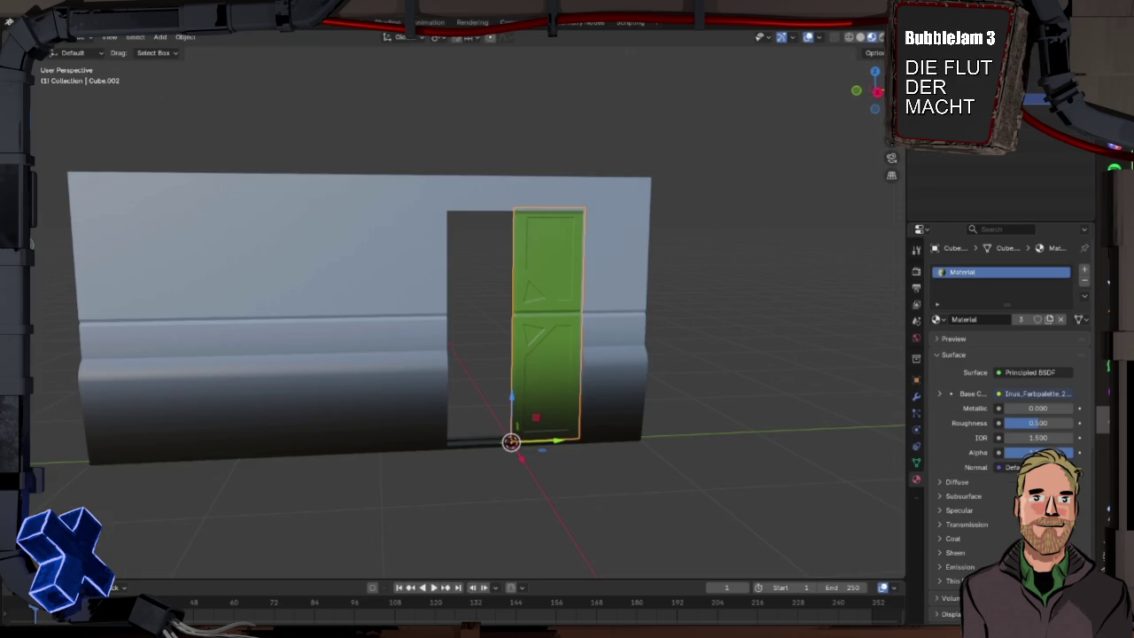
- Drop the door's UVs on a dark swatch near the palette's right end, making it dark grey
click(297, 29)
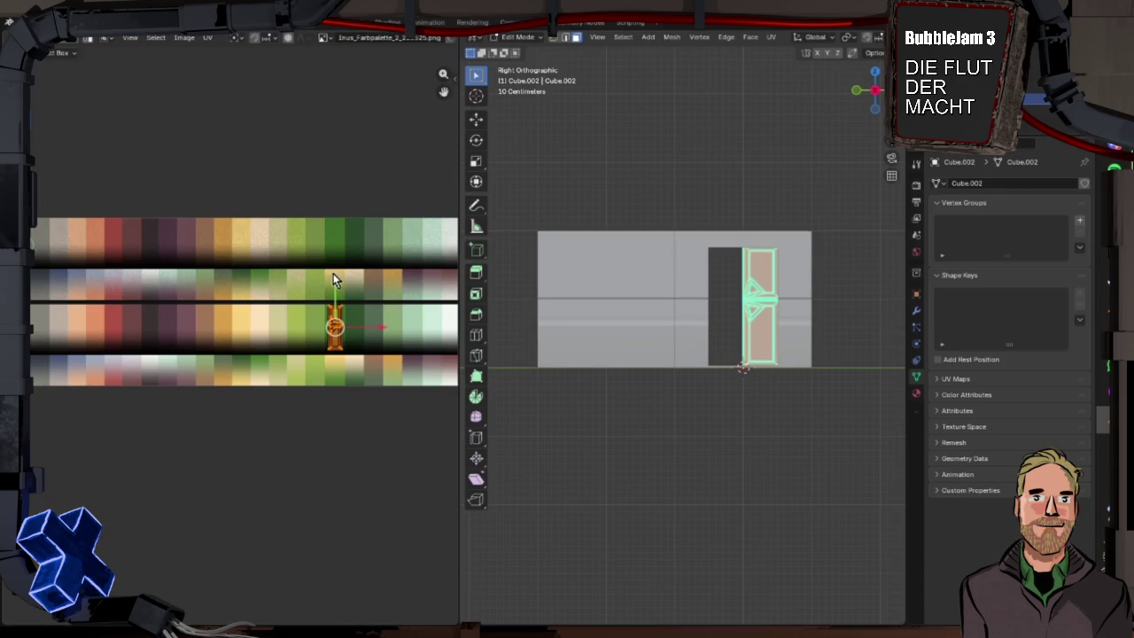
scroll(399, 252, right, 10)
key(g)
click(324, 326)
click(173, 23)
mouse_move(502, 230)
mouse_down()
mouse_move(448, 205)
mouse_move(479, 232)
mouse_up()
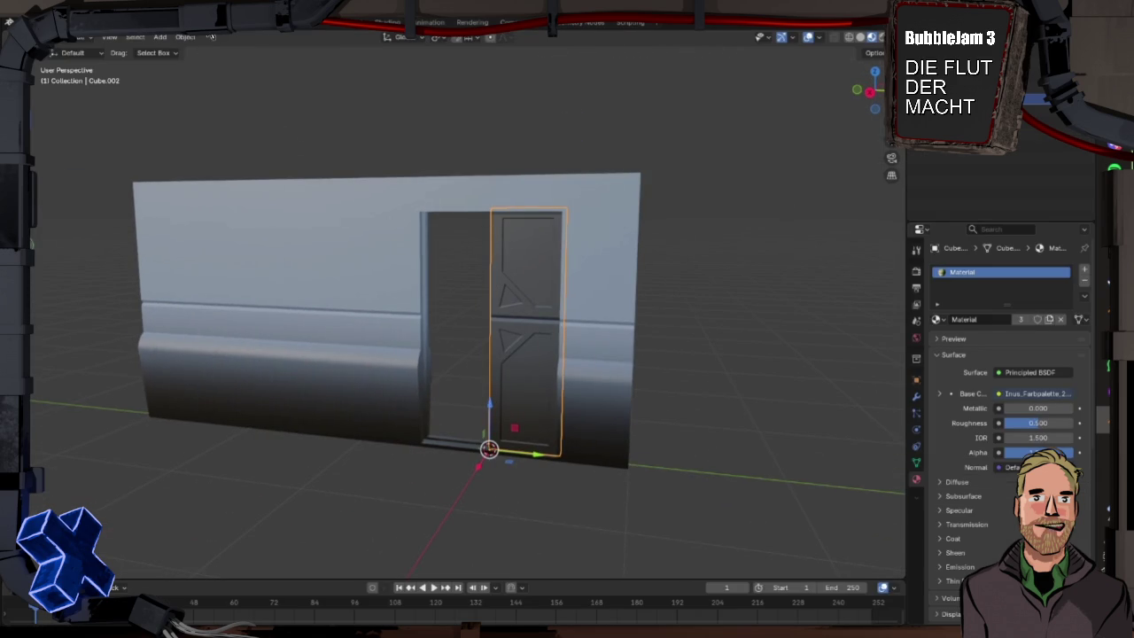
click(296, 24)
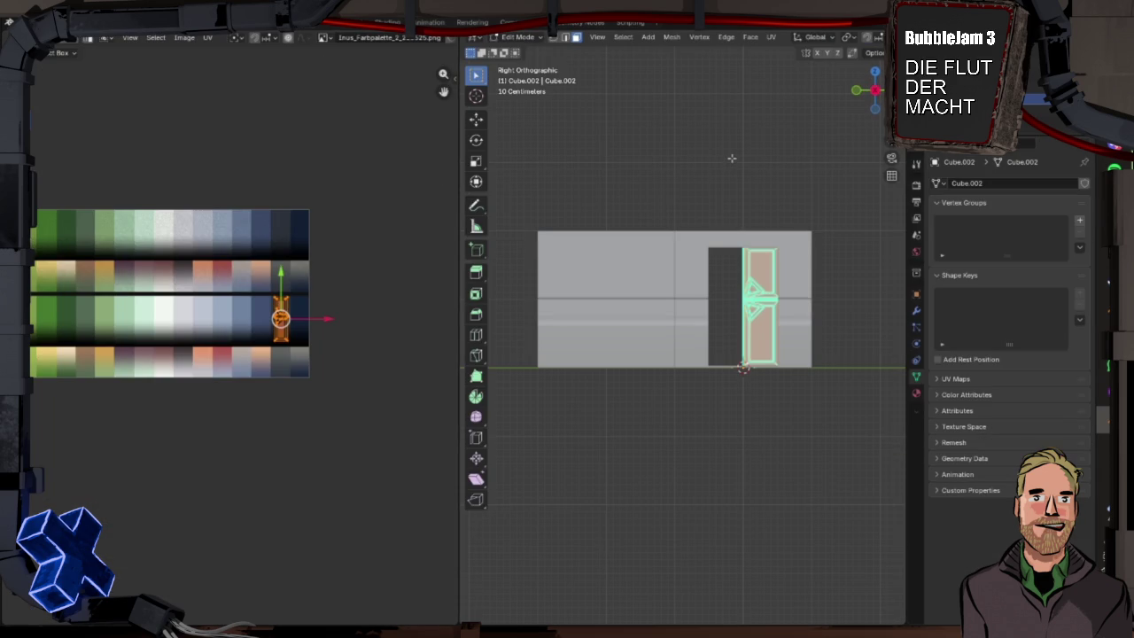
scroll(673, 278, down, 2)
scroll(643, 304, up, 5)
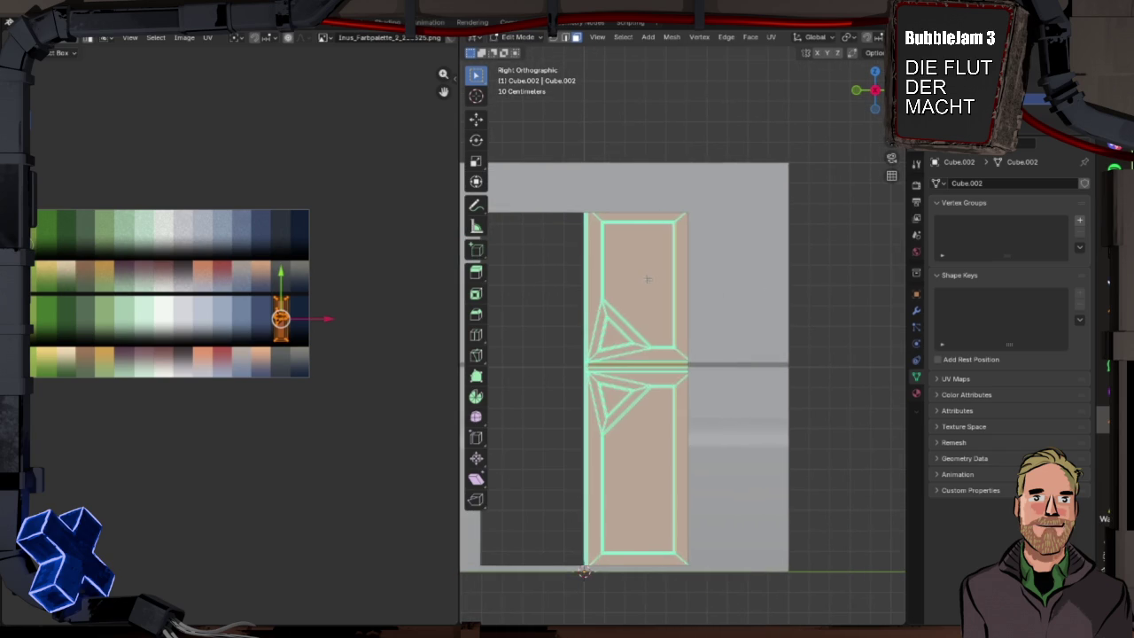
- Select the door's upper and lower panel faces and triangle, then grow the selection
click(648, 279)
shift+click(611, 340)
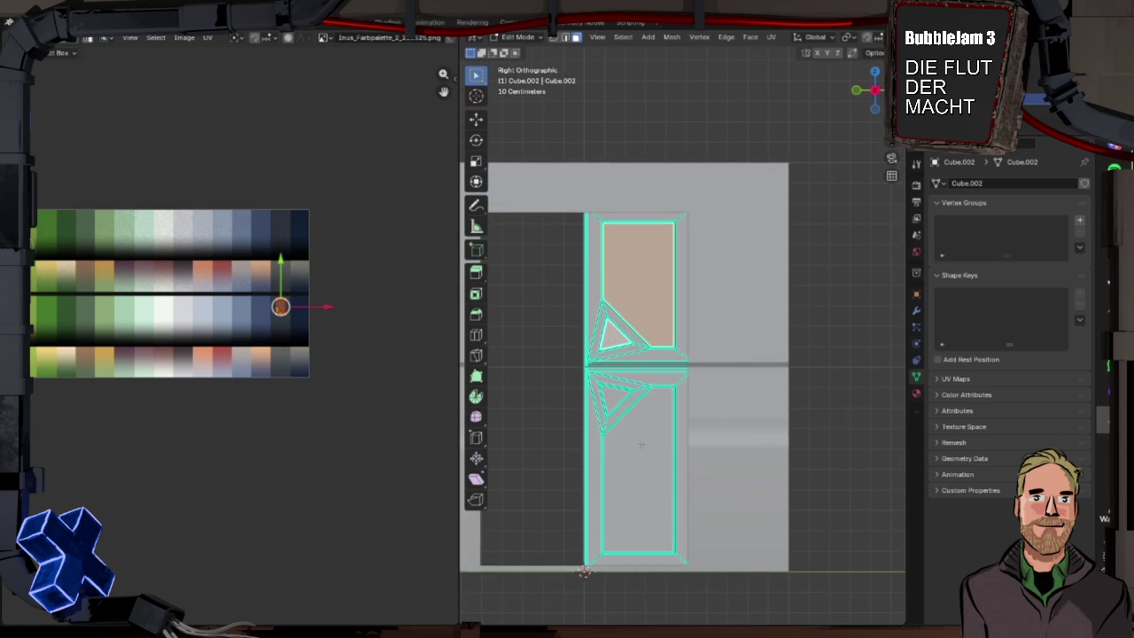
shift+click(638, 469)
shift+click(611, 399)
mouse_move(611, 399)
mouse_down()
mouse_move(514, 412)
mouse_move(739, 417)
mouse_up()
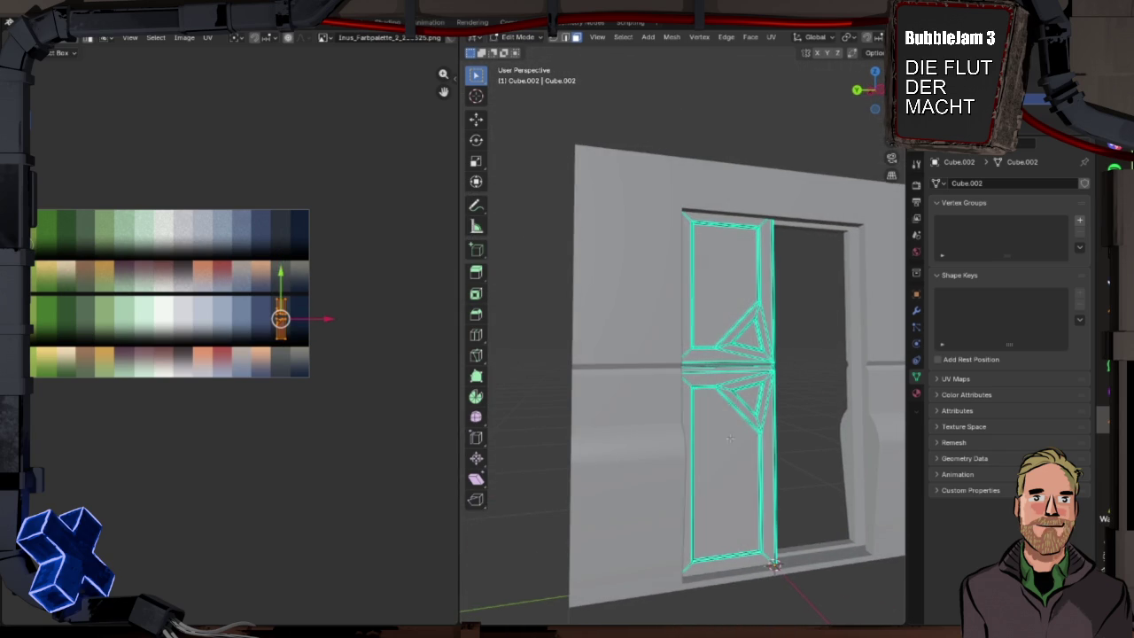
shift+click(751, 335)
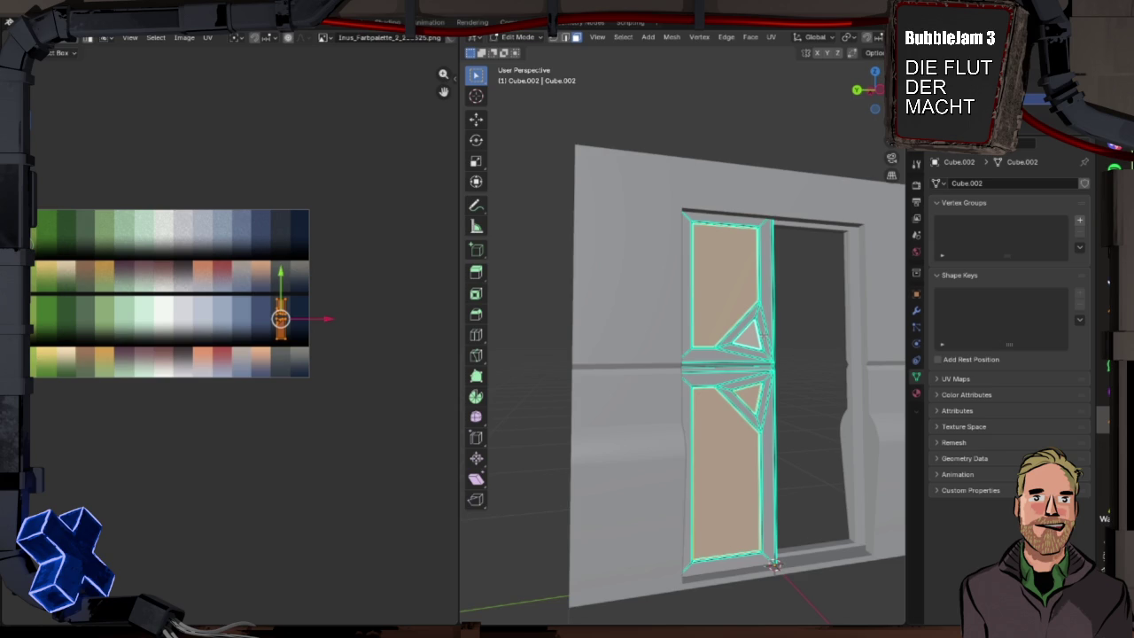
key(ctrl+KP_Add)
- Shift the panels' UV island left onto a pale, off-white palette swatch
scroll(338, 376, left, 5)
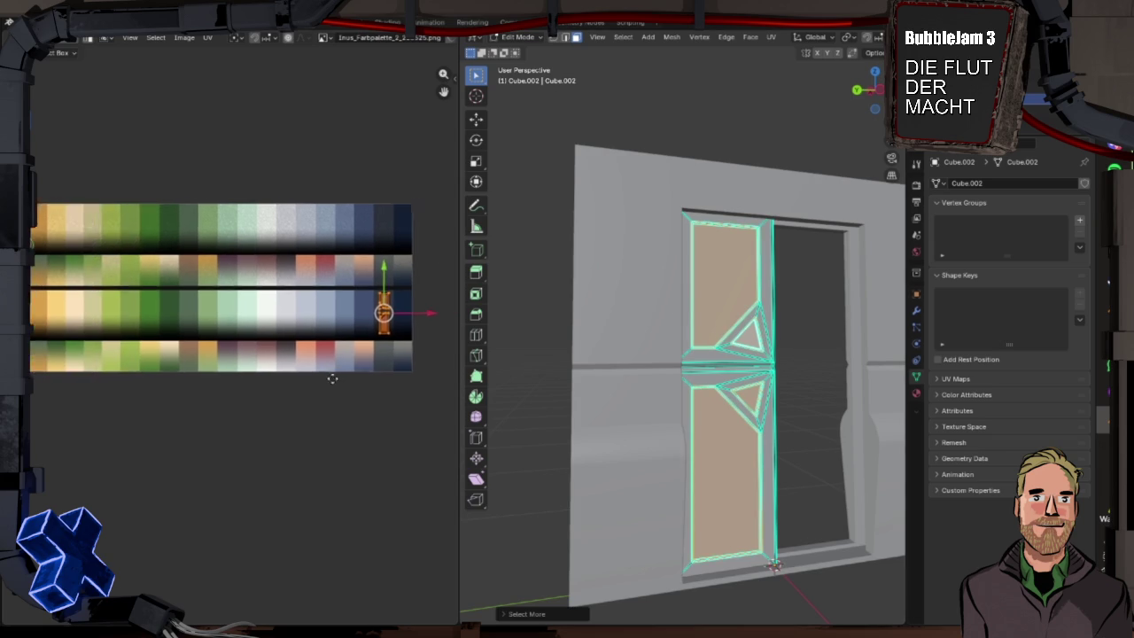
drag(432, 300, 318, 301)
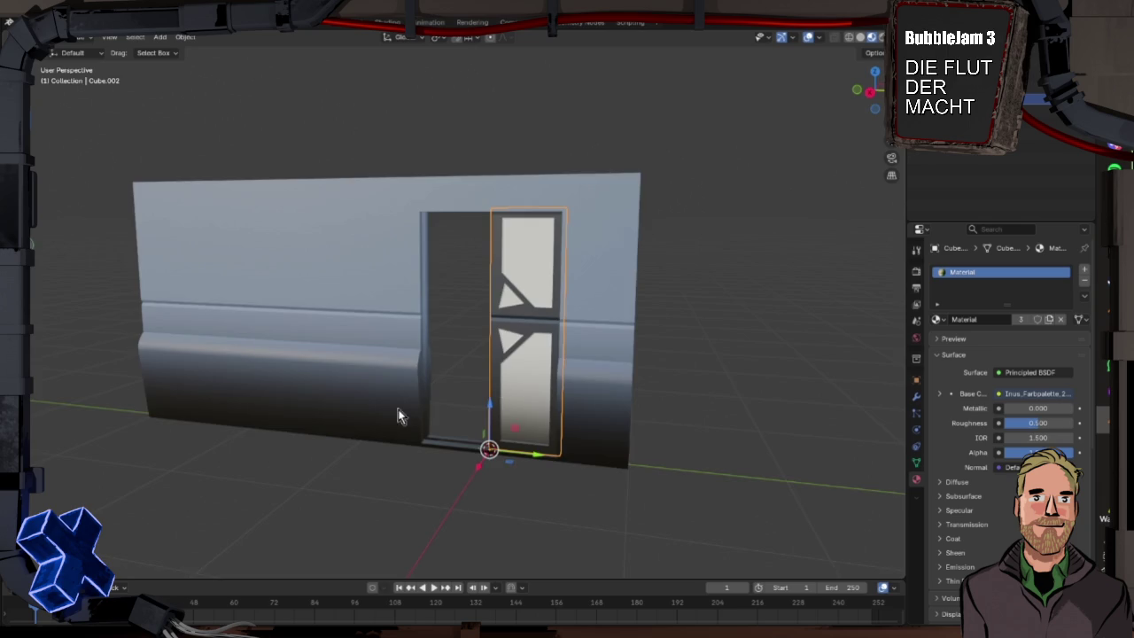
mouse_move(399, 416)
mouse_down()
mouse_move(423, 375)
mouse_move(405, 410)
mouse_move(420, 397)
mouse_move(544, 390)
mouse_up()
scroll(545, 389, up, 3)
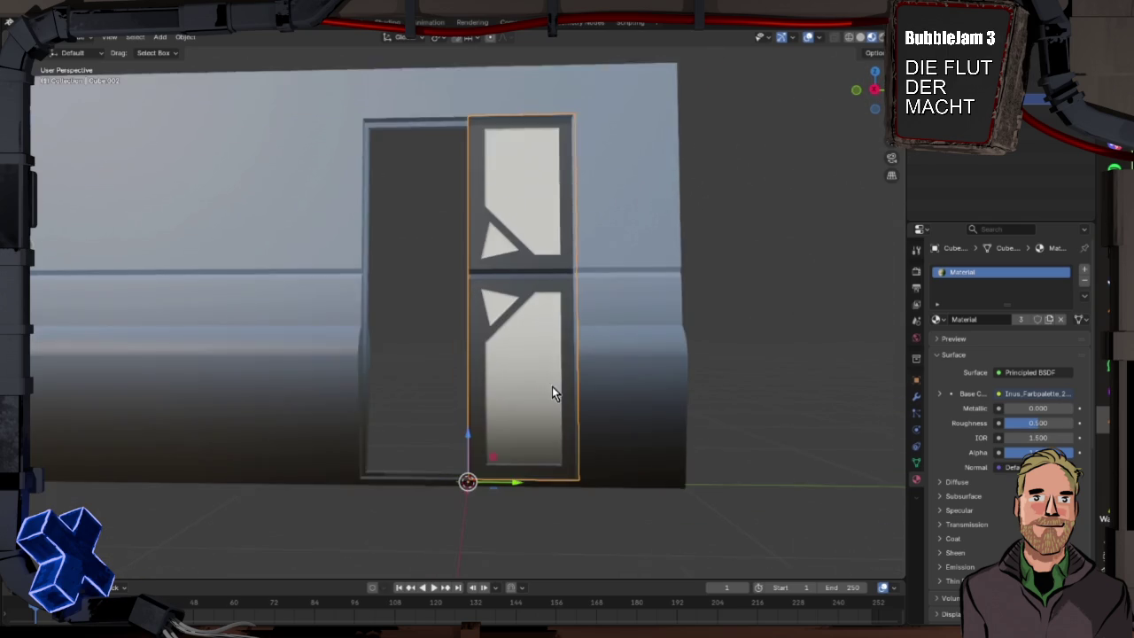
- Slide the panels' UVs further left on the palette and preview the colour in 3D
click(301, 24)
drag(321, 304, 105, 302)
key(ctrl+Page_Up)
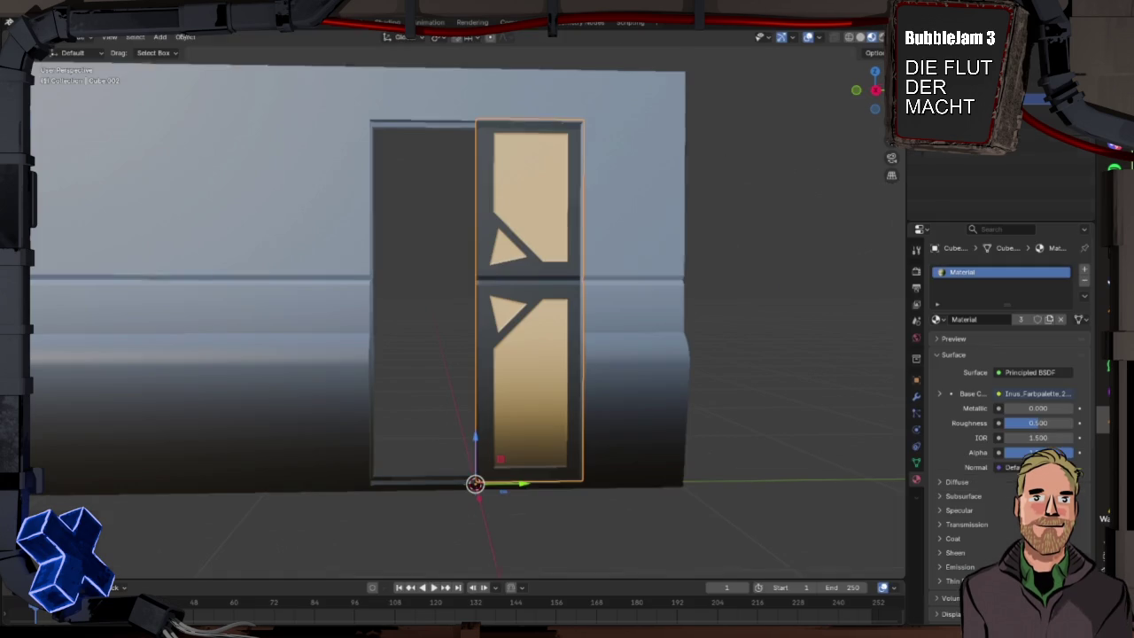
scroll(333, 192, down, 5)
drag(422, 270, 496, 257)
key(ctrl+Page_Down)
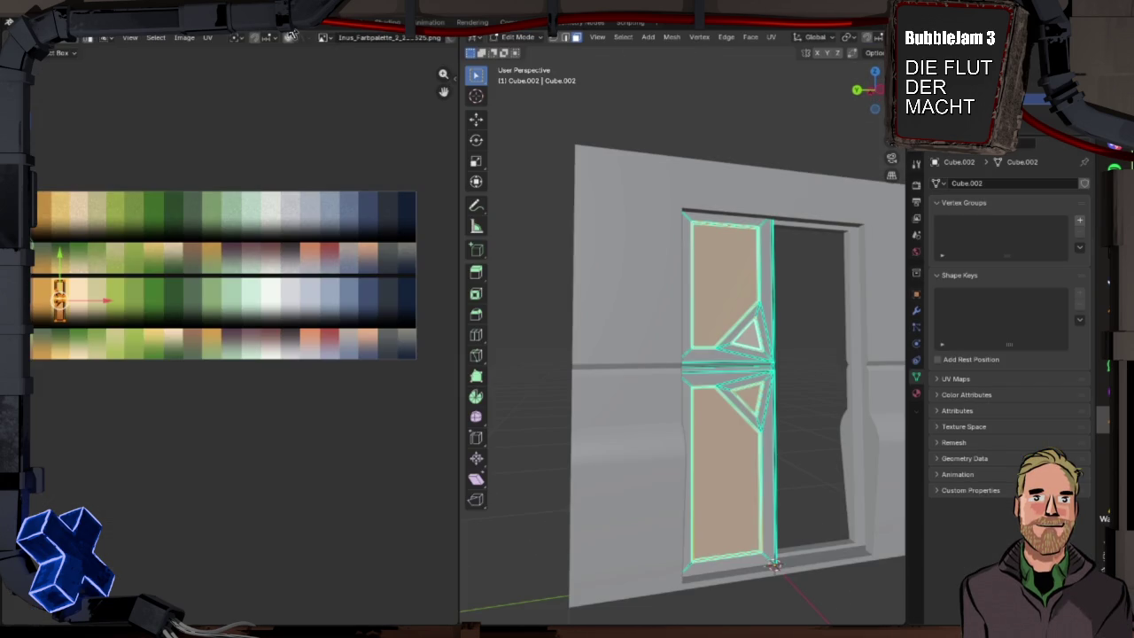
- Move the panels' UVs left to another swatch and check it in the 3D view
drag(61, 357, 74, 356)
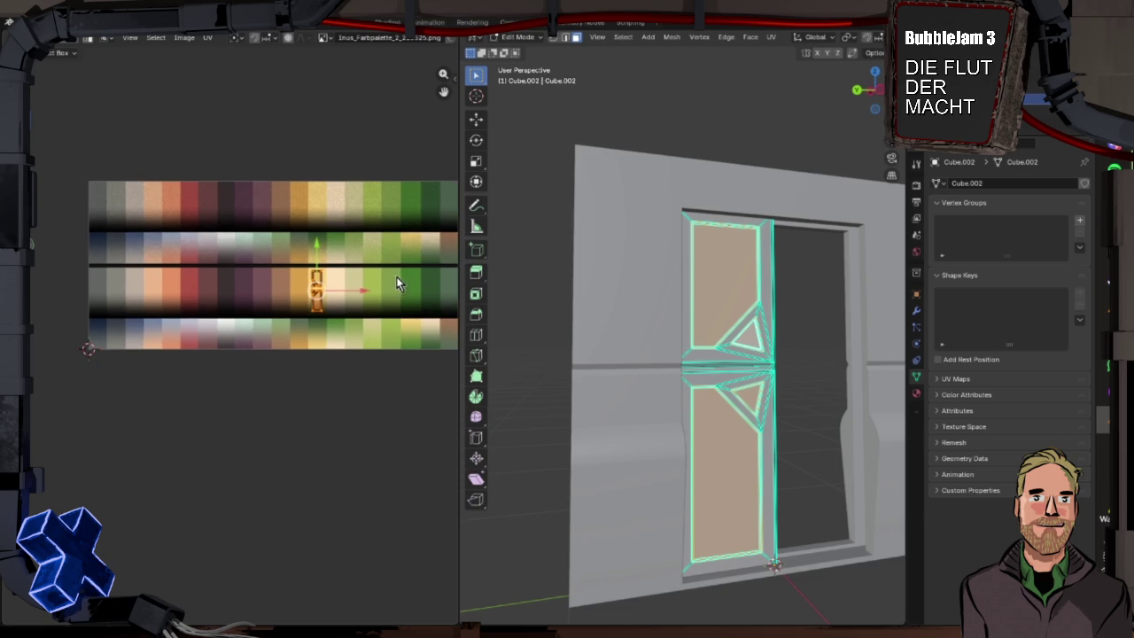
drag(366, 294, 162, 293)
click(162, 292)
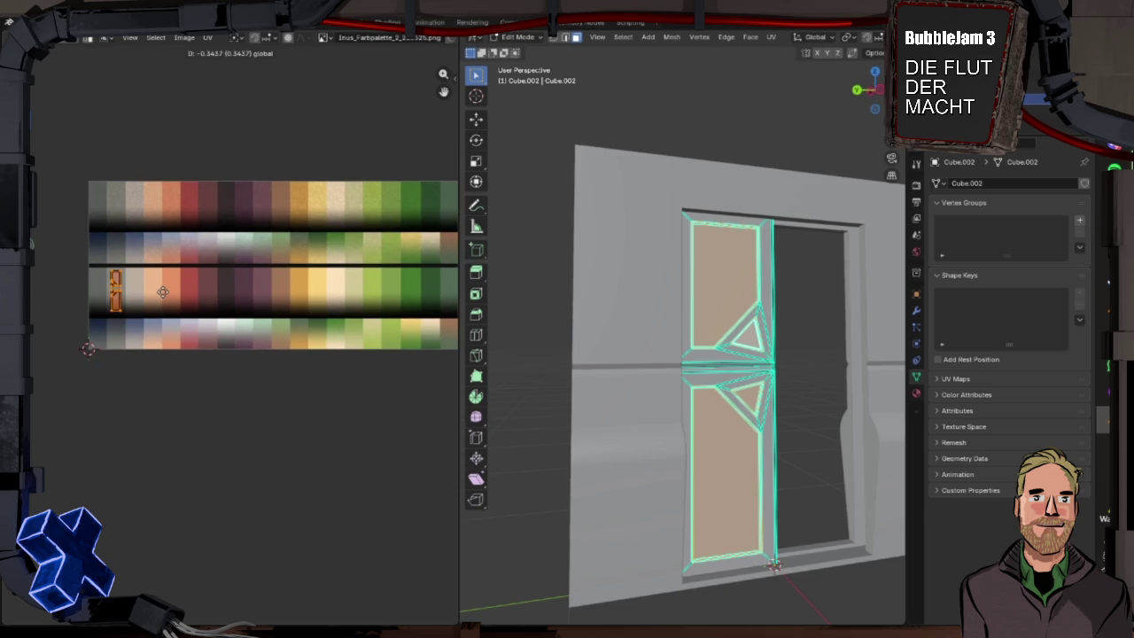
key(ctrl+Page_Up)
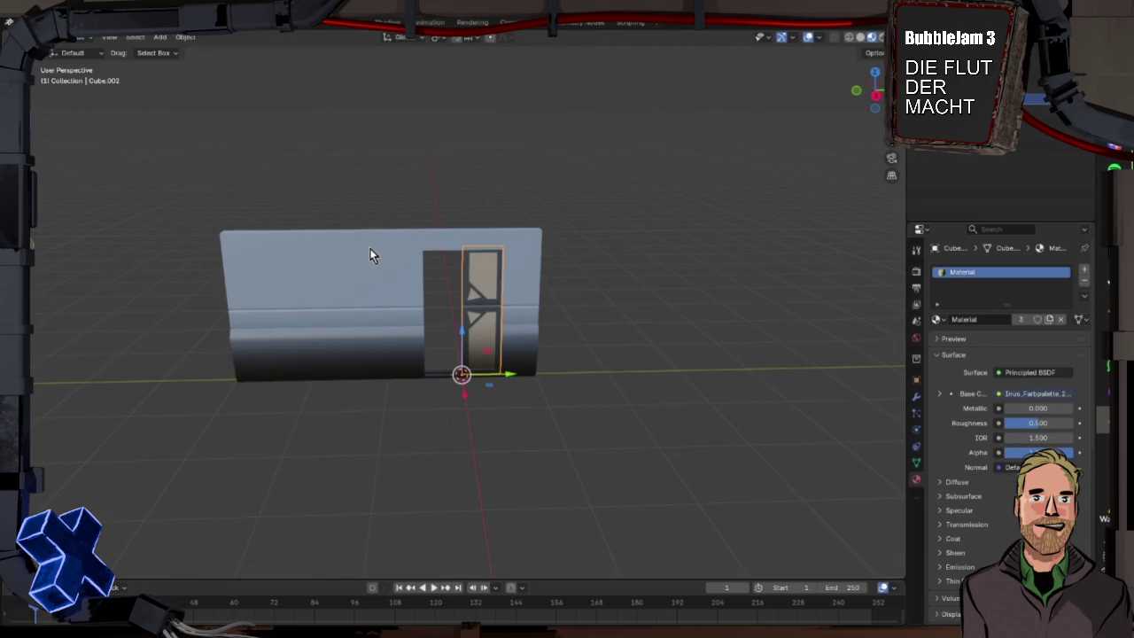
- Nudge the panels' UVs toward the left end, then right onto a warm tan swatch
click(302, 27)
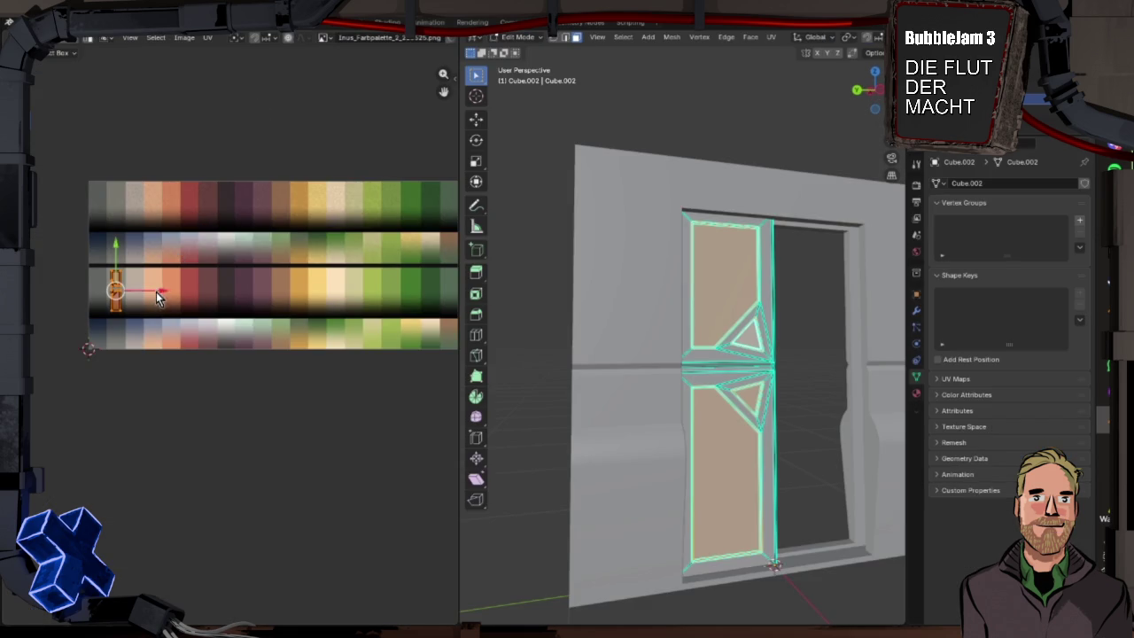
drag(164, 296, 147, 295)
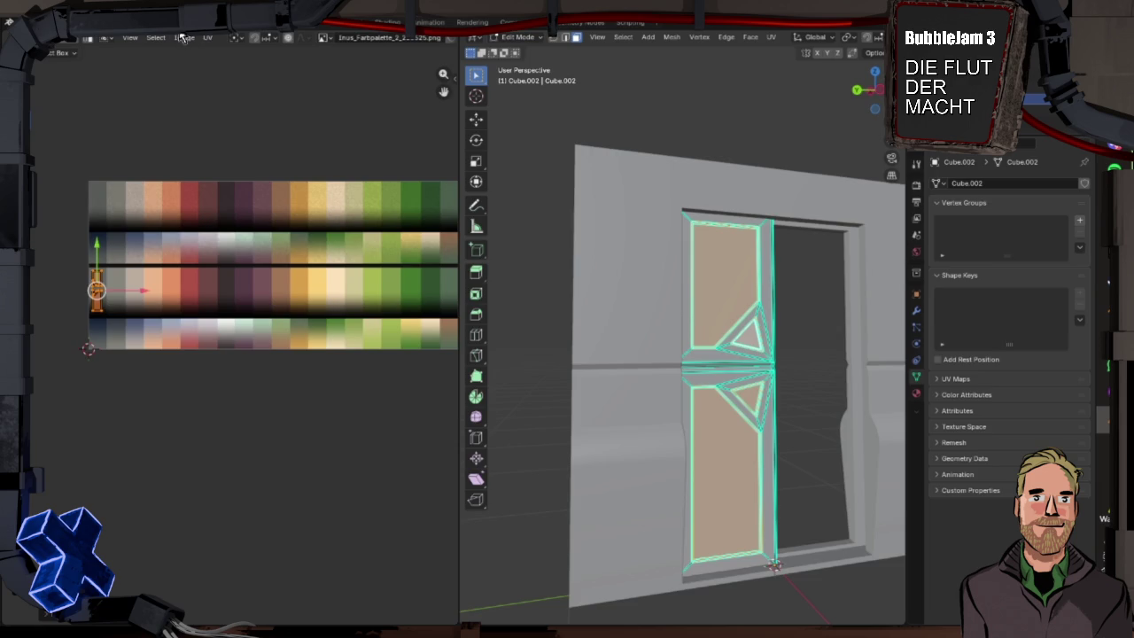
key(ctrl+Page_Up)
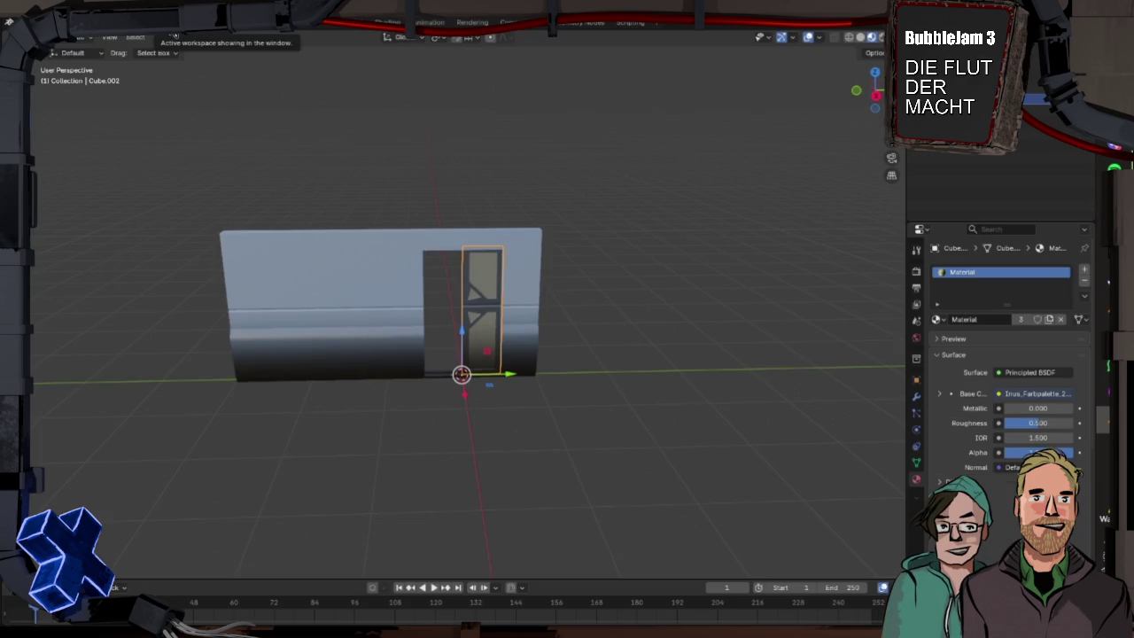
click(302, 28)
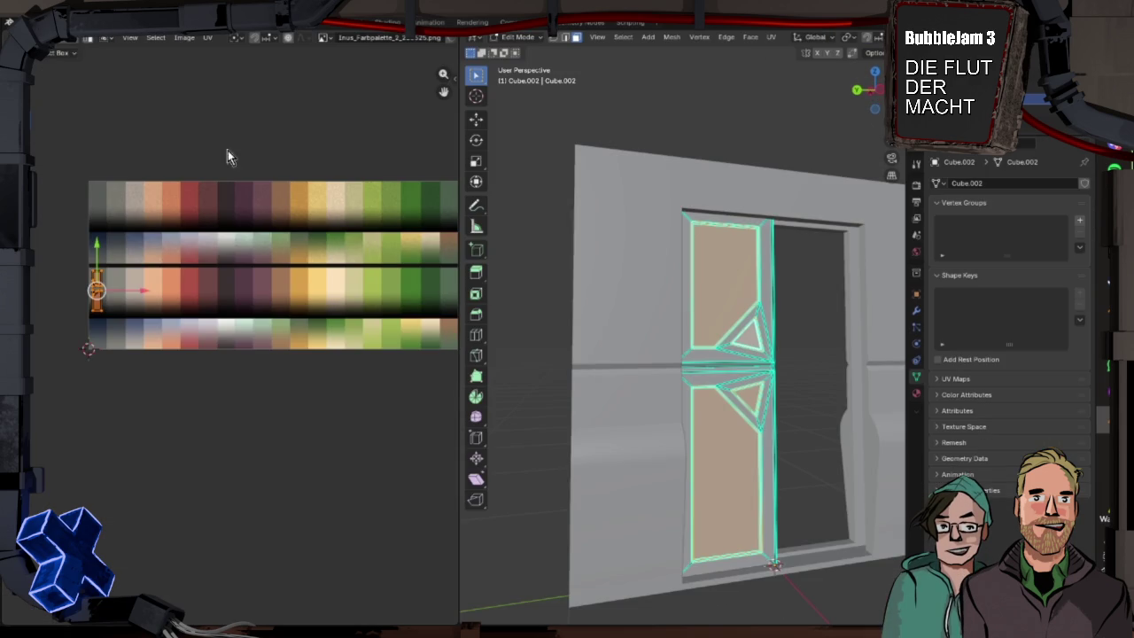
drag(144, 295, 234, 294)
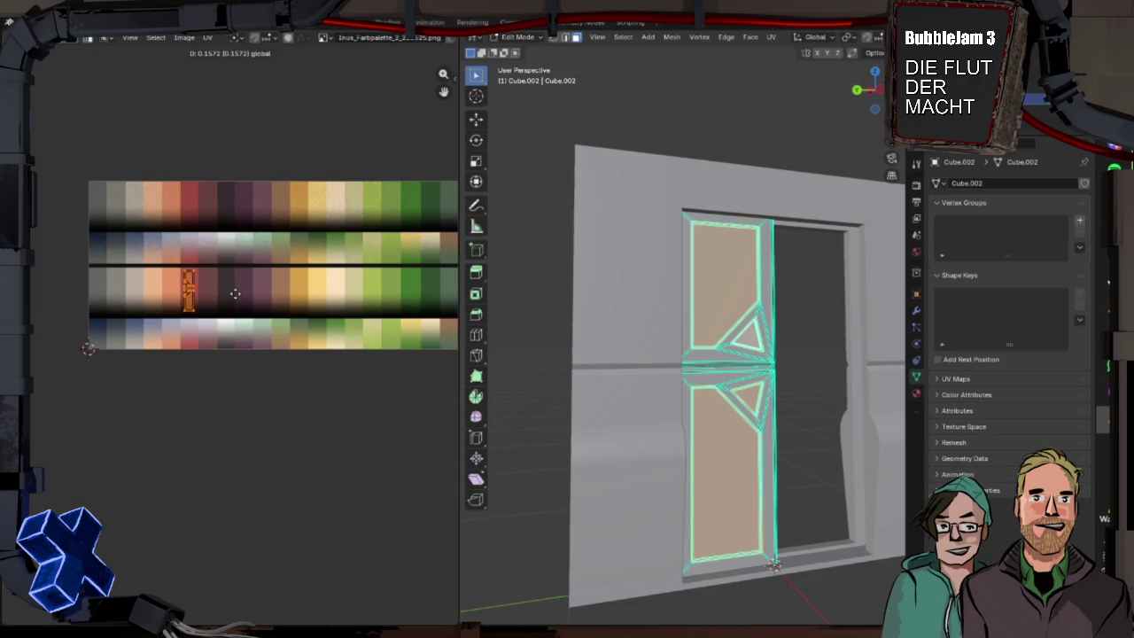
click(175, 27)
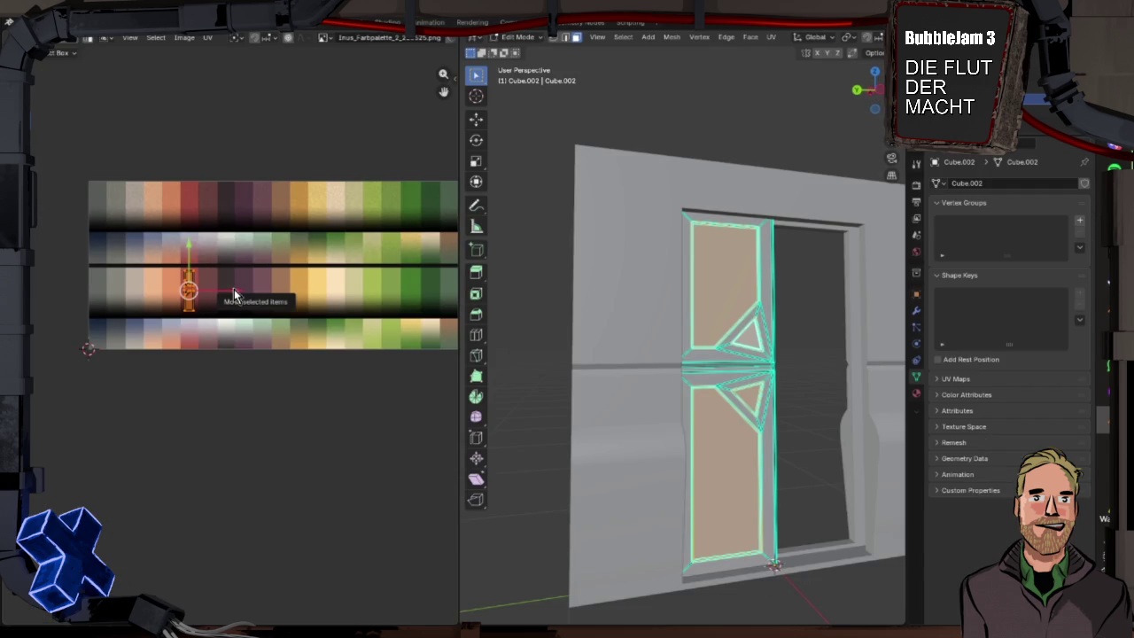
drag(234, 289, 345, 288)
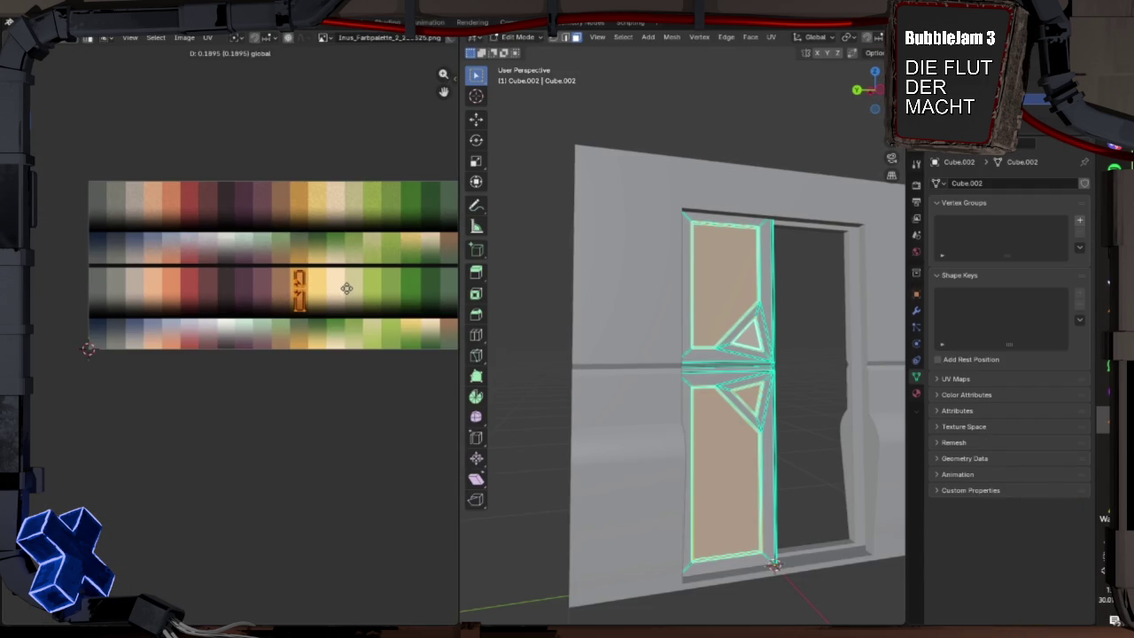
click(167, 36)
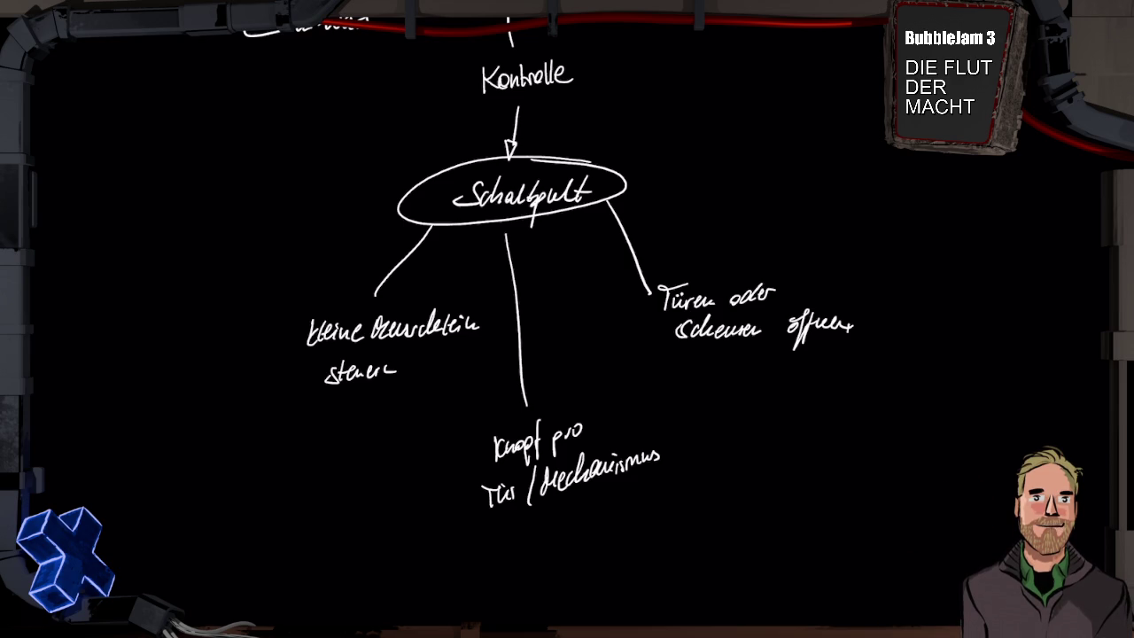
- Add a blank page, Folie 2, after the mind map via 'Leere Seite hinzufügen'
scroll(567, 319, down, 5)
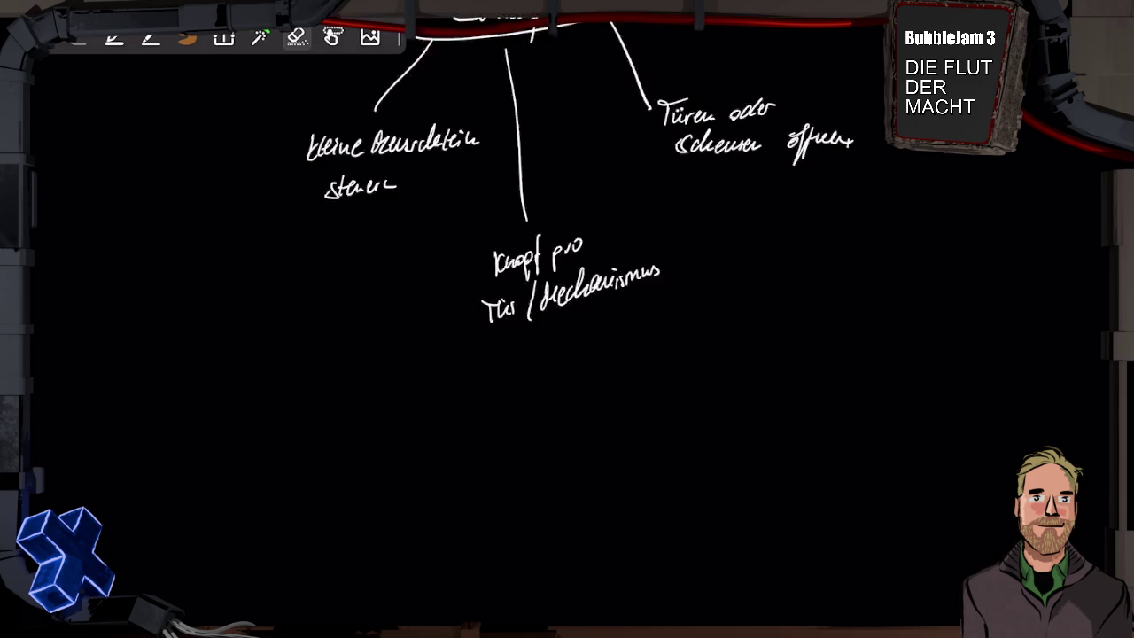
scroll(568, 319, up, 5)
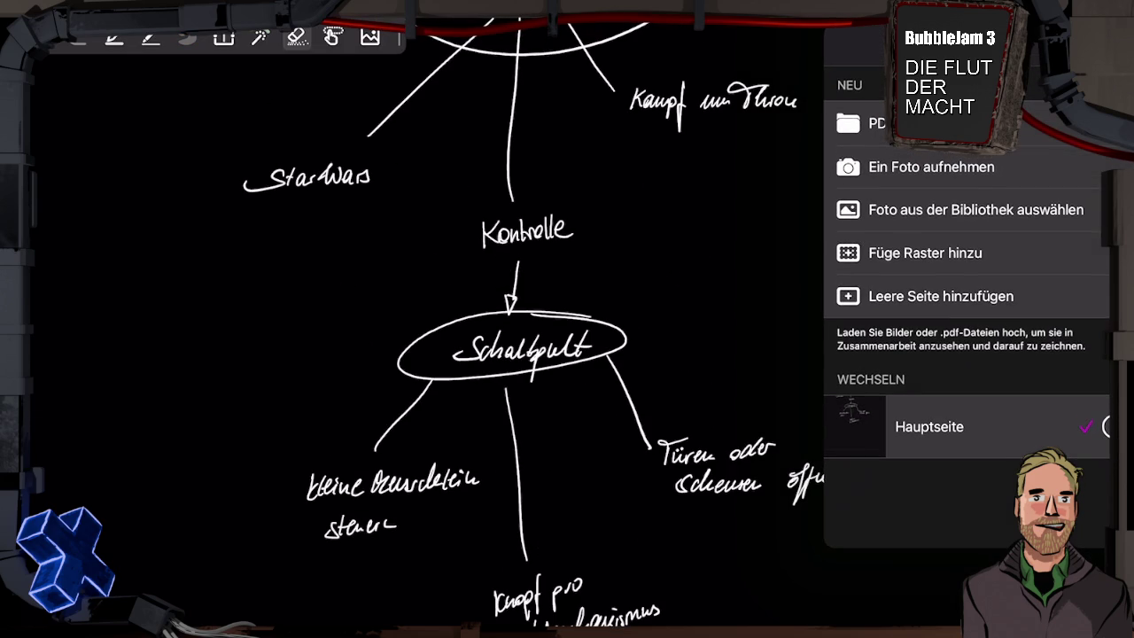
click(941, 296)
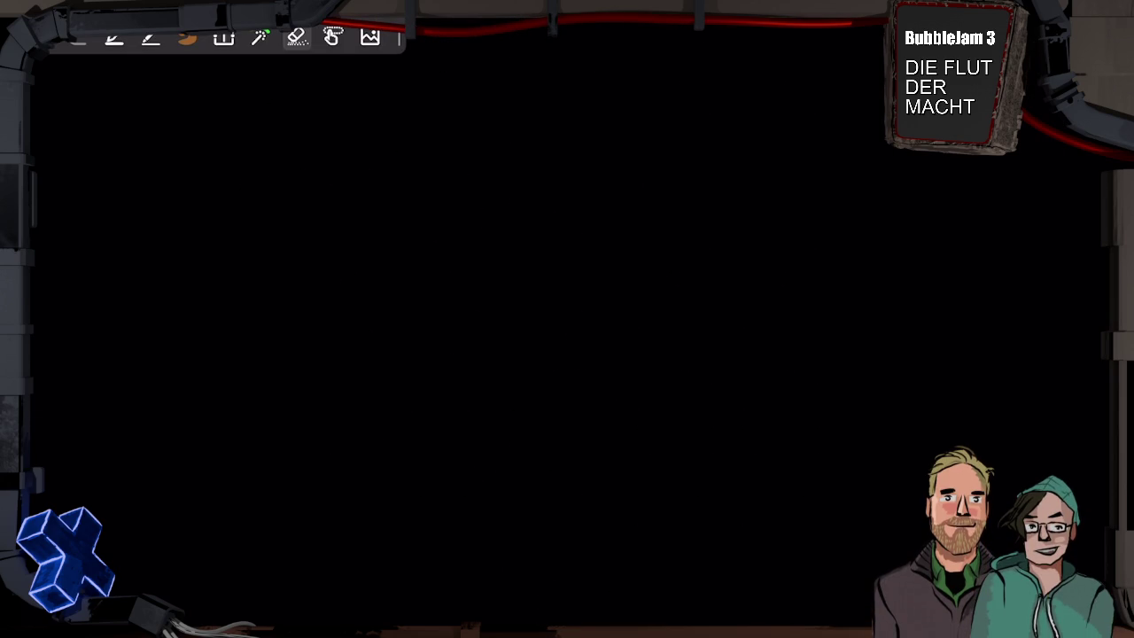
- Draw a large screen frame with left and right arrow triangles and a small top-right circle
click(150, 38)
mouse_move(314, 155)
mouse_down()
mouse_move(882, 161)
mouse_move(899, 478)
mouse_move(569, 519)
mouse_move(296, 481)
mouse_move(314, 179)
mouse_up()
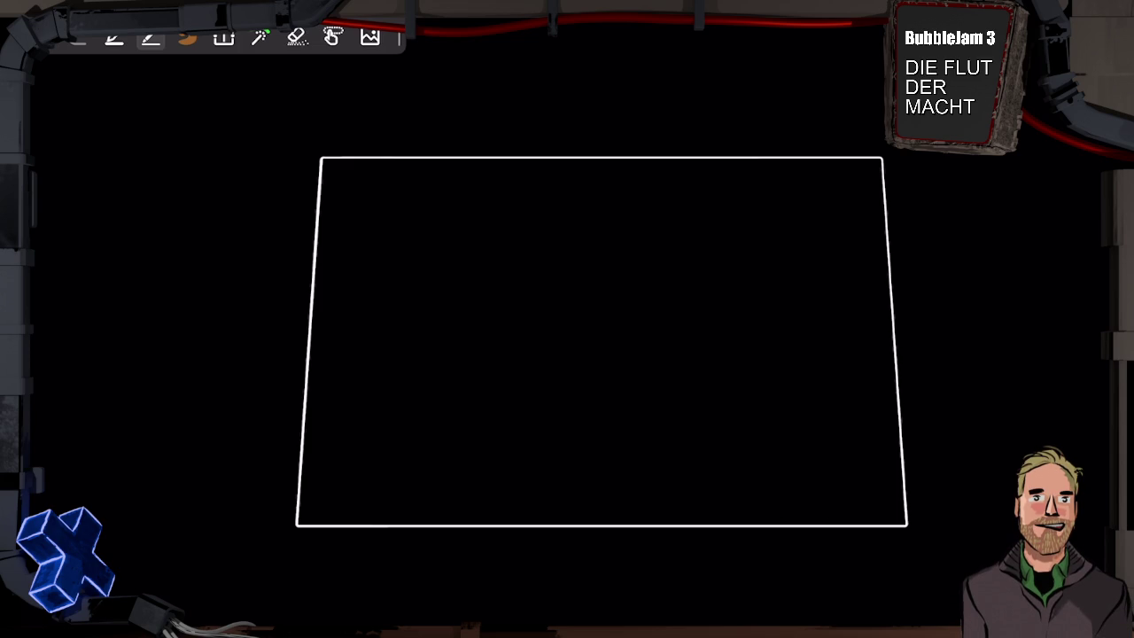
drag(348, 340, 342, 353)
mouse_move(852, 319)
mouse_down()
mouse_move(849, 331)
mouse_move(861, 328)
mouse_up()
drag(838, 178, 874, 186)
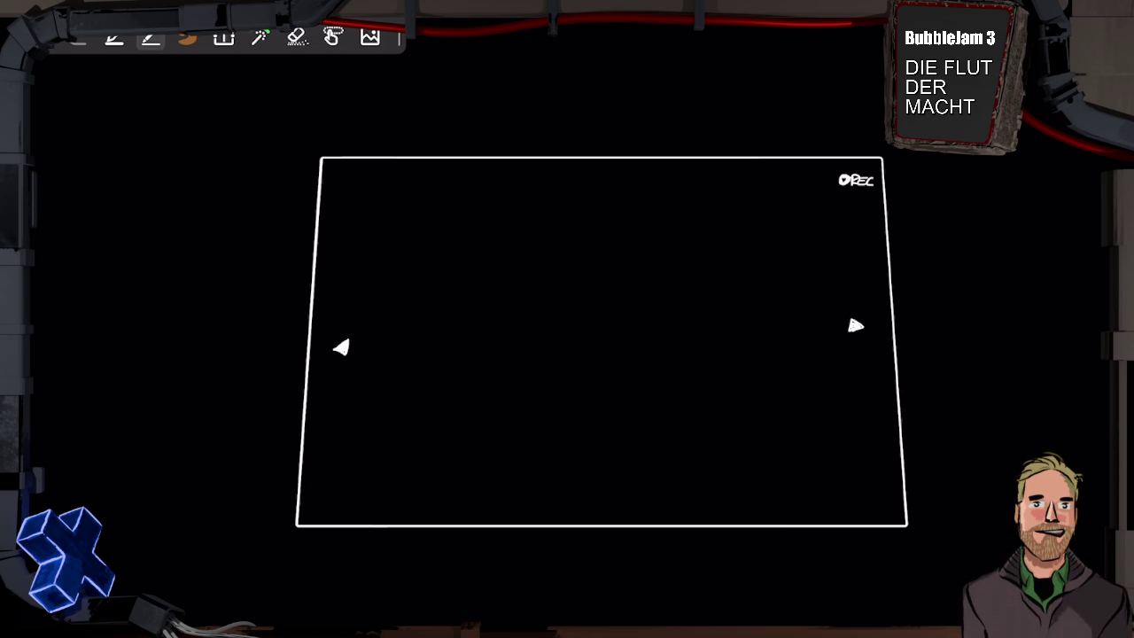
- Rewrite the corner label, draw a row of six page dots, and label the frame 'Raum X32'
key(ctrl+z)
key(ctrl+z)
key(ctrl+z)
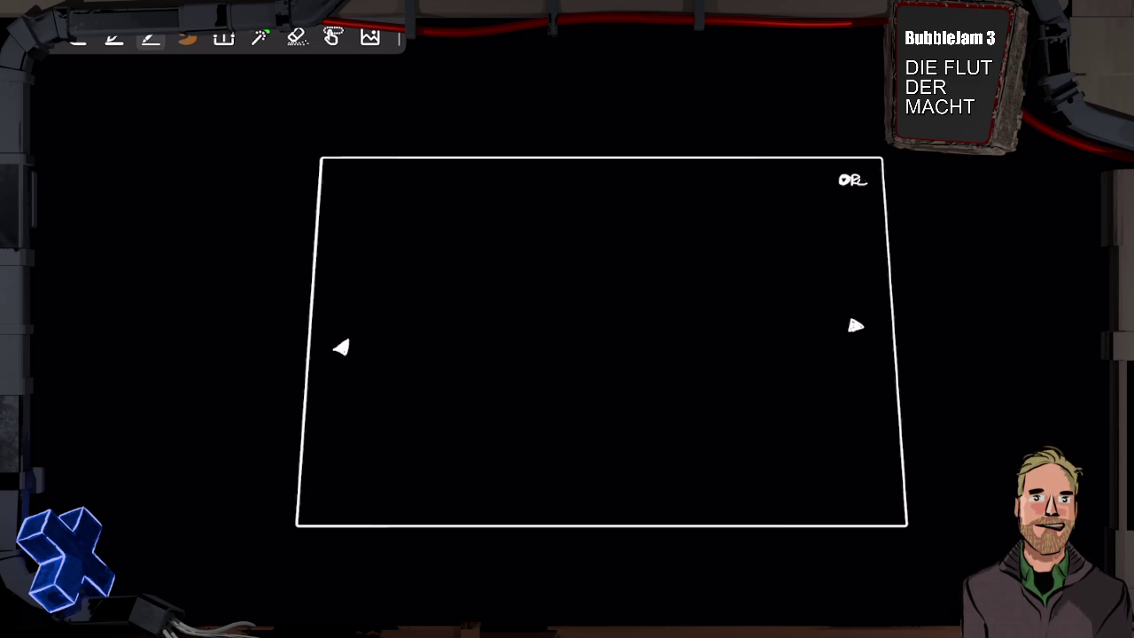
drag(853, 174, 874, 182)
drag(536, 508, 591, 508)
drag(519, 508, 521, 510)
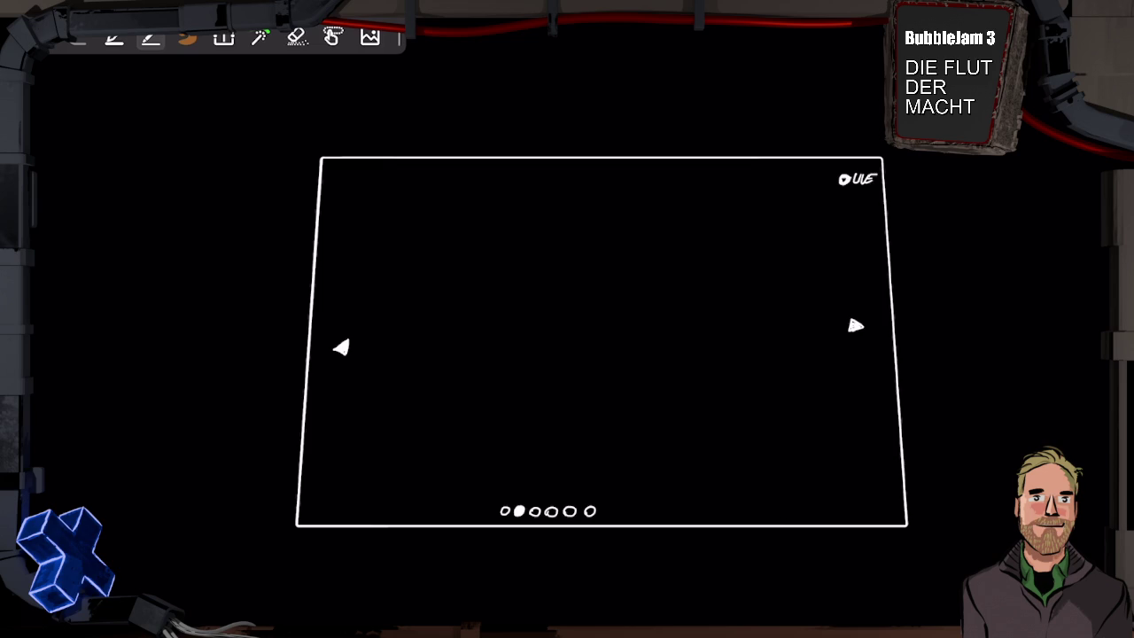
mouse_move(333, 172)
mouse_down()
mouse_move(334, 185)
mouse_move(399, 183)
mouse_up()
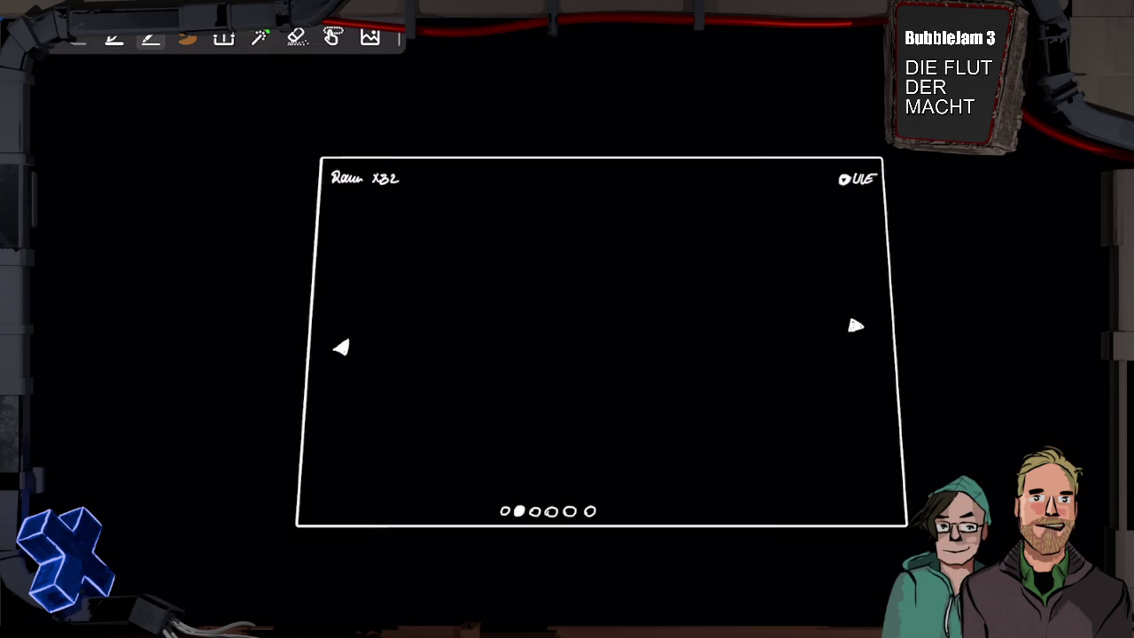
- Draw a second large frame below the first mockup with a first room outline inside
scroll(602, 341, down, 5)
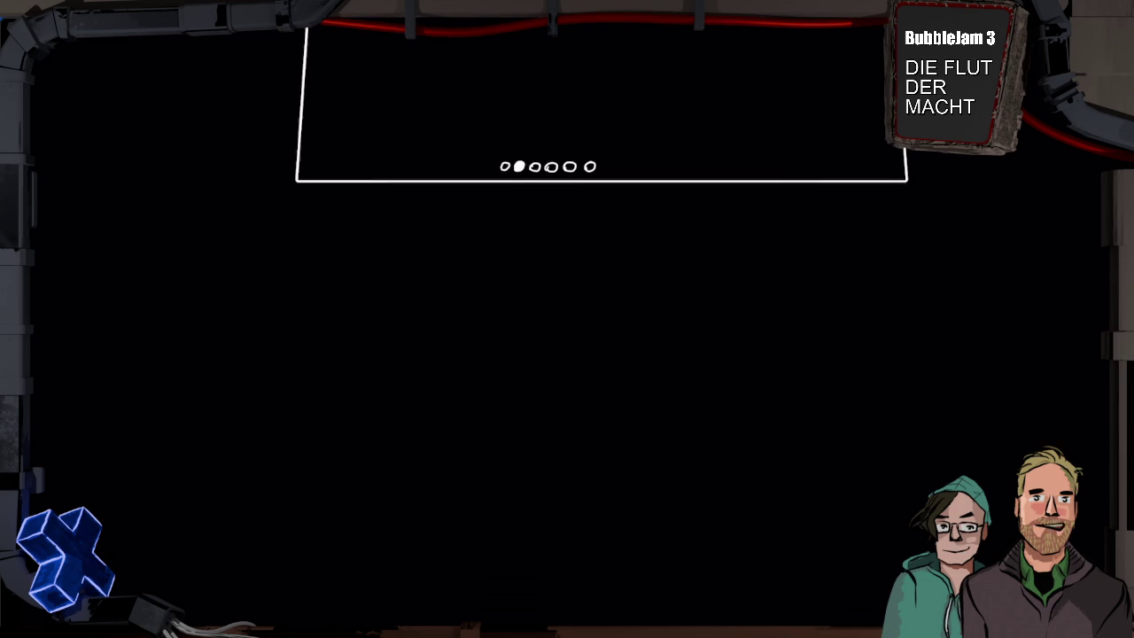
mouse_move(291, 239)
mouse_down()
mouse_move(927, 229)
mouse_move(949, 502)
mouse_move(789, 582)
mouse_move(262, 589)
mouse_move(295, 247)
mouse_up()
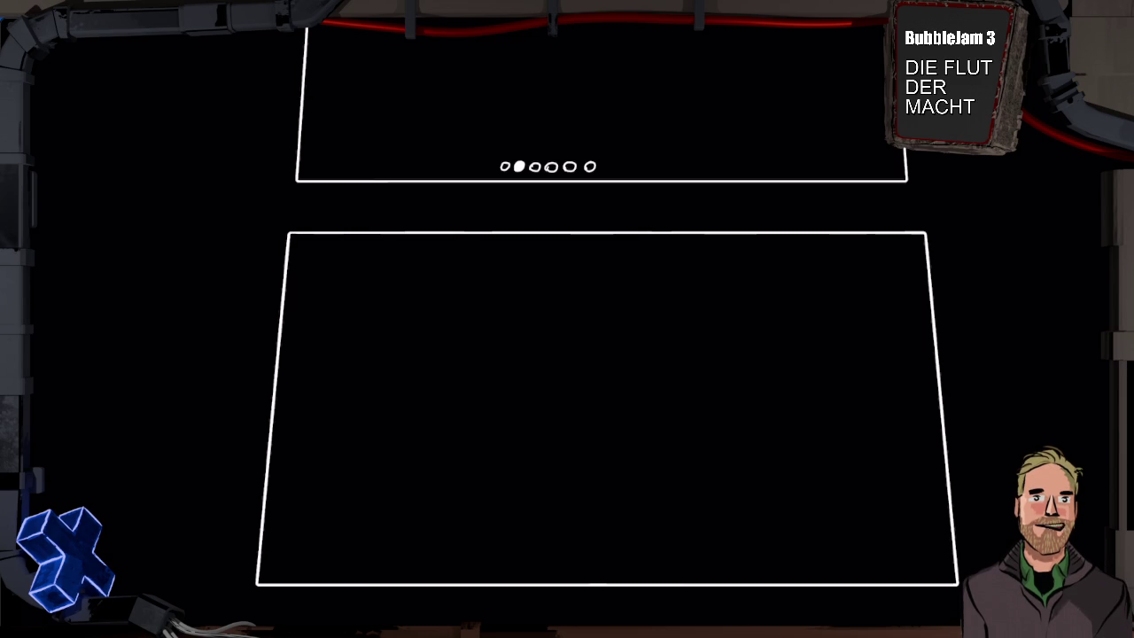
mouse_move(798, 262)
mouse_down()
mouse_move(808, 340)
mouse_move(892, 348)
mouse_up()
- Sketch more room outlines and upper and lower corridor lines, then mark a wall in green
mouse_move(803, 346)
mouse_down()
mouse_move(789, 432)
mouse_move(897, 441)
mouse_up()
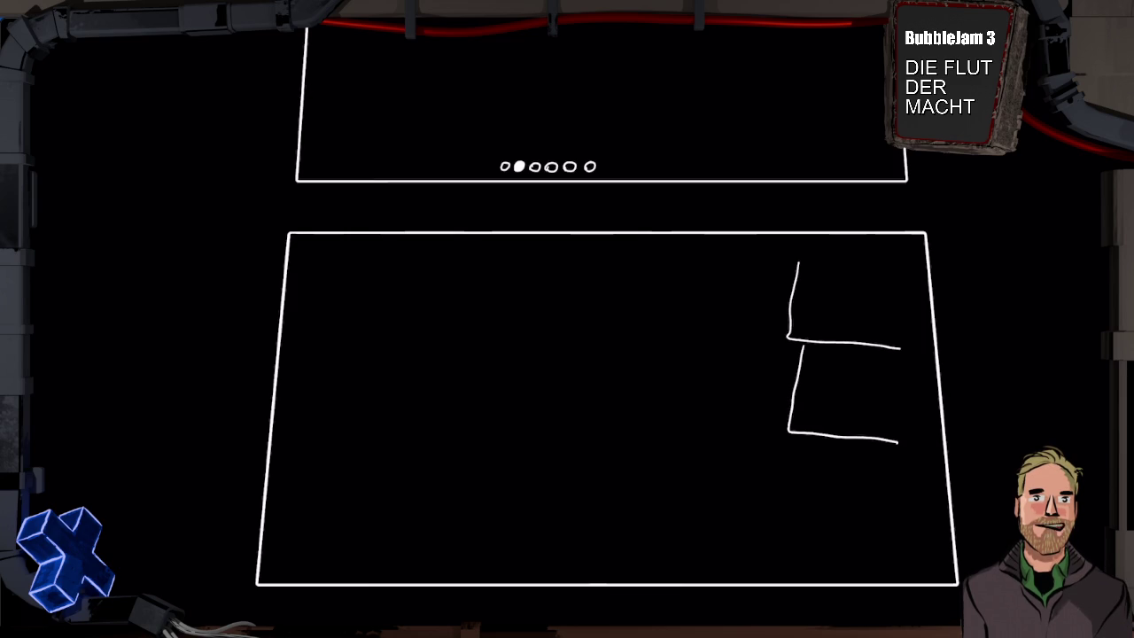
drag(615, 372, 792, 386)
drag(711, 270, 687, 347)
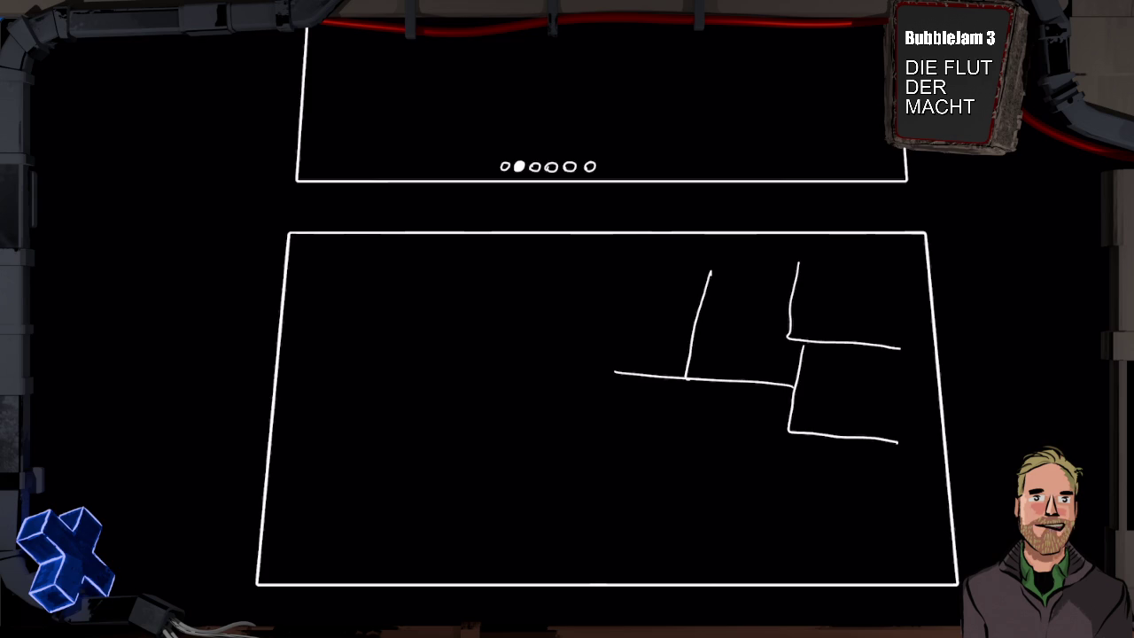
drag(786, 418, 562, 402)
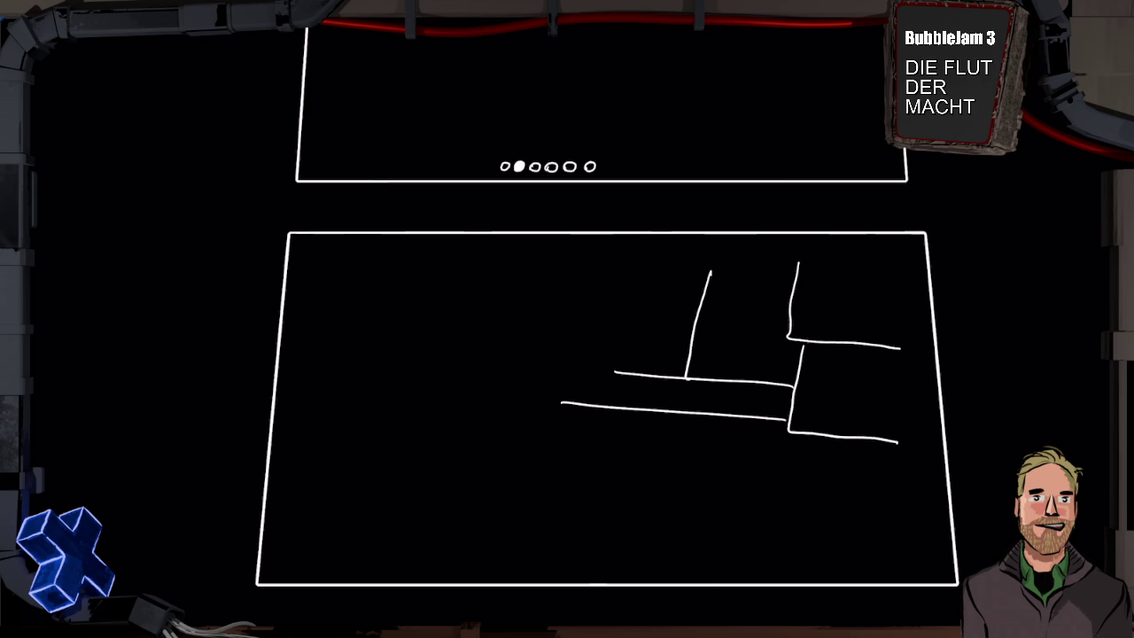
mouse_move(687, 421)
mouse_down()
mouse_move(666, 507)
mouse_move(861, 515)
mouse_move(877, 440)
mouse_up()
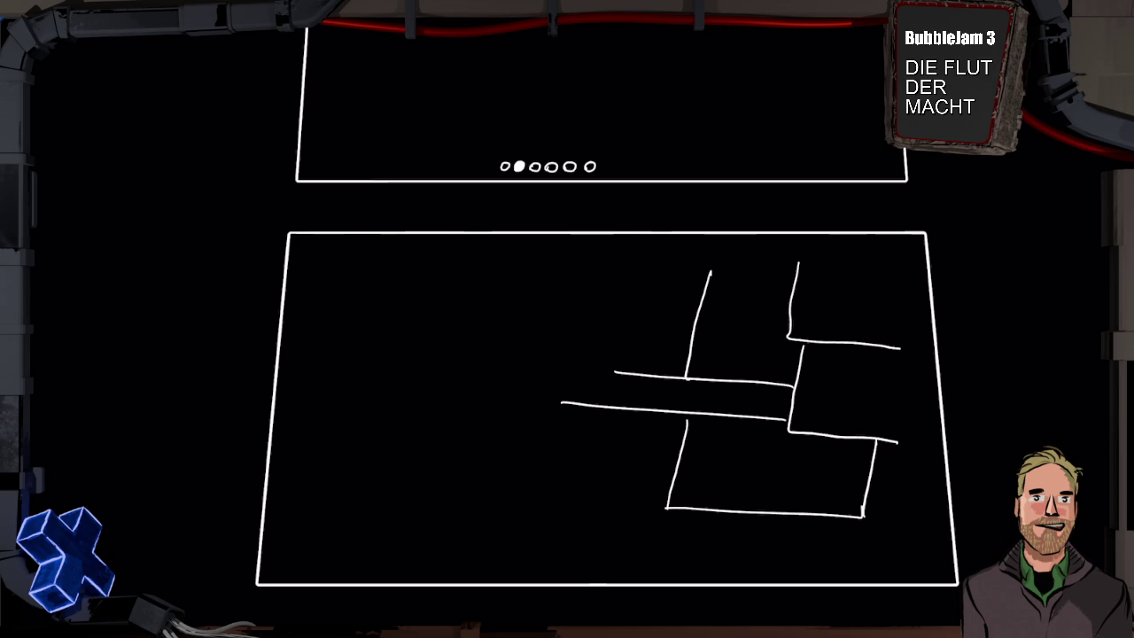
mouse_move(793, 393)
mouse_down()
mouse_move(791, 416)
mouse_move(794, 392)
mouse_up()
- Mark the corridor in red, add a stroke in the right room, and enter 'TS'
drag(724, 416, 744, 418)
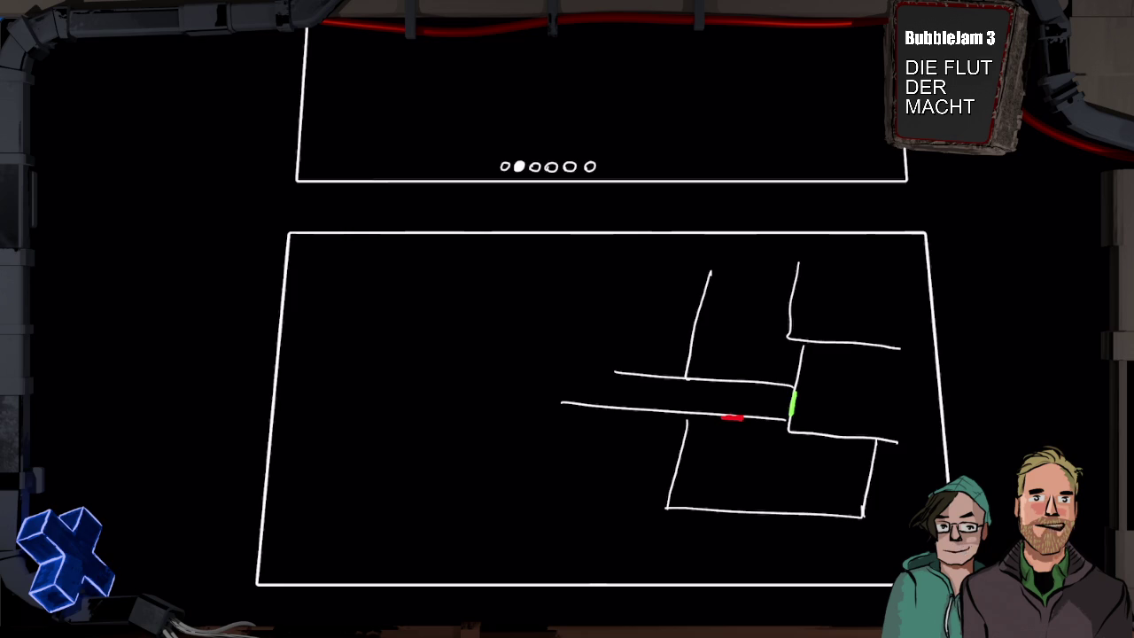
mouse_move(827, 386)
mouse_down()
mouse_move(825, 398)
mouse_move(861, 403)
mouse_up()
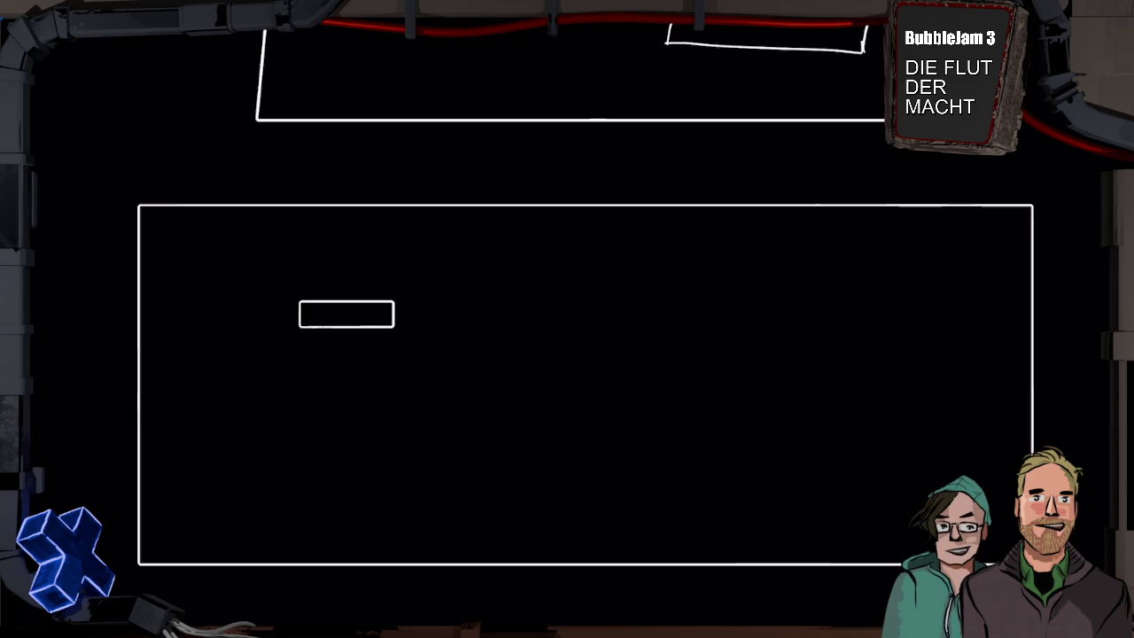
text(T)
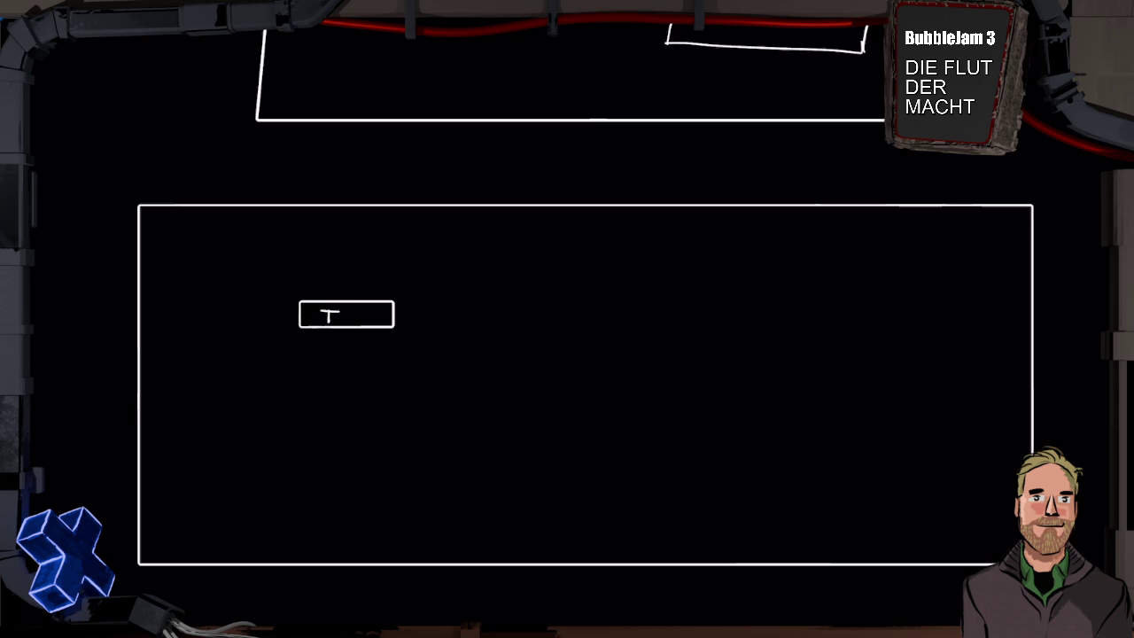
text(S)
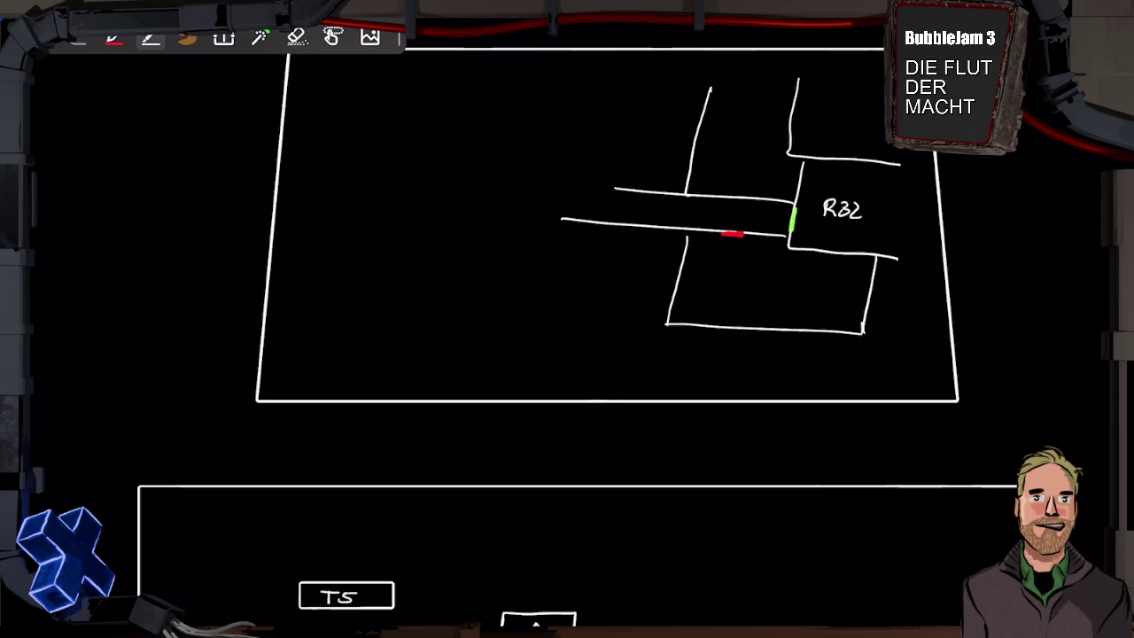
- With the fading highlight pen, circle the bottom box and the wall junction left of R32
click(260, 37)
mouse_move(481, 620)
mouse_down()
mouse_move(567, 568)
mouse_move(611, 622)
mouse_up()
mouse_move(793, 221)
mouse_down()
mouse_move(790, 200)
mouse_move(784, 211)
mouse_up()
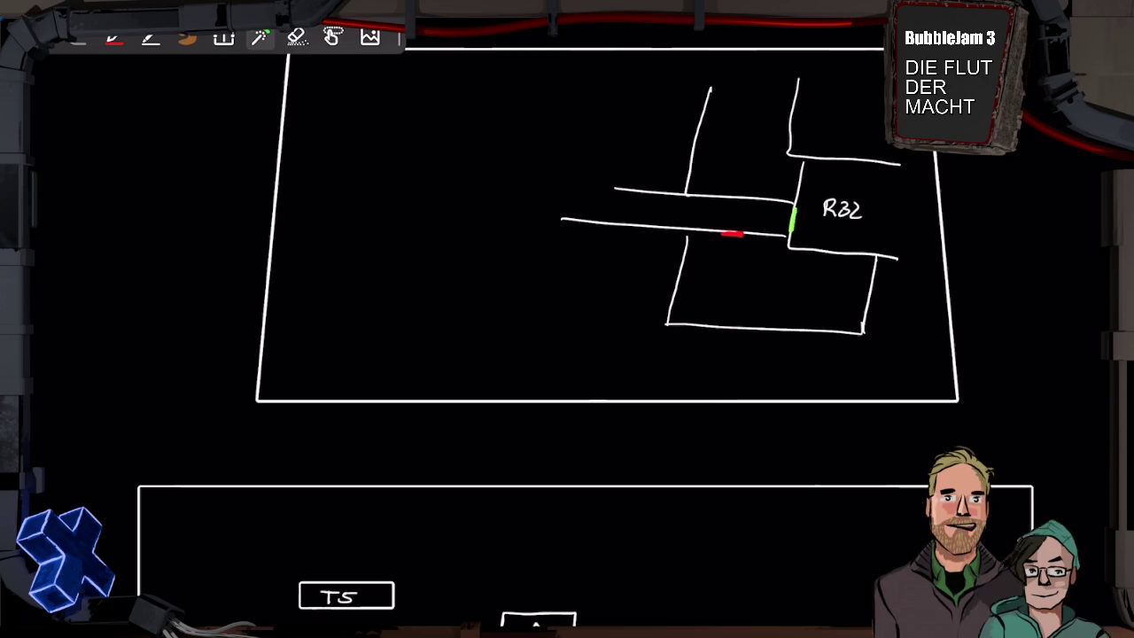
- Scroll the whiteboard canvas to bring the lower TS-and-triangle box into view
scroll(567, 319, down, 5)
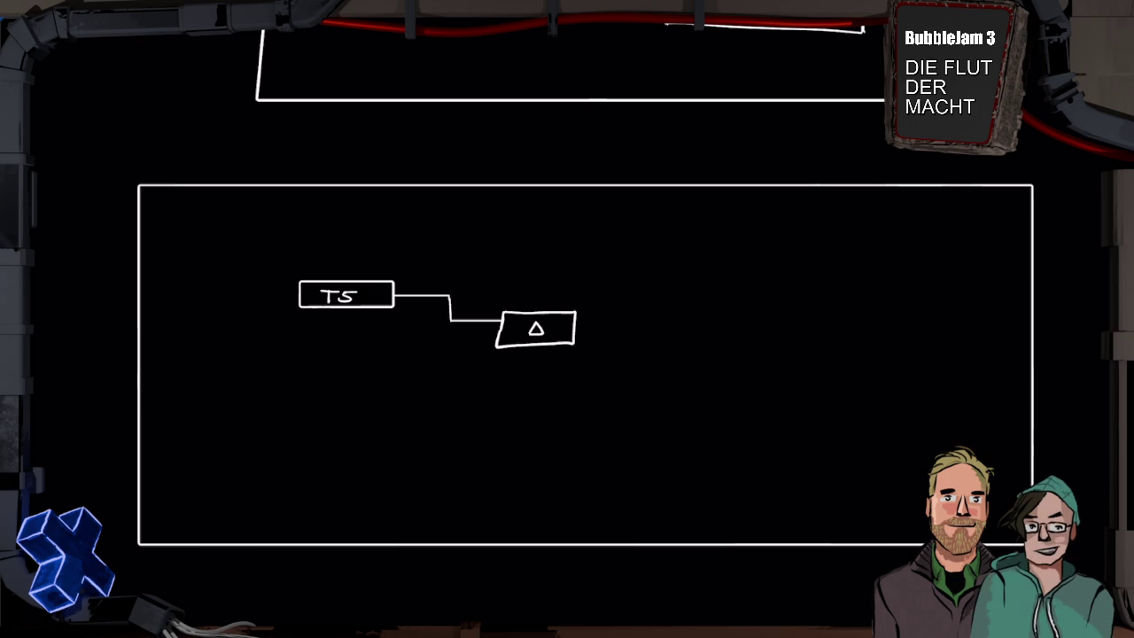
- Duplicate the TS and triangle boxes, then draw a slash across the copy's connecting line
mouse_move(620, 285)
mouse_down()
mouse_move(576, 253)
mouse_move(592, 259)
mouse_up()
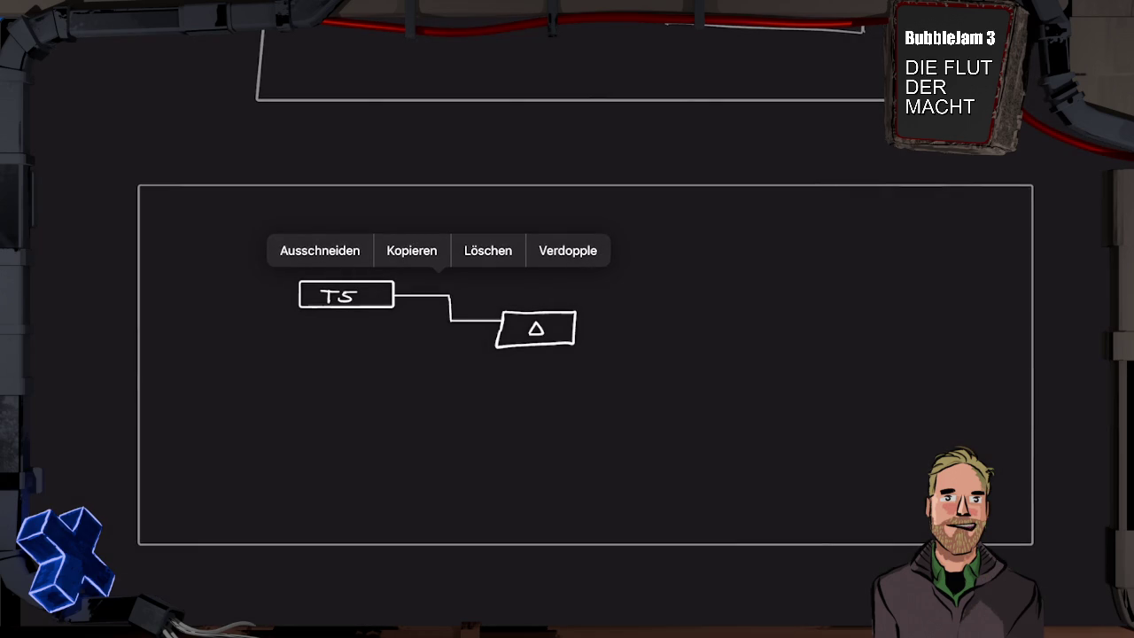
click(567, 250)
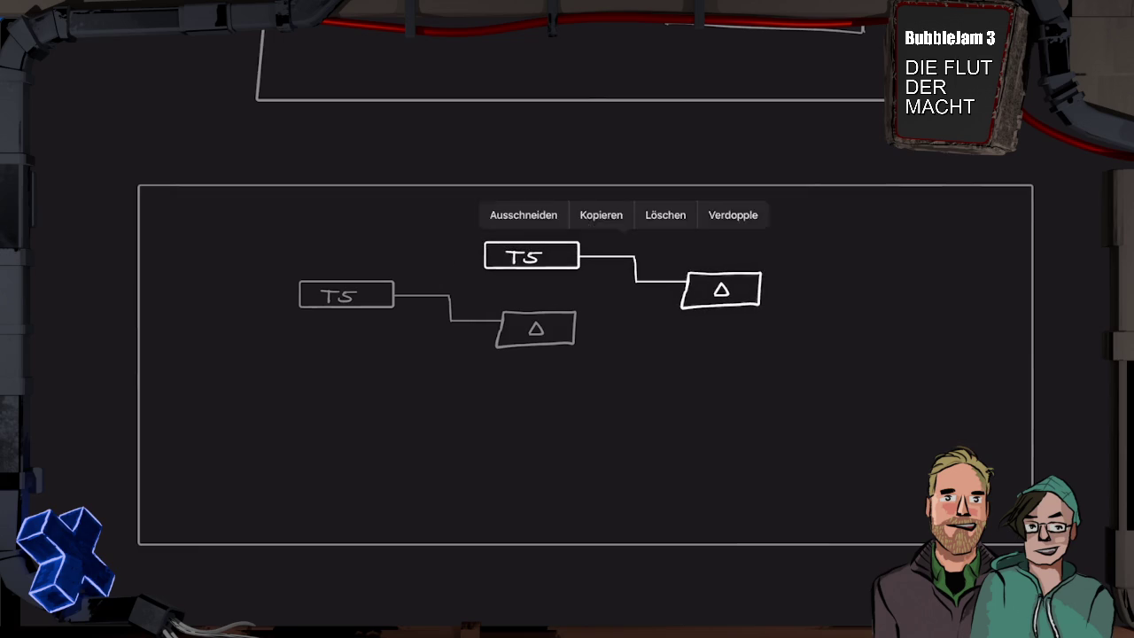
key(Escape)
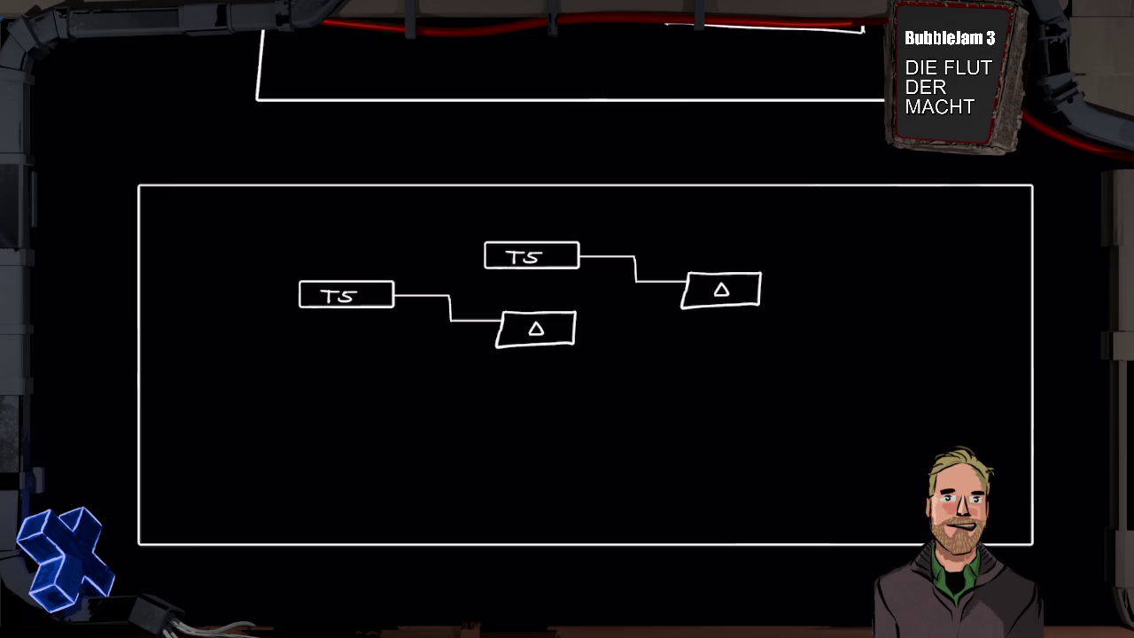
drag(645, 254, 624, 282)
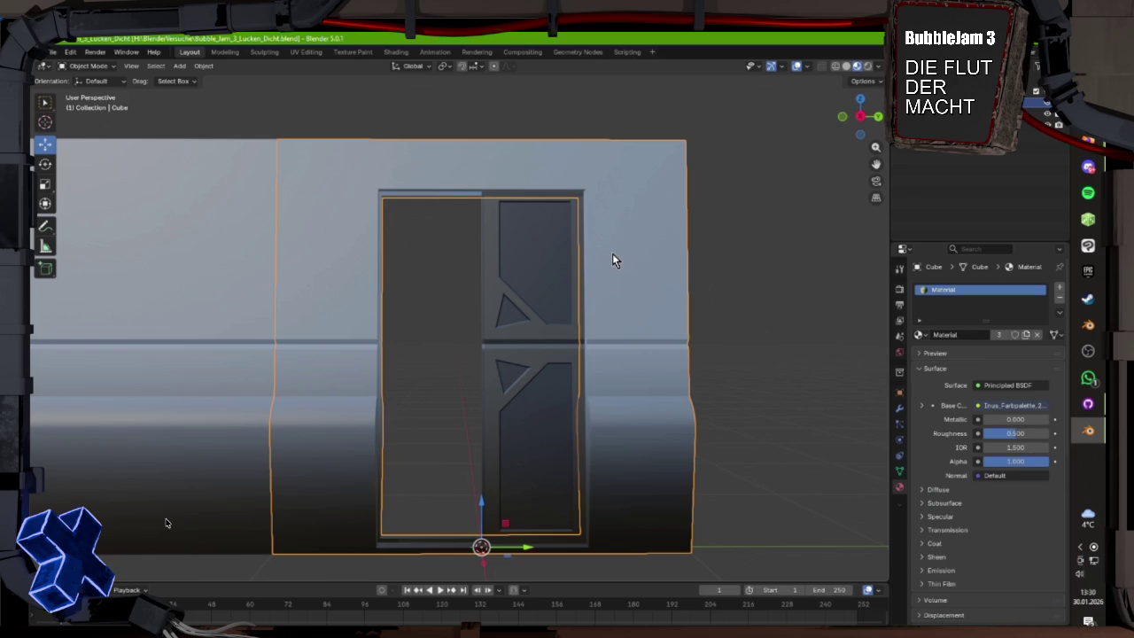
- In the right orthographic view, scale the door frame's top trim so its slanted sides become vertical
mouse_move(413, 309)
mouse_down()
mouse_move(315, 345)
mouse_move(410, 342)
mouse_move(298, 345)
mouse_up()
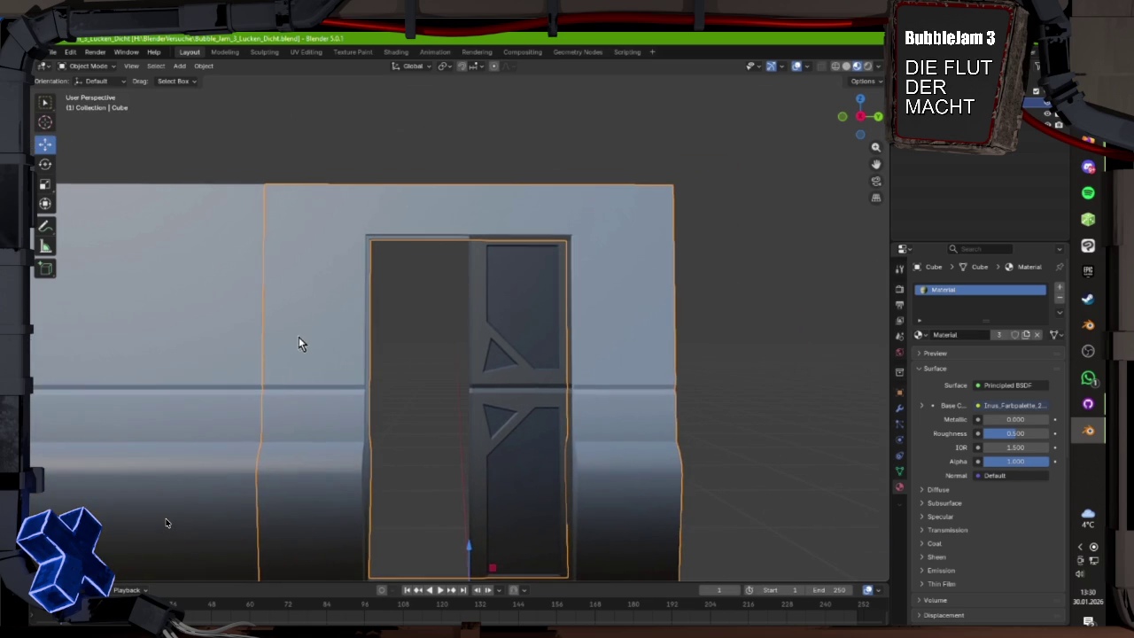
click(224, 51)
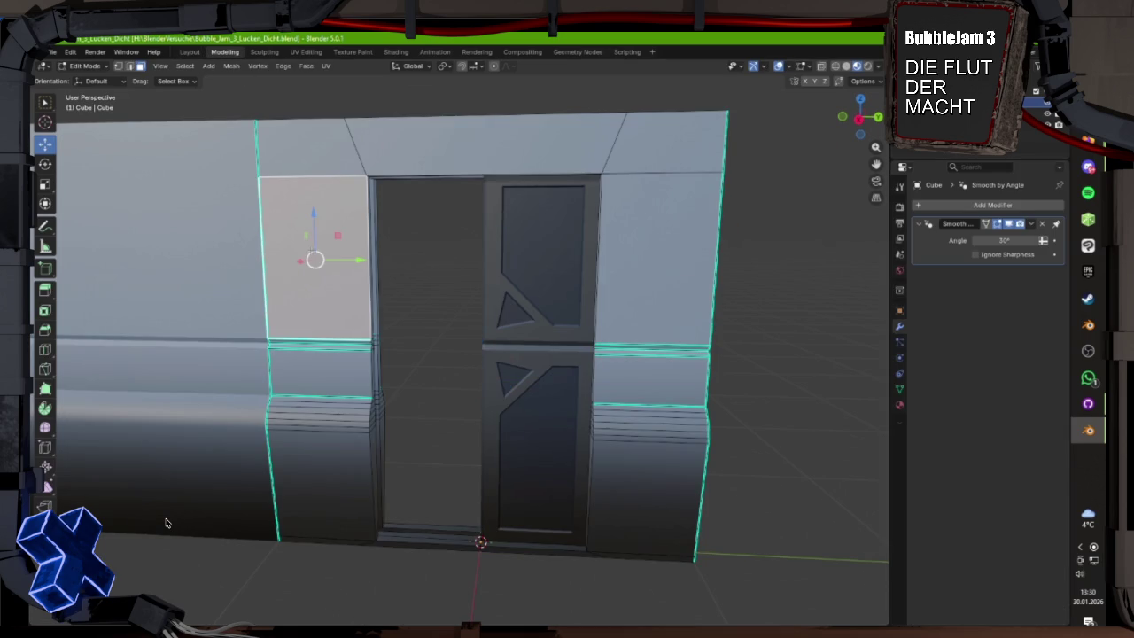
key(ctrl+shift+m)
key(KP_Decimal)
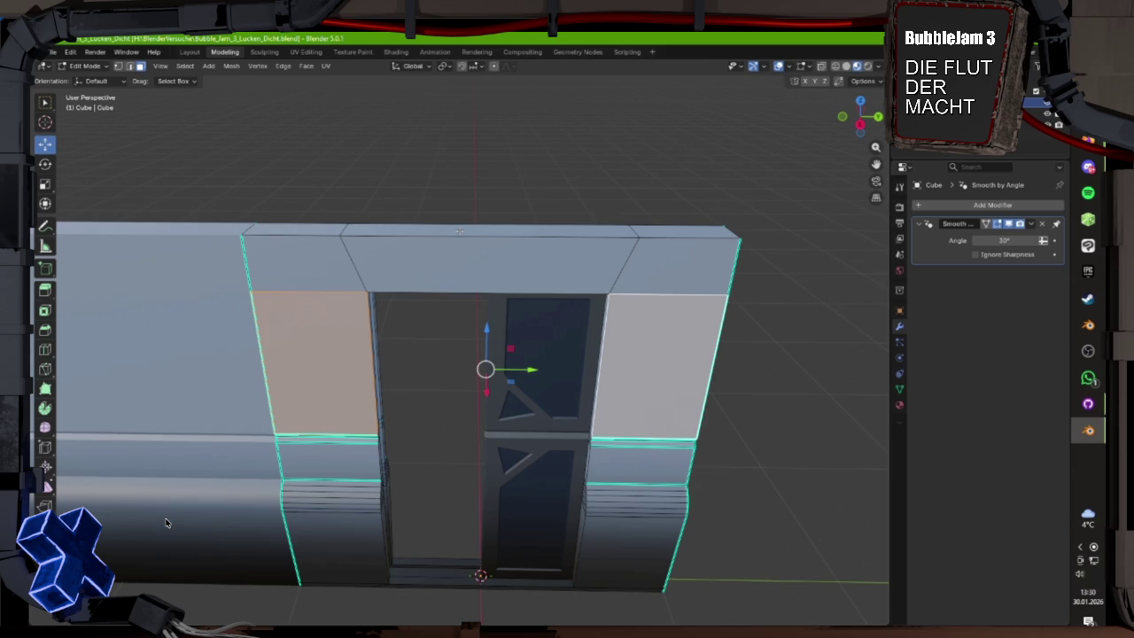
key(KP_1)
drag(857, 125, 860, 128)
click(858, 127)
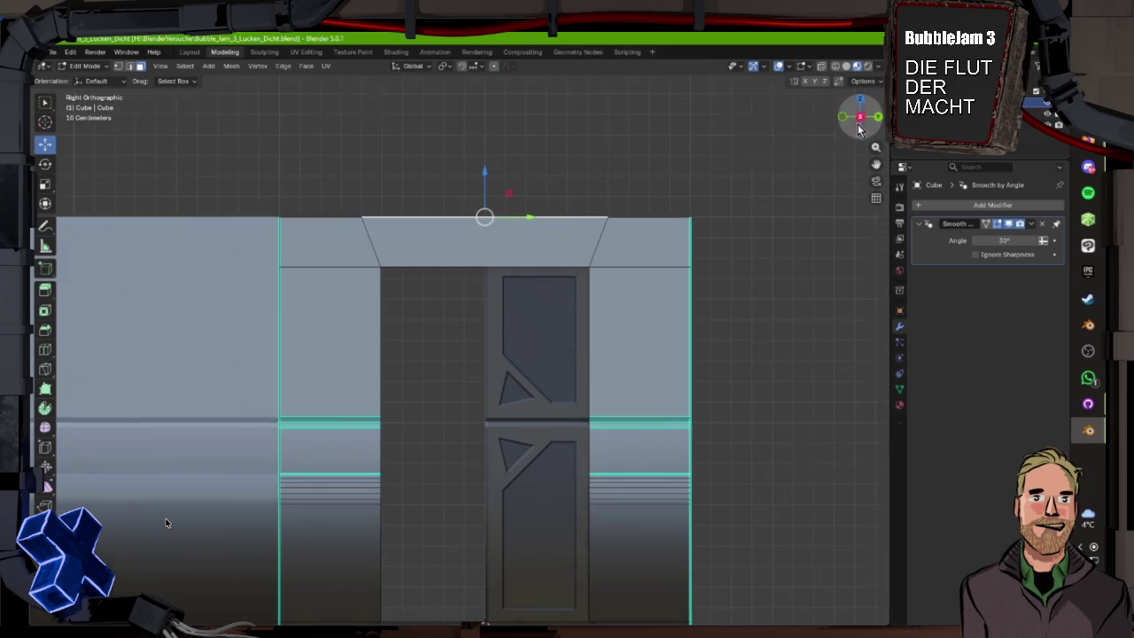
key(shift+space)
key(s)
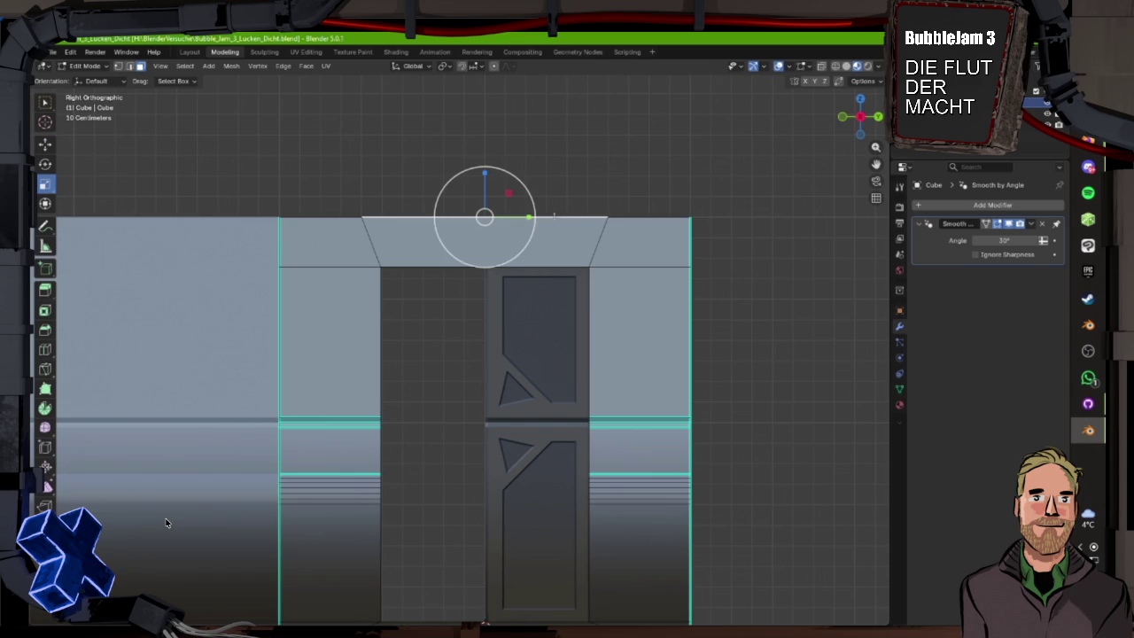
key(s)
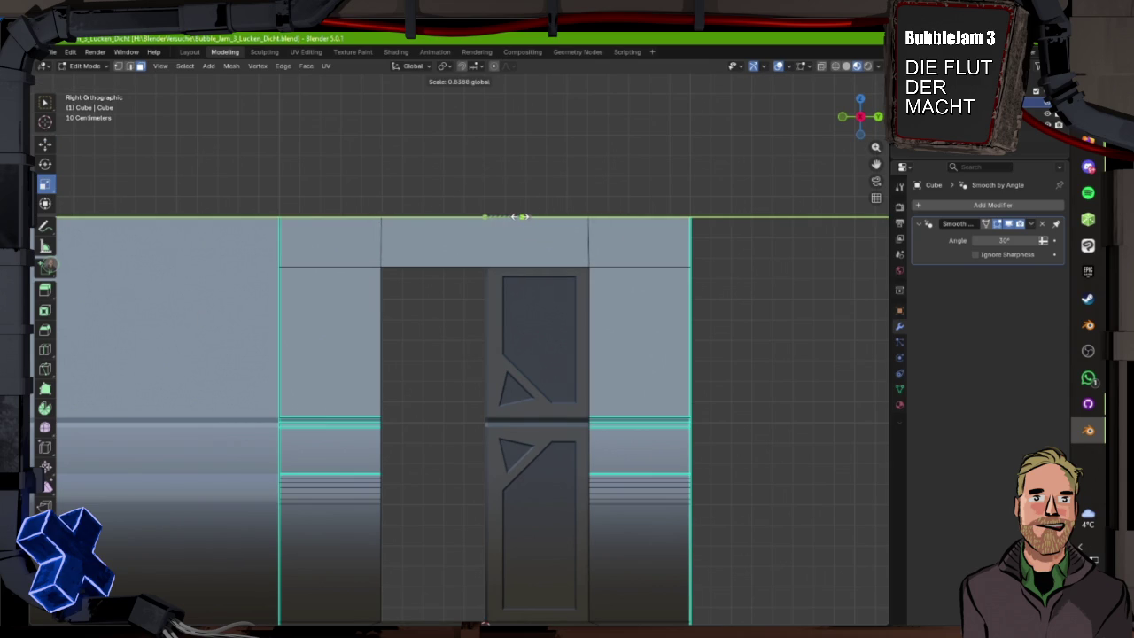
click(523, 216)
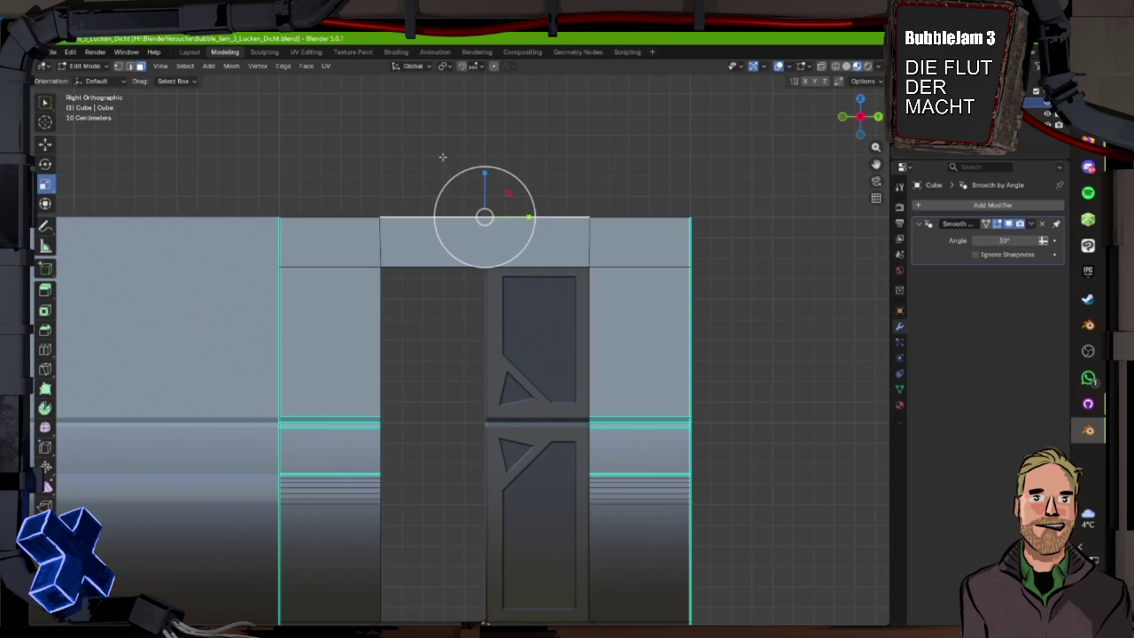
- Select the two side panel faces and the face above the door, and inset them
click(45, 144)
click(640, 342)
shift+click(351, 343)
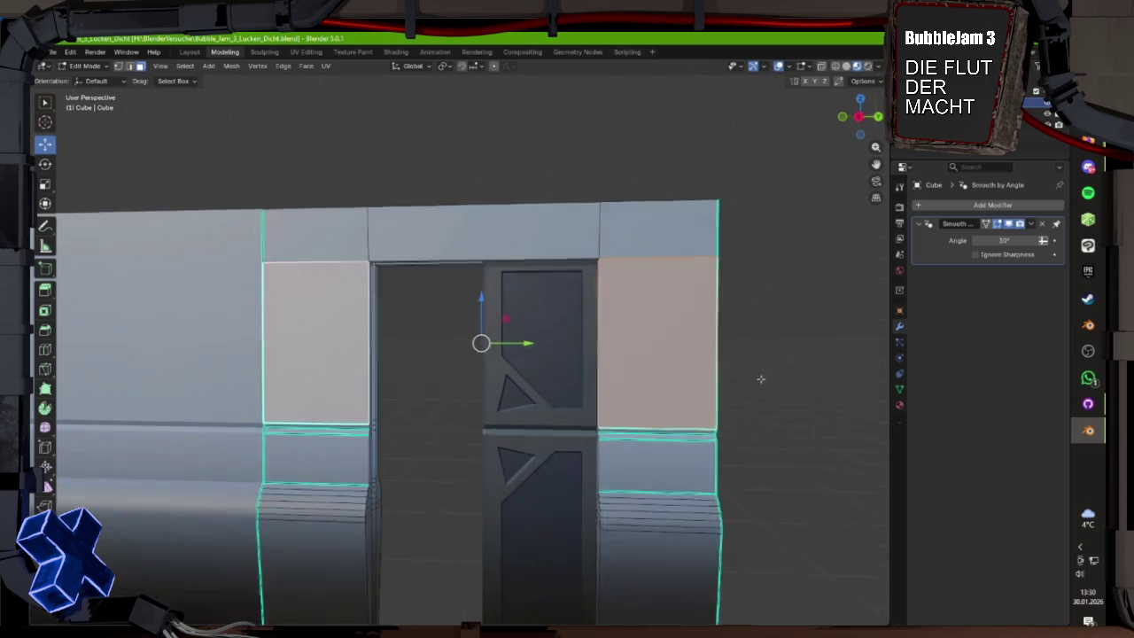
drag(772, 380, 539, 384)
mouse_move(536, 314)
mouse_down()
mouse_move(479, 346)
mouse_move(492, 390)
mouse_move(498, 372)
mouse_up()
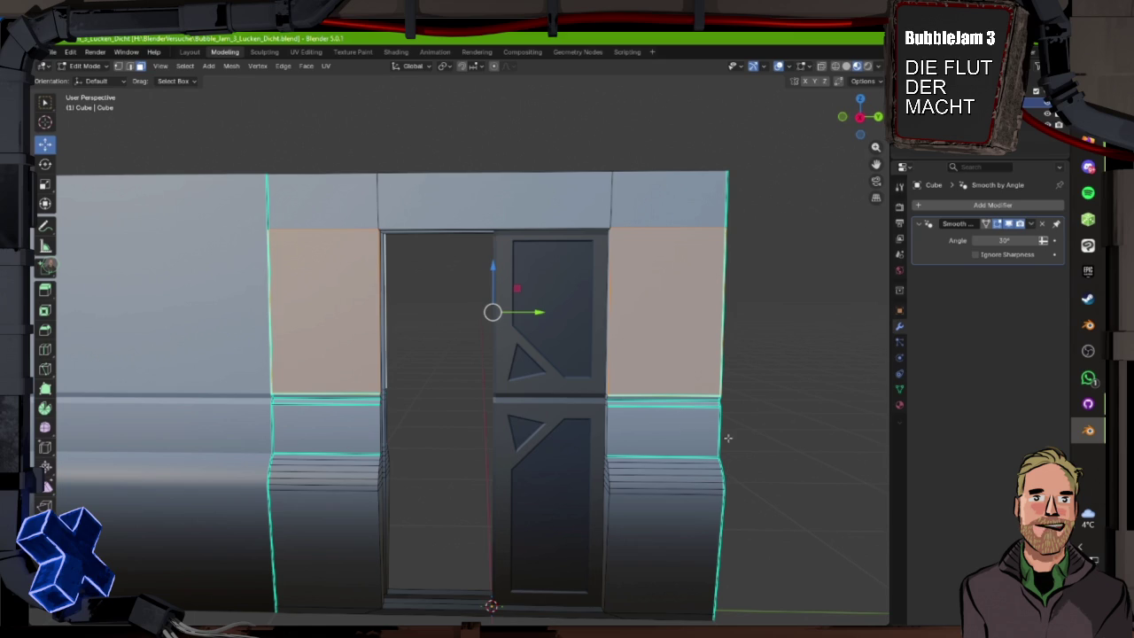
click(663, 302)
shift+click(329, 308)
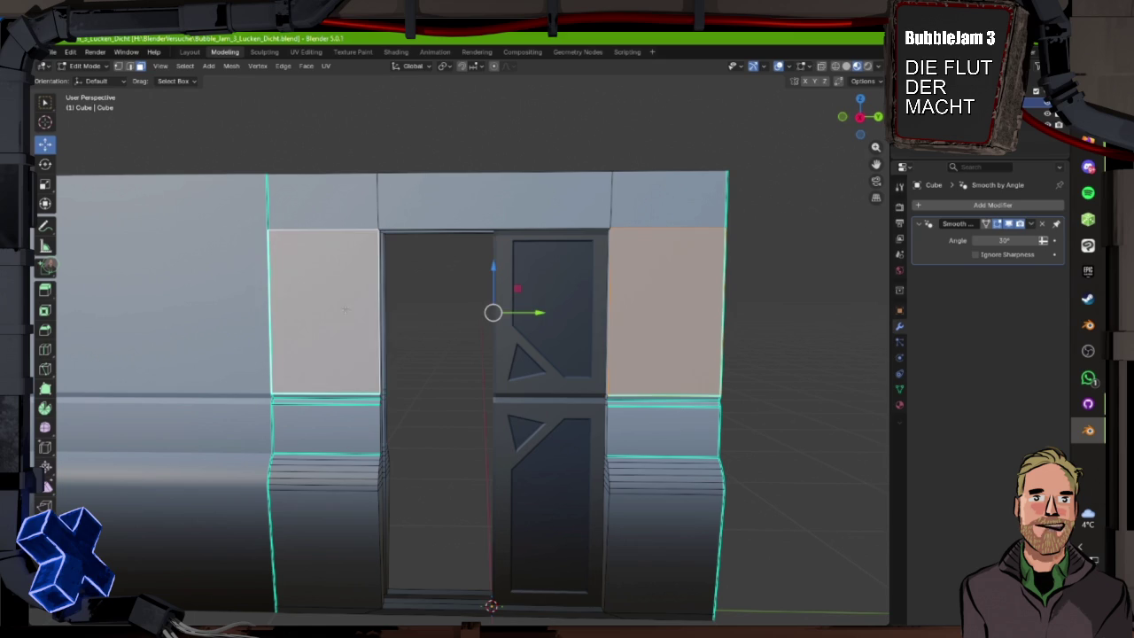
key(KP_9)
click(275, 310)
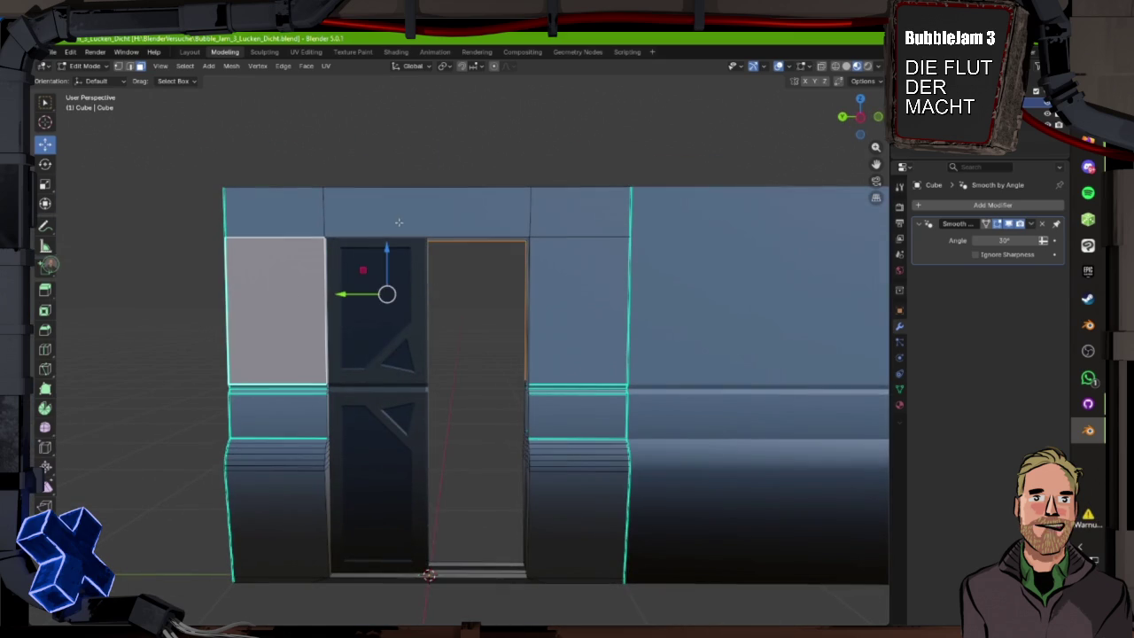
shift+click(426, 212)
drag(567, 292, 636, 385)
key(i)
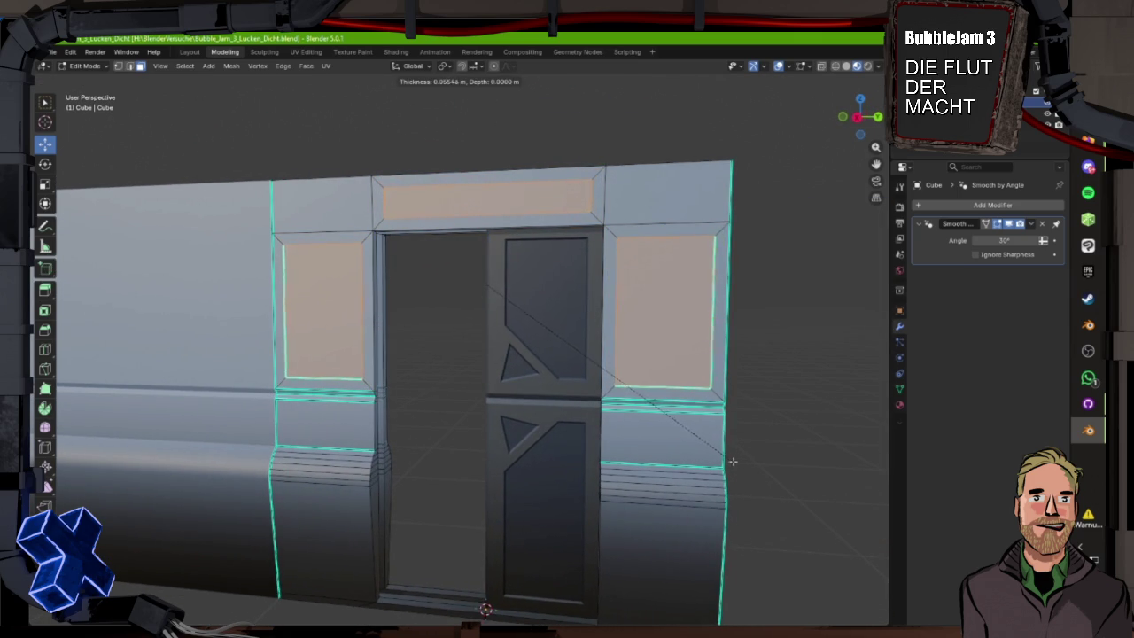
click(734, 459)
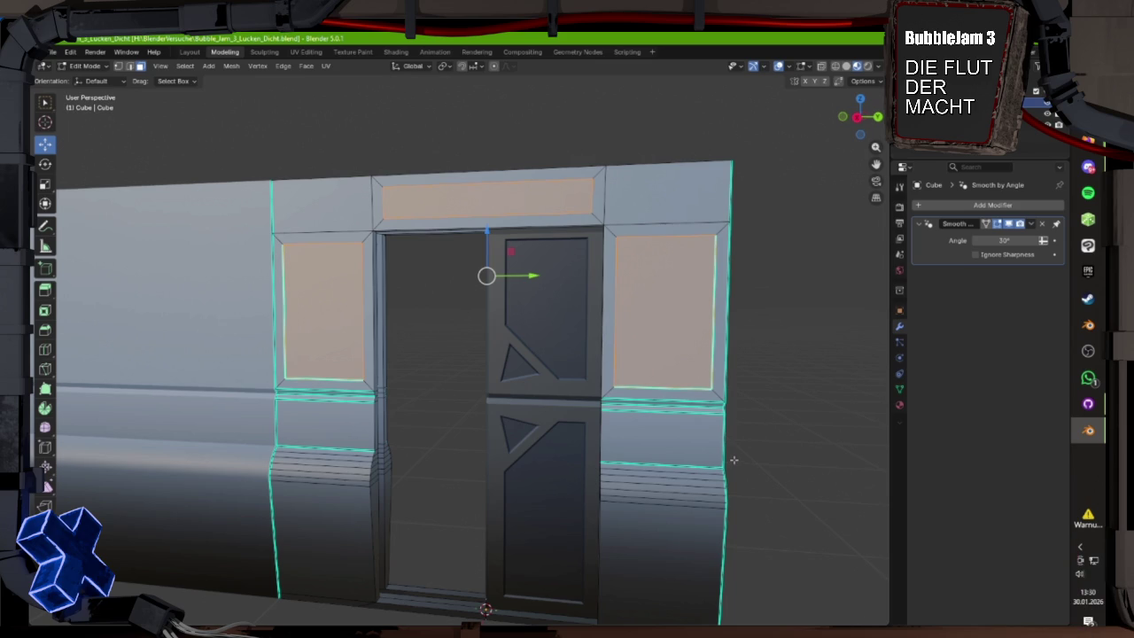
- Redo the panel inset with a wider border
key(i)
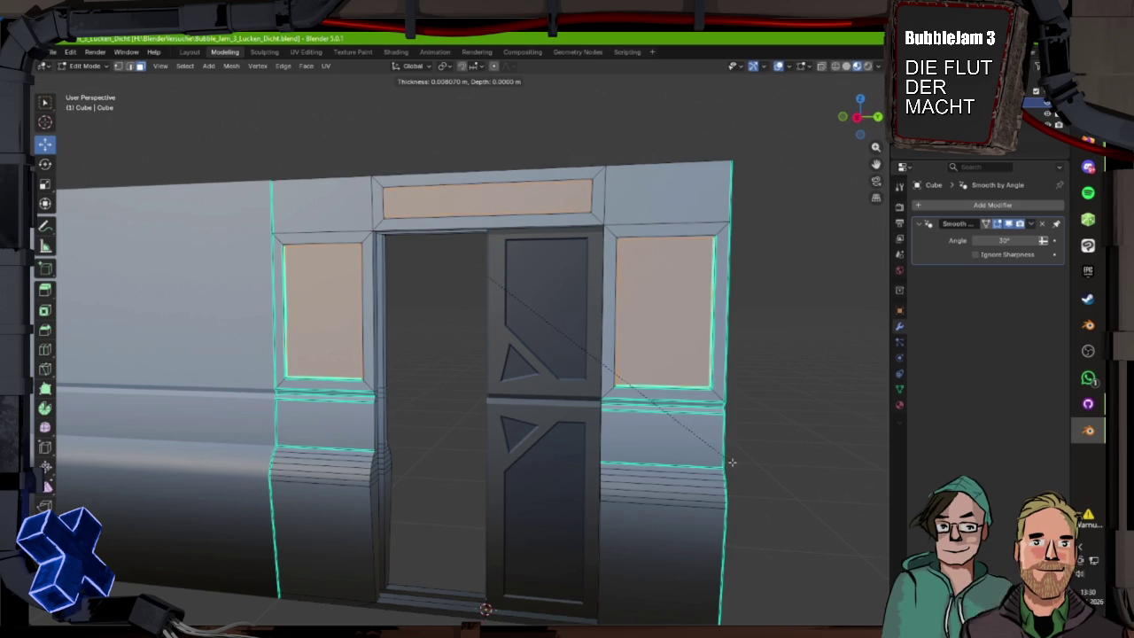
click(732, 462)
key(i)
click(731, 381)
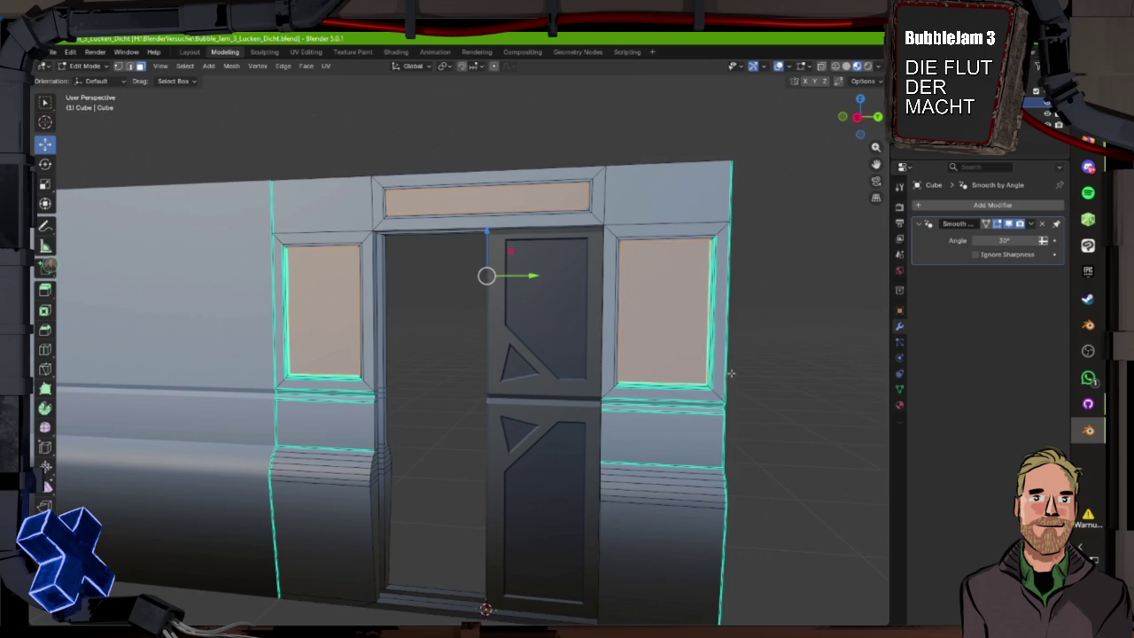
drag(731, 381, 758, 418)
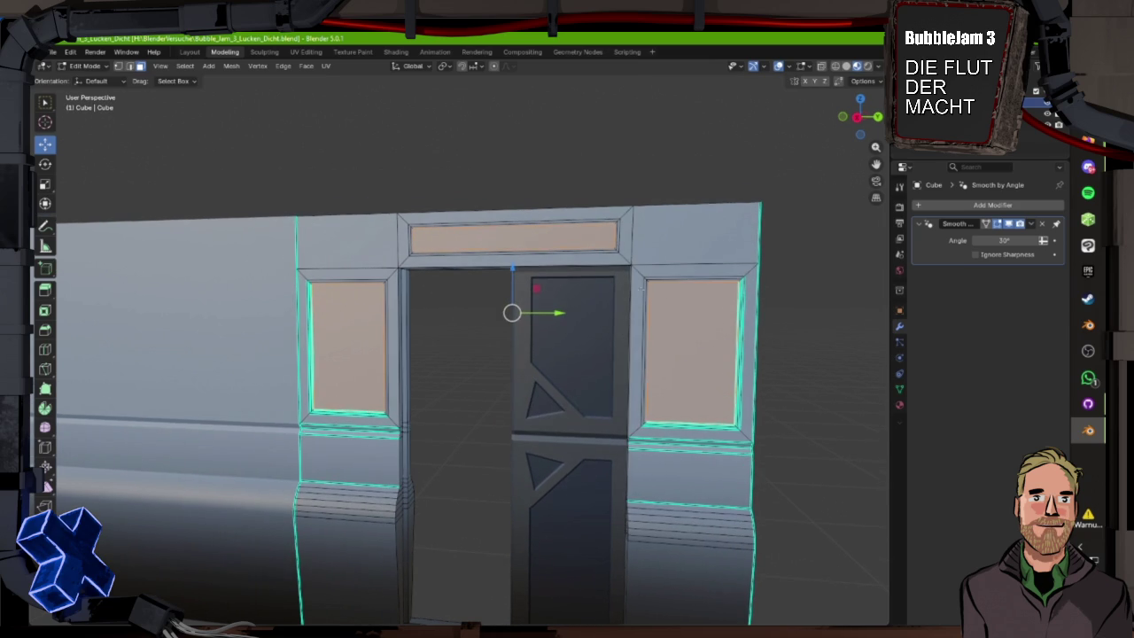
drag(670, 299, 686, 316)
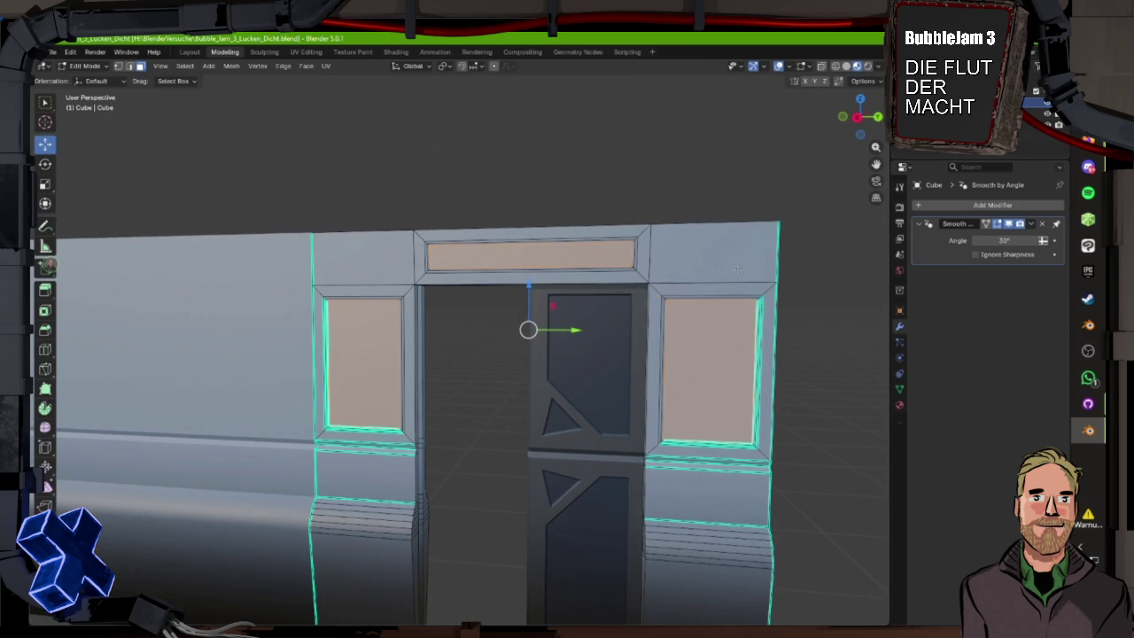
mouse_move(738, 268)
mouse_down()
mouse_move(820, 271)
mouse_move(735, 265)
mouse_up()
- Select the panels' top edges and lower them about 0.38 m along Z
scroll(735, 266, up, 4)
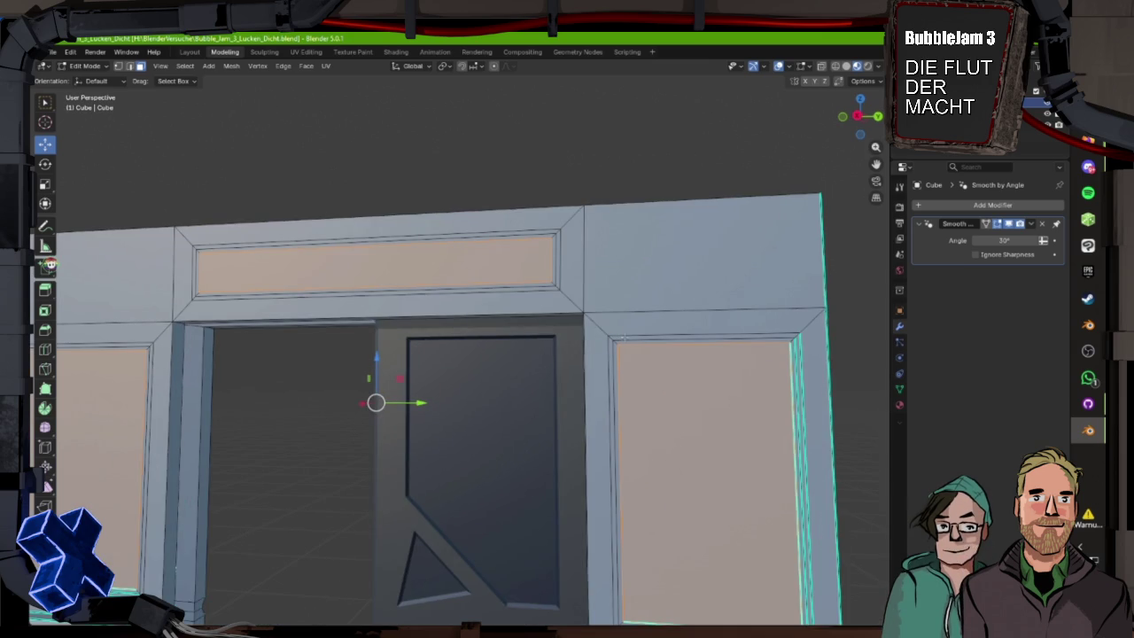
click(701, 334)
alt+click(700, 334)
drag(701, 334, 627, 368)
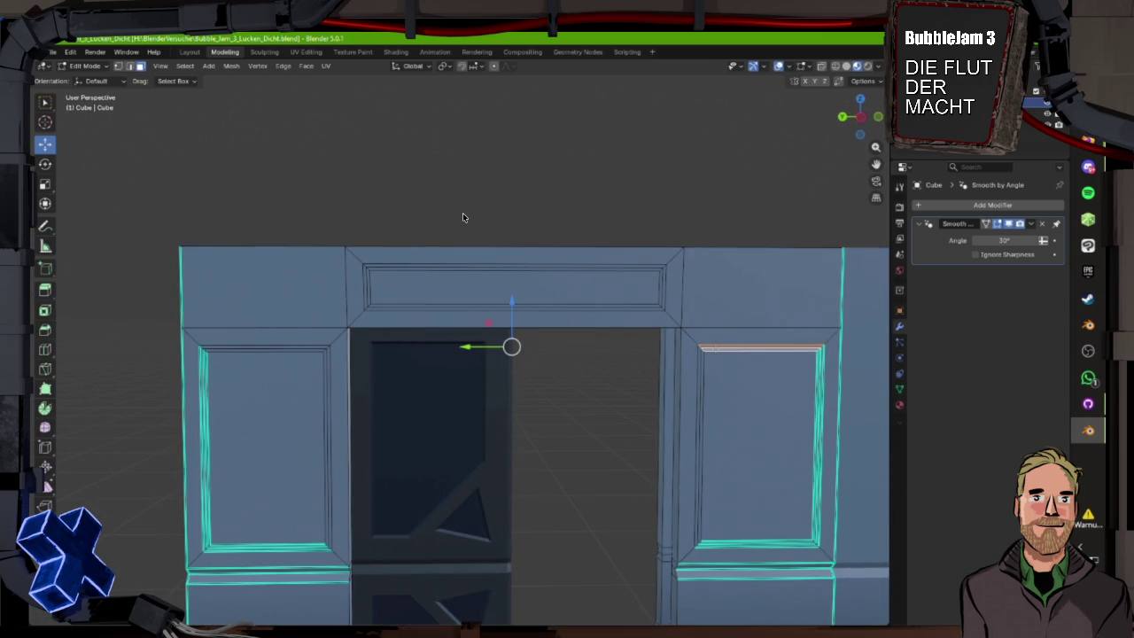
drag(520, 309, 381, 315)
drag(417, 416, 522, 433)
key(g)
key(z)
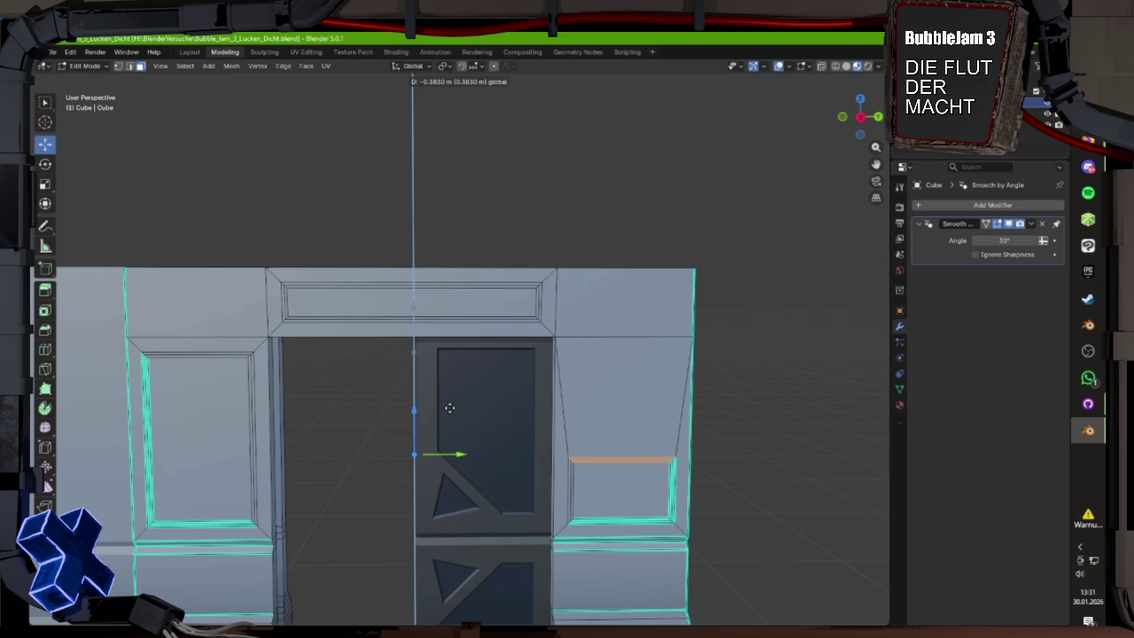
click(449, 408)
- With snapping on, slide the left window's vertical edge 0.2 m along Y toward the door
scroll(342, 400, up, 2)
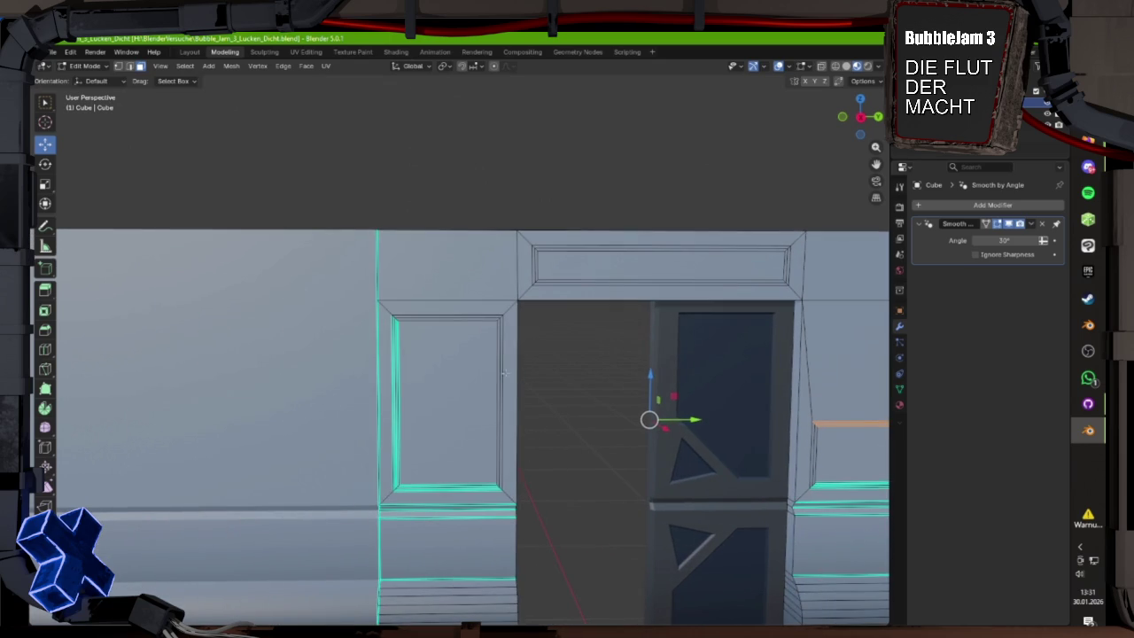
click(395, 376)
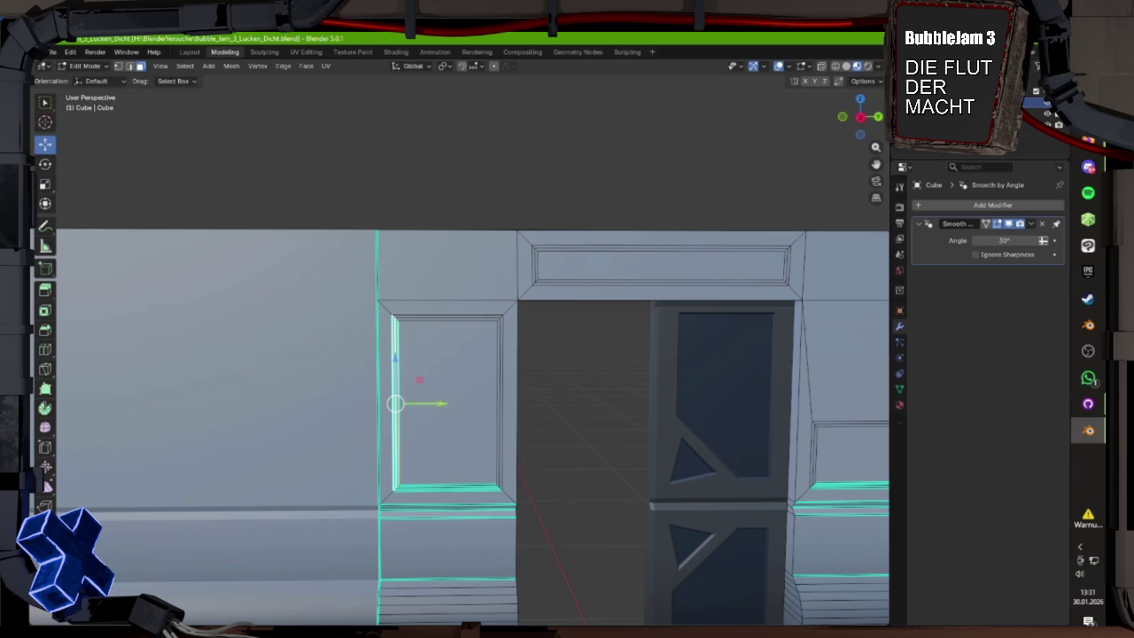
click(461, 66)
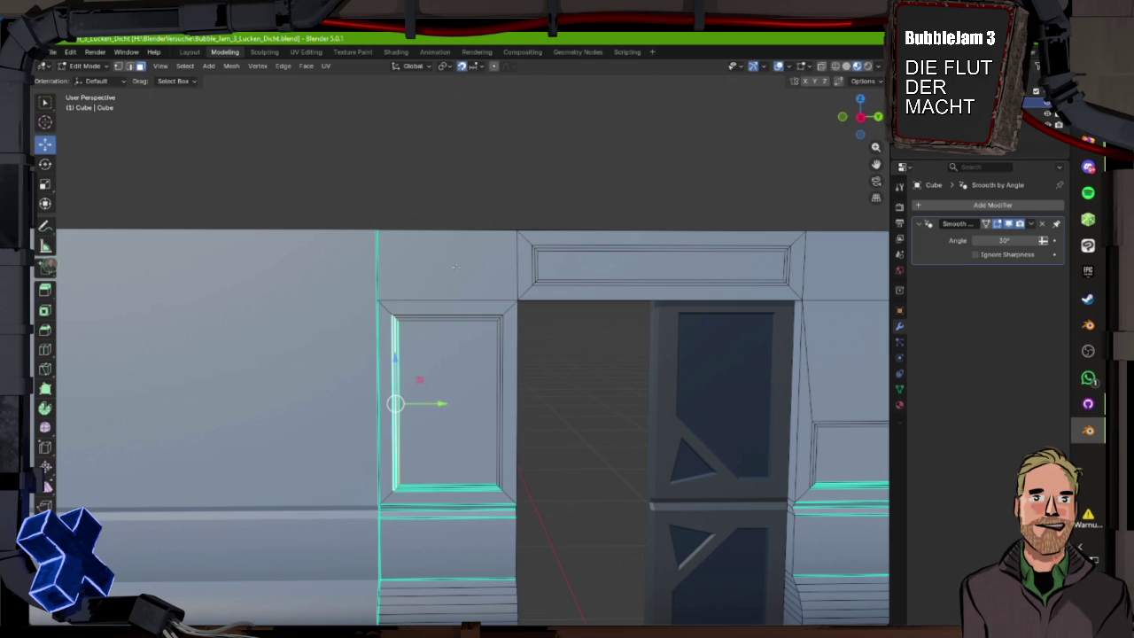
drag(441, 404, 512, 408)
click(861, 116)
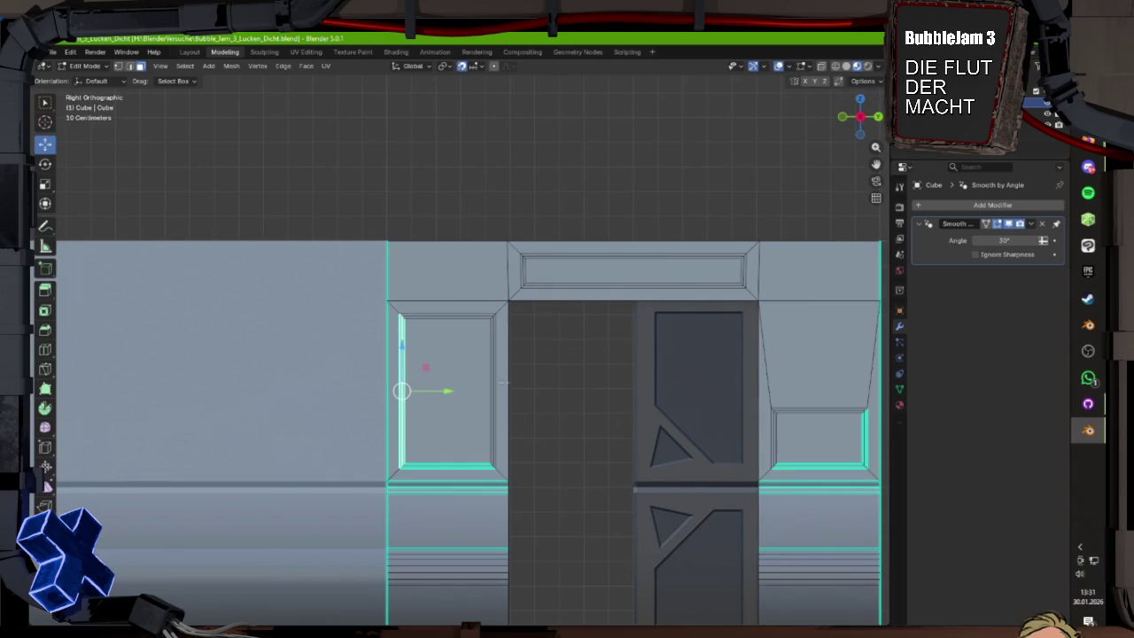
drag(447, 391, 514, 397)
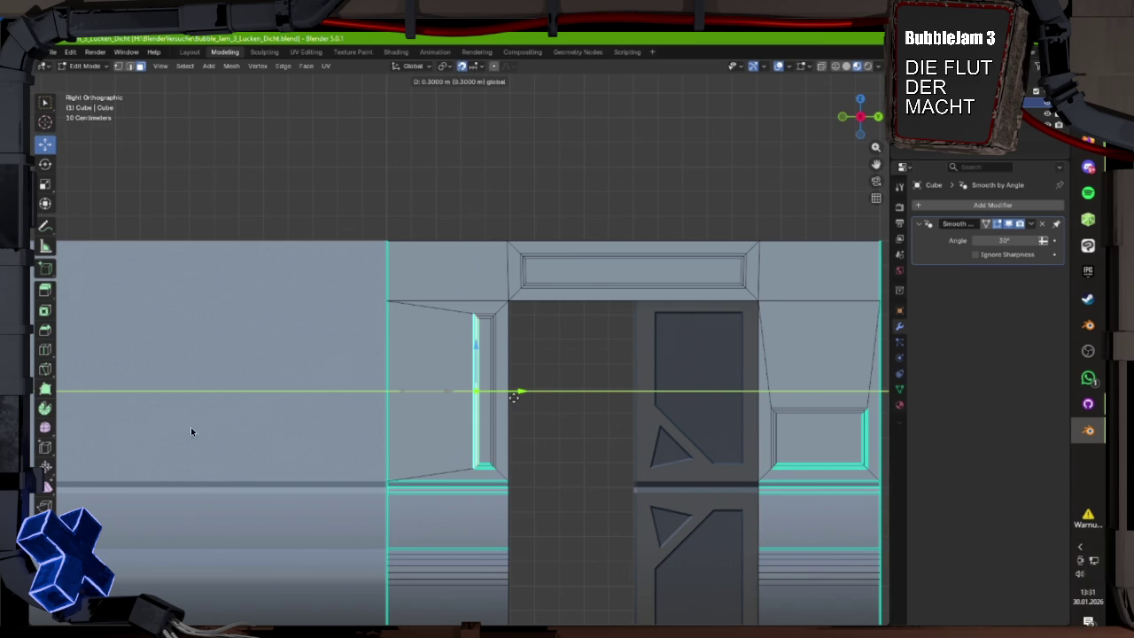
drag(514, 397, 501, 400)
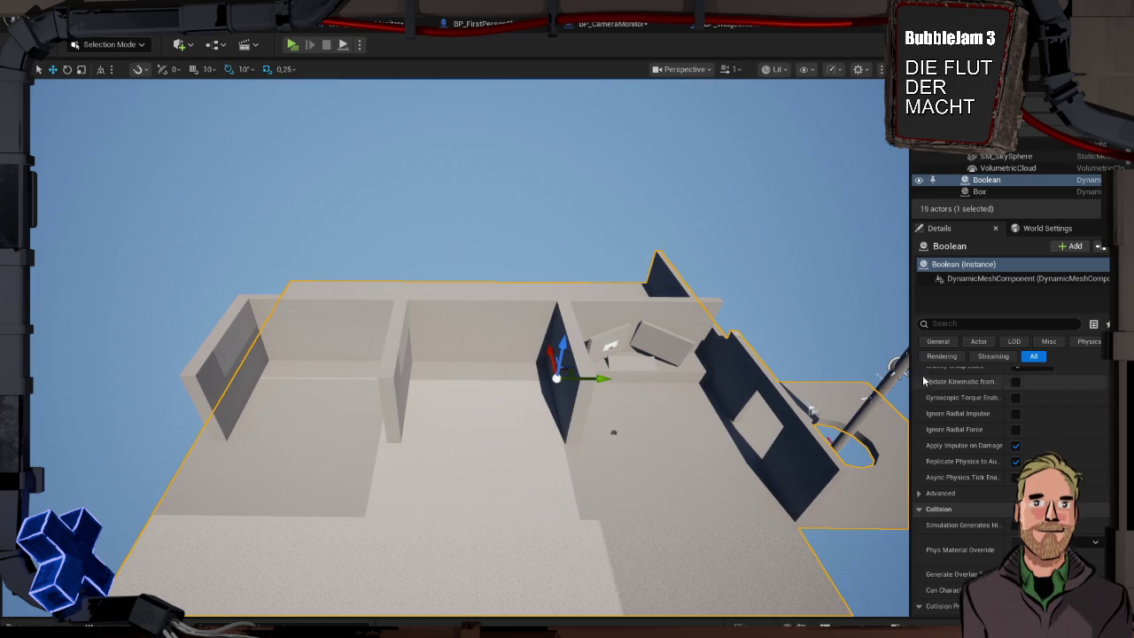
- Fly around the walled level, then bring up the Content Drawer on Game/UI
scroll(470, 372, up, 5)
mouse_move(470, 372)
mouse_down()
mouse_move(558, 336)
mouse_move(405, 213)
mouse_up()
click(405, 214)
mouse_move(537, 274)
mouse_down()
mouse_move(514, 328)
mouse_move(549, 265)
mouse_up()
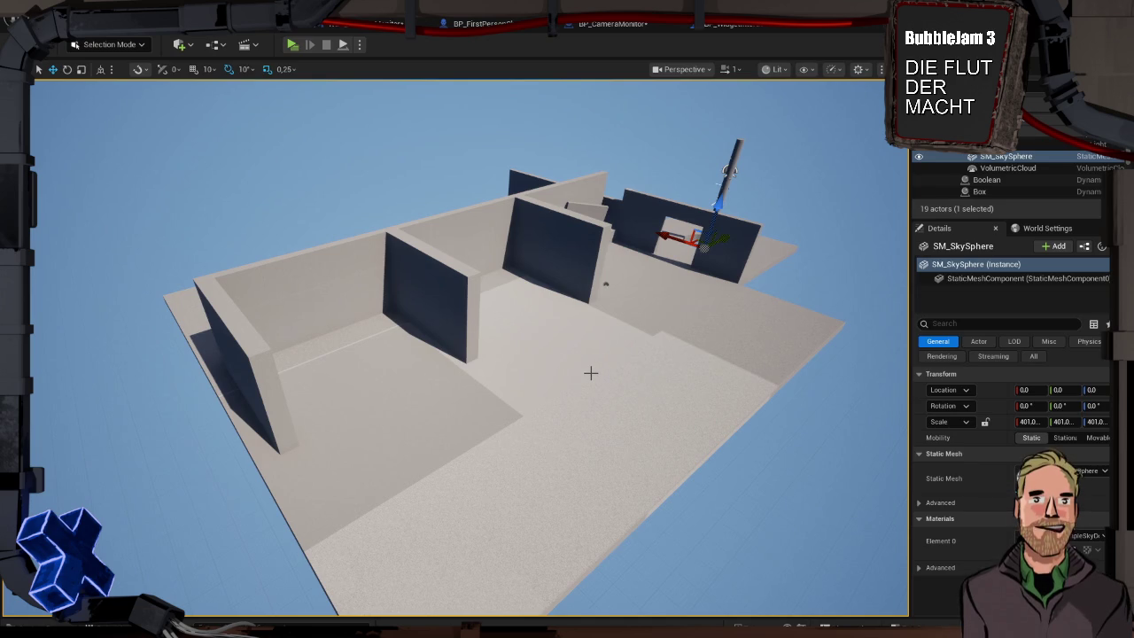
mouse_move(617, 361)
mouse_down()
mouse_move(526, 284)
mouse_move(627, 363)
mouse_up()
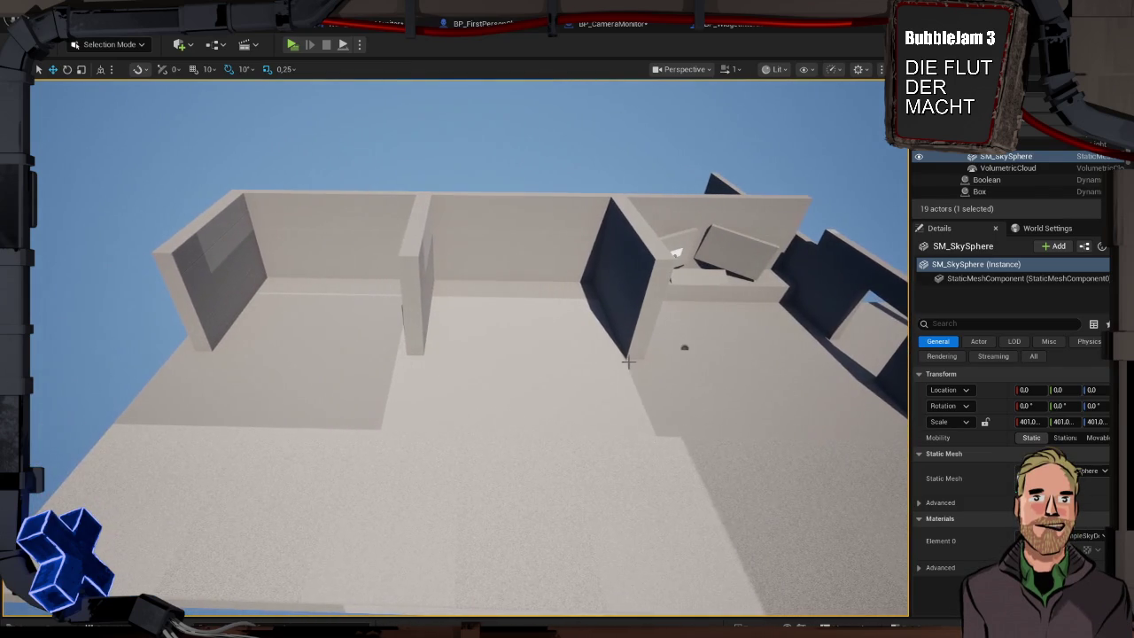
key(ctrl+space)
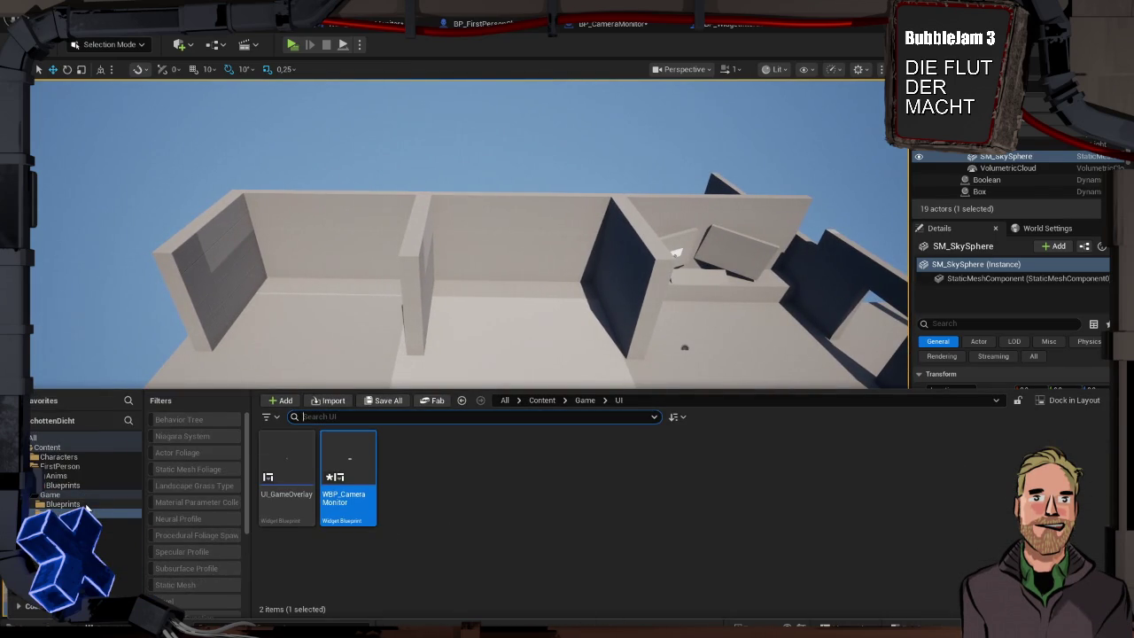
- Create a new Actor Blueprint named BP_CV_Cam in the Blueprints folder
click(86, 505)
right_click(428, 491)
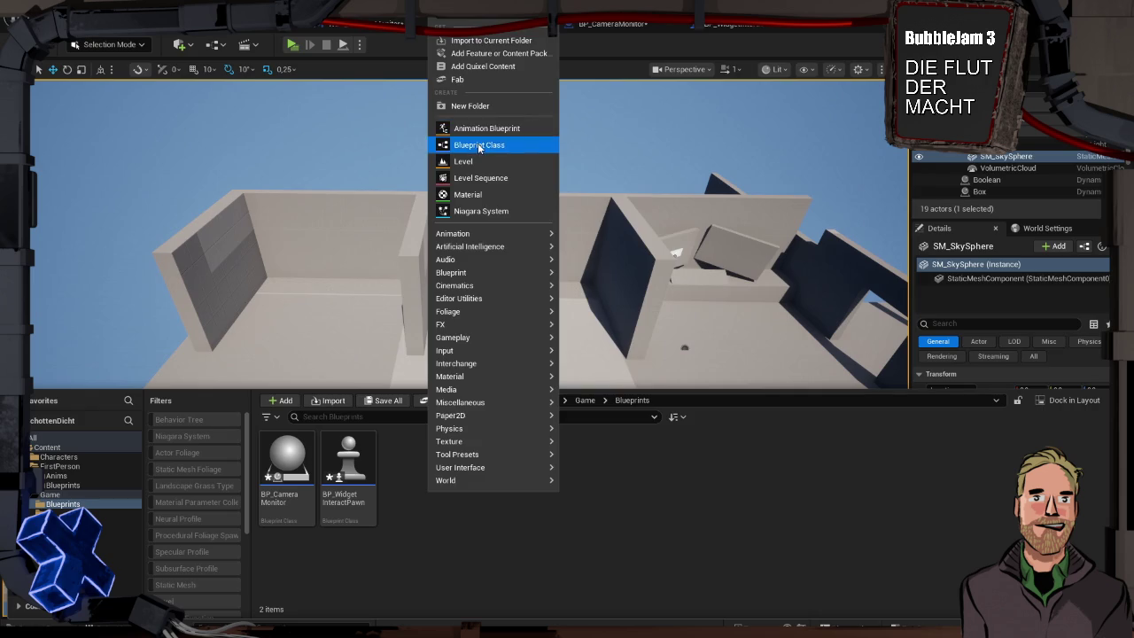
click(480, 146)
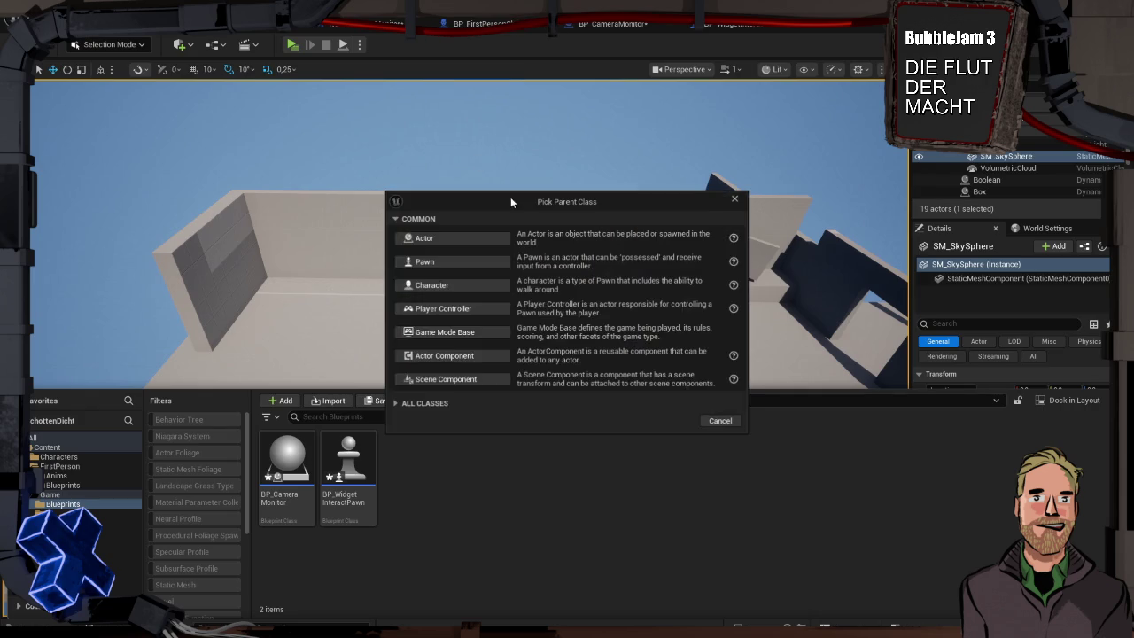
click(464, 236)
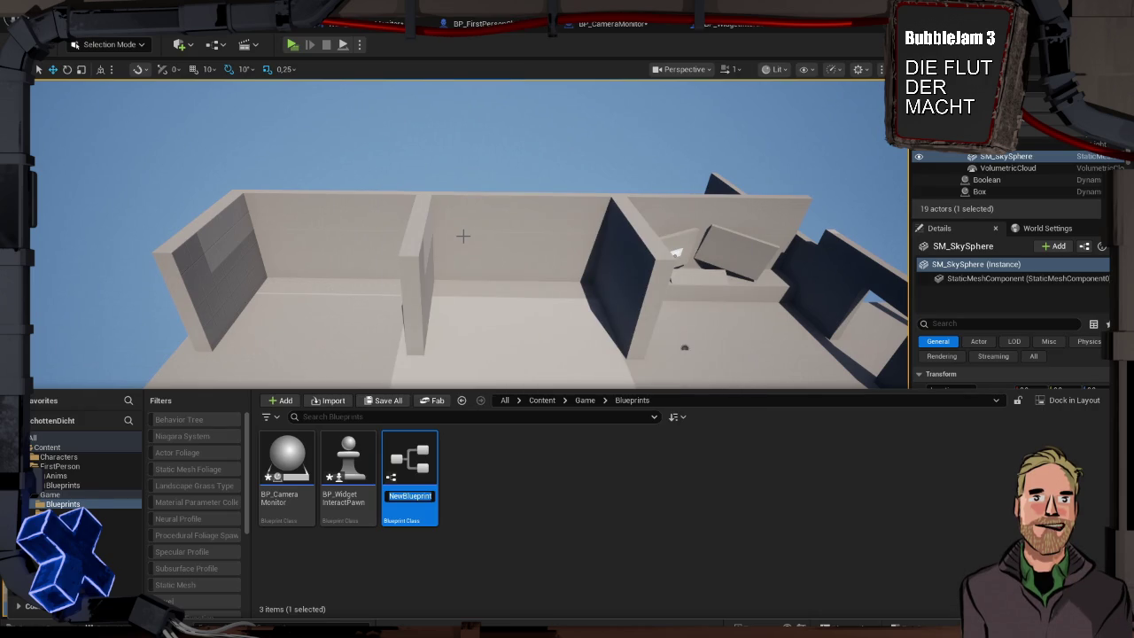
text(BP_)
text(CV_)
text(Cam)
key(Return)
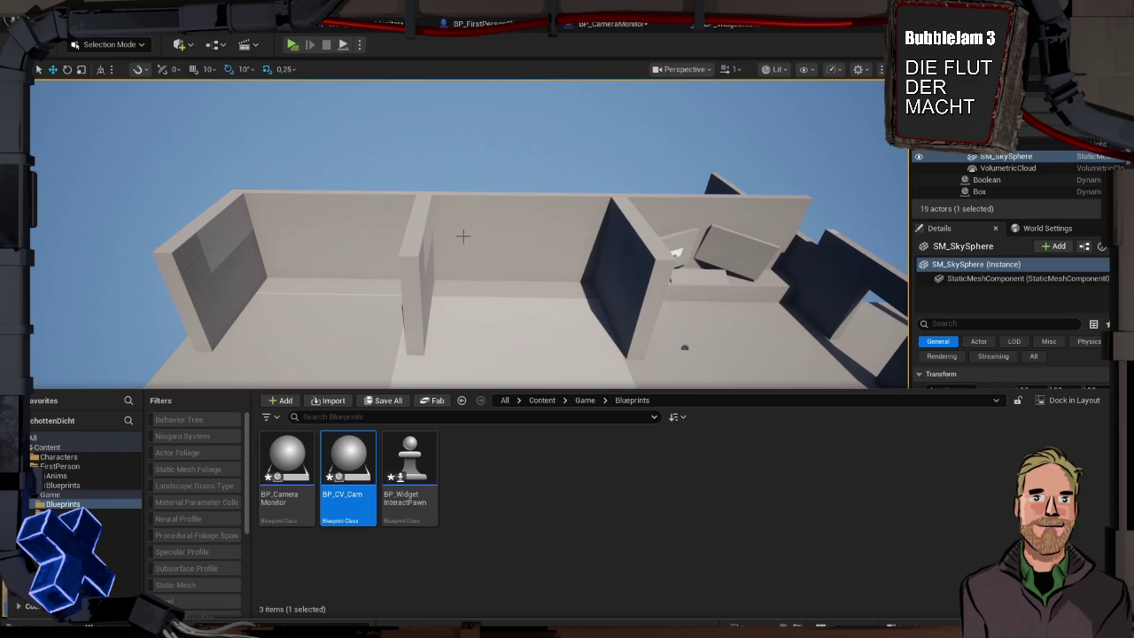
- Delete the unused BP_WidgetInteractPawn asset and move the view closer to the room walls
click(412, 456)
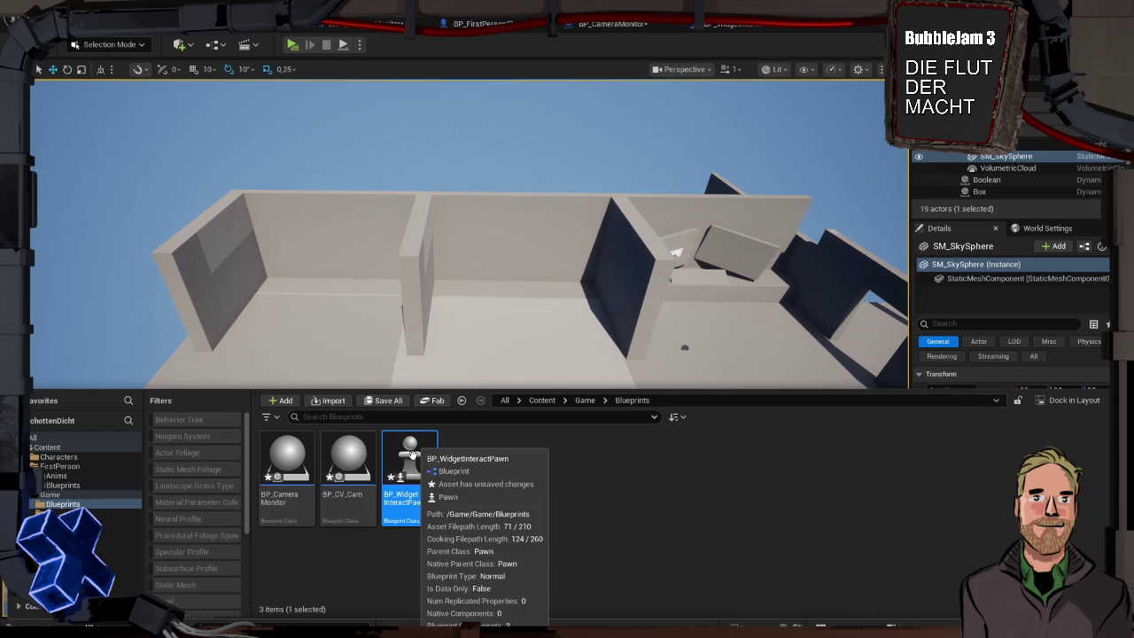
key(Delete)
click(475, 515)
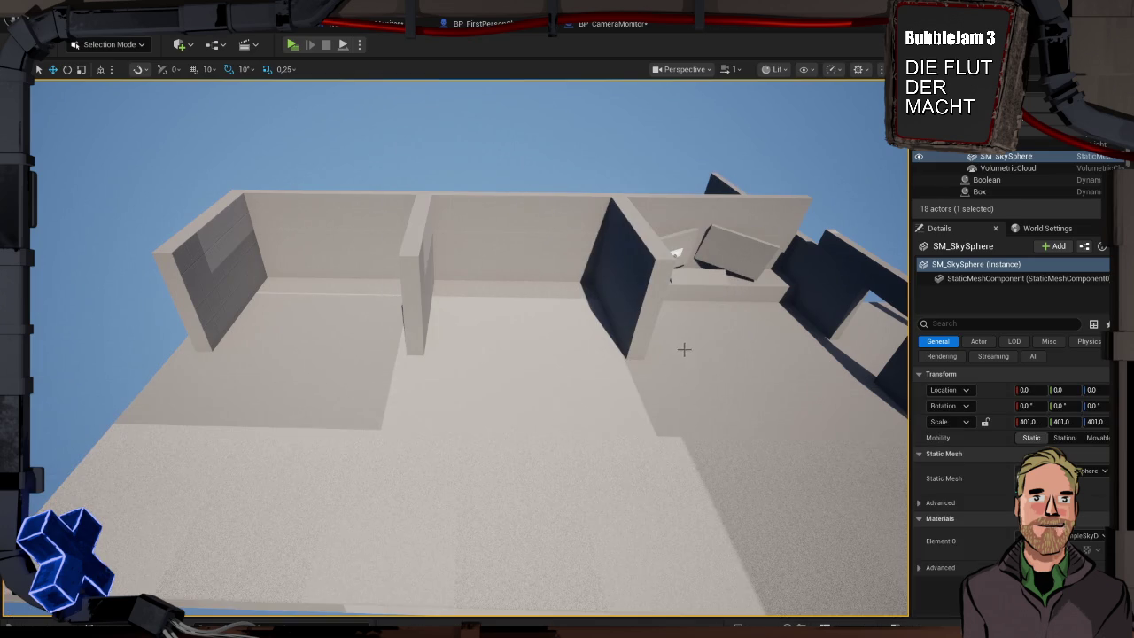
right_click(506, 359)
drag(506, 359, 443, 347)
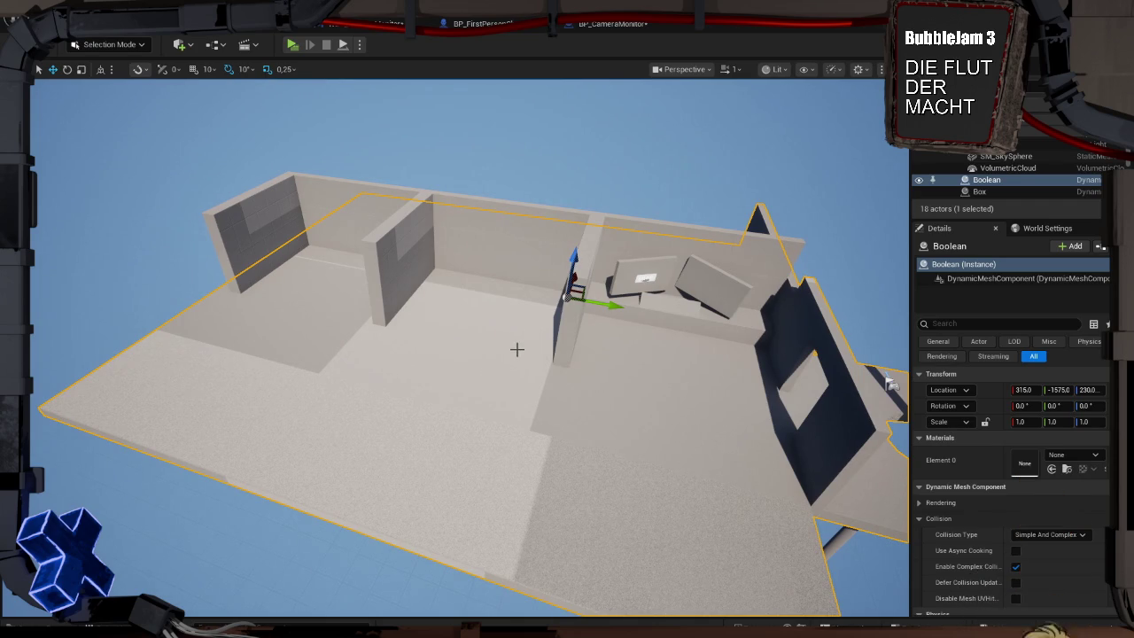
mouse_move(507, 337)
mouse_down()
mouse_move(522, 317)
mouse_move(513, 342)
mouse_up()
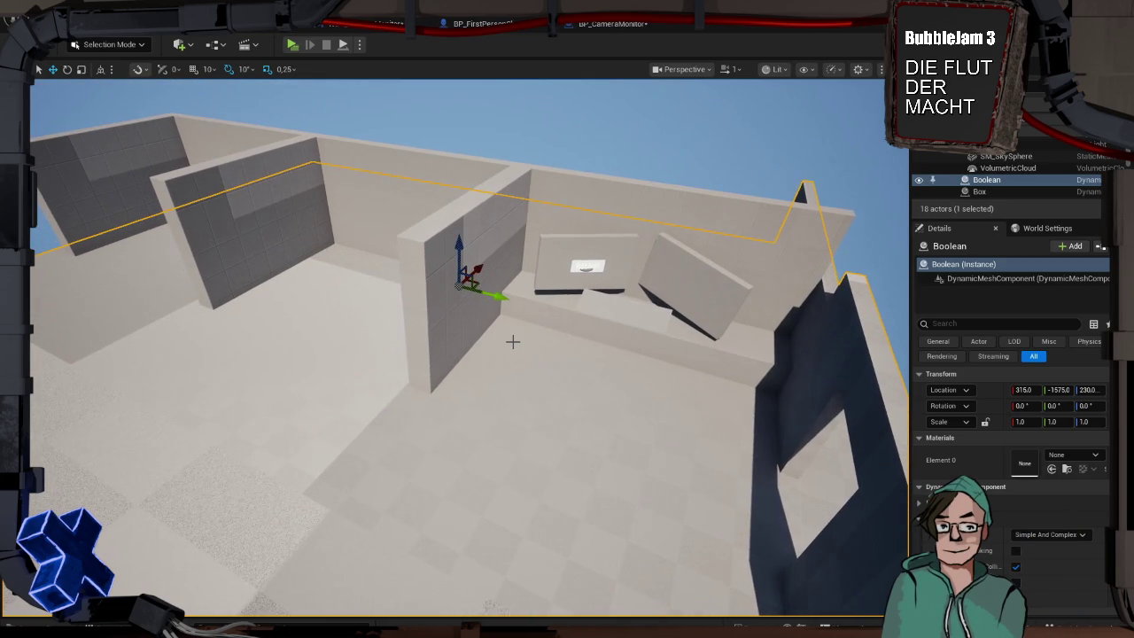
key(ctrl+space)
- In BP_CV_Cam, add a Scene Capture Component 2D with its default name
double_click(348, 451)
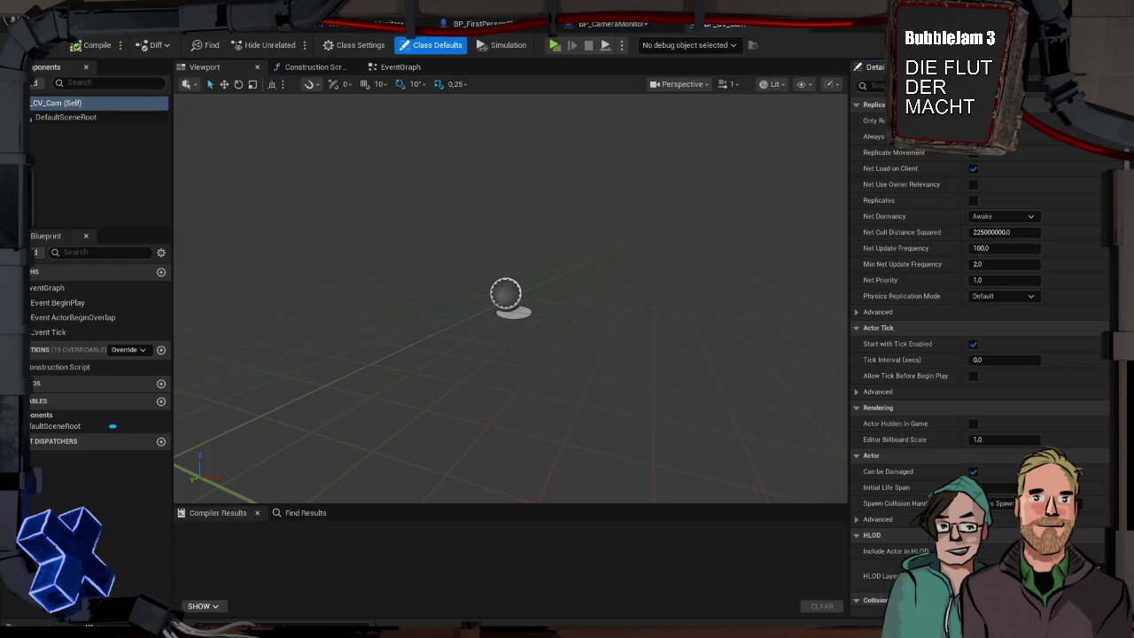
click(37, 82)
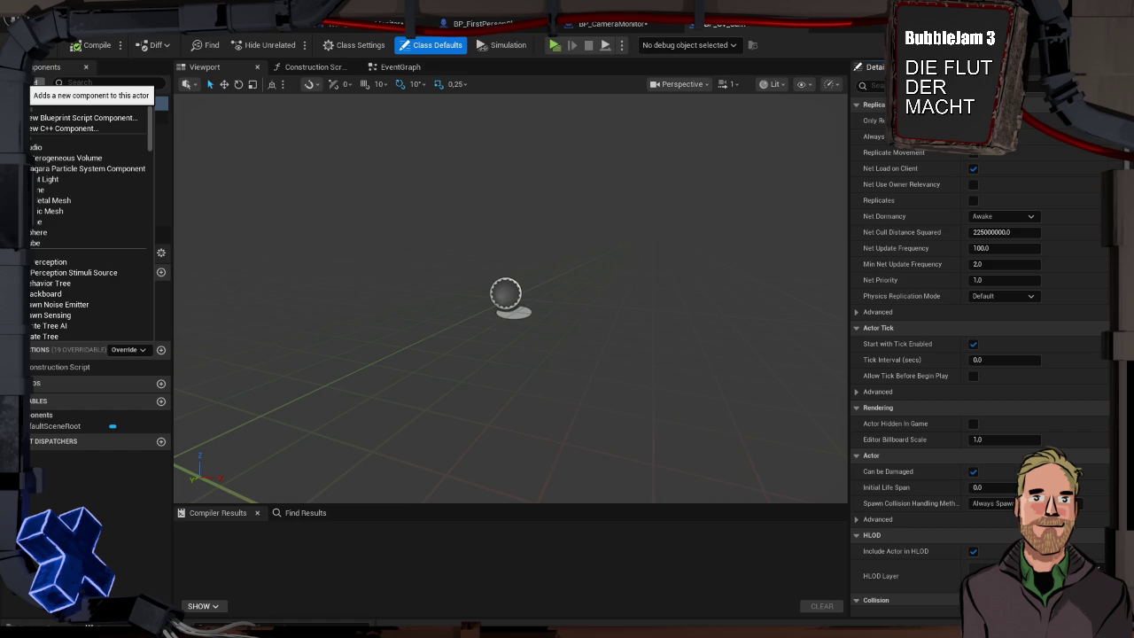
text(camer)
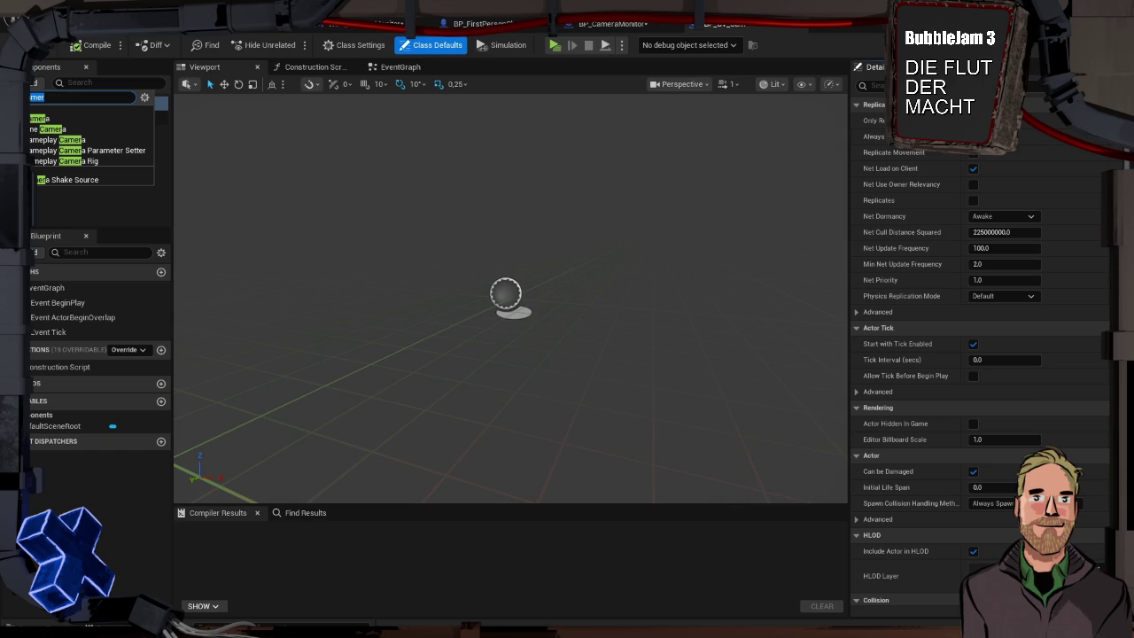
text(captu)
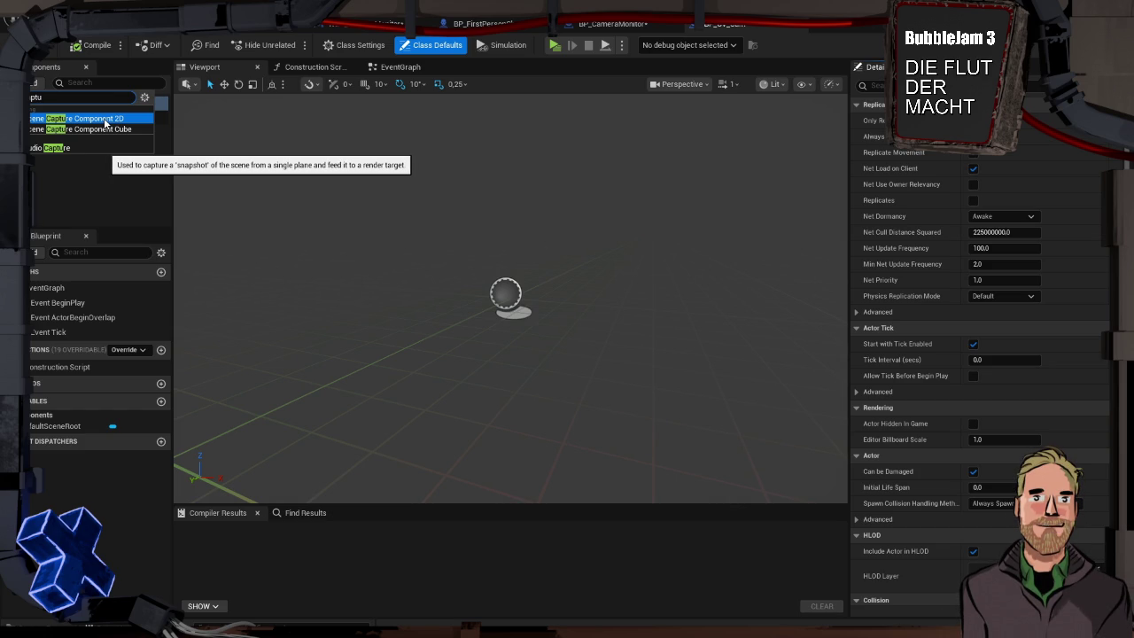
click(104, 119)
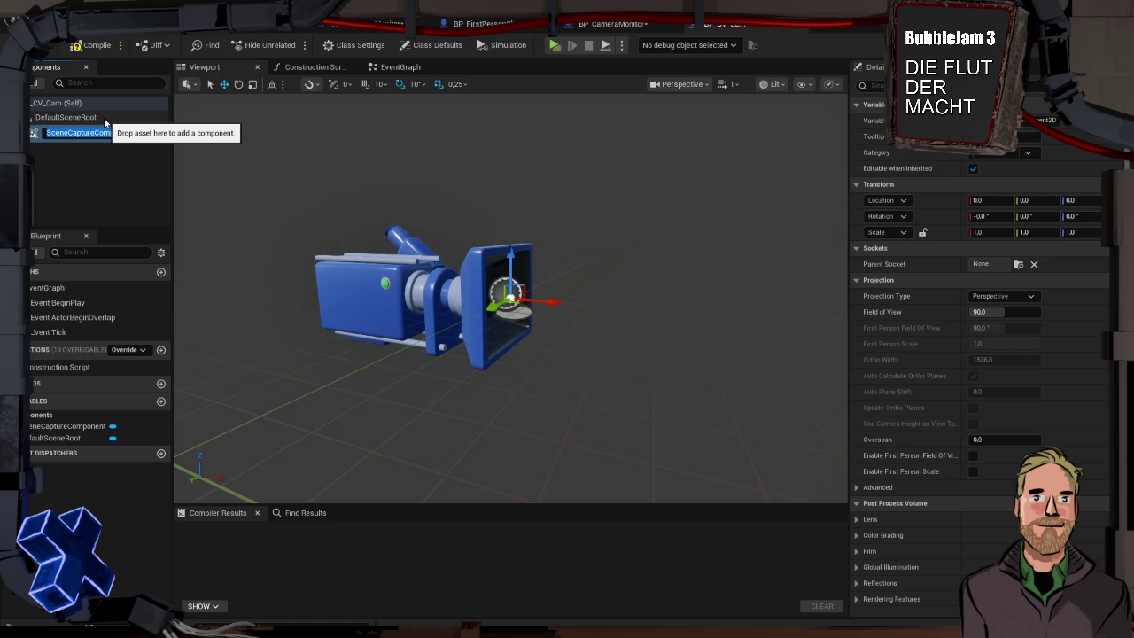
key(Return)
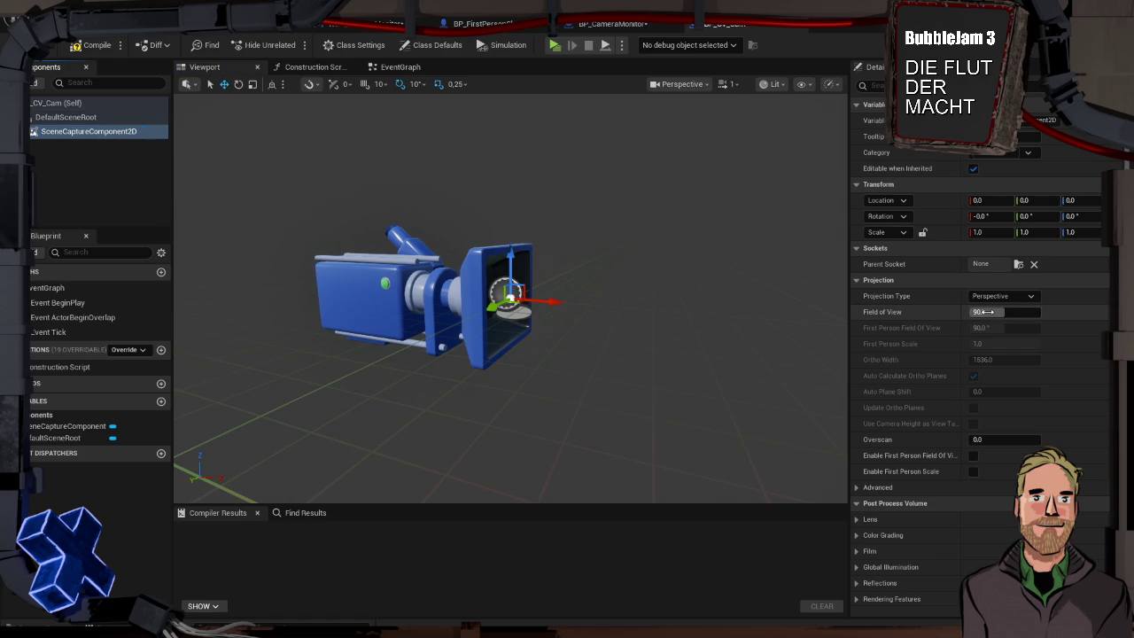
scroll(930, 392, down, 3)
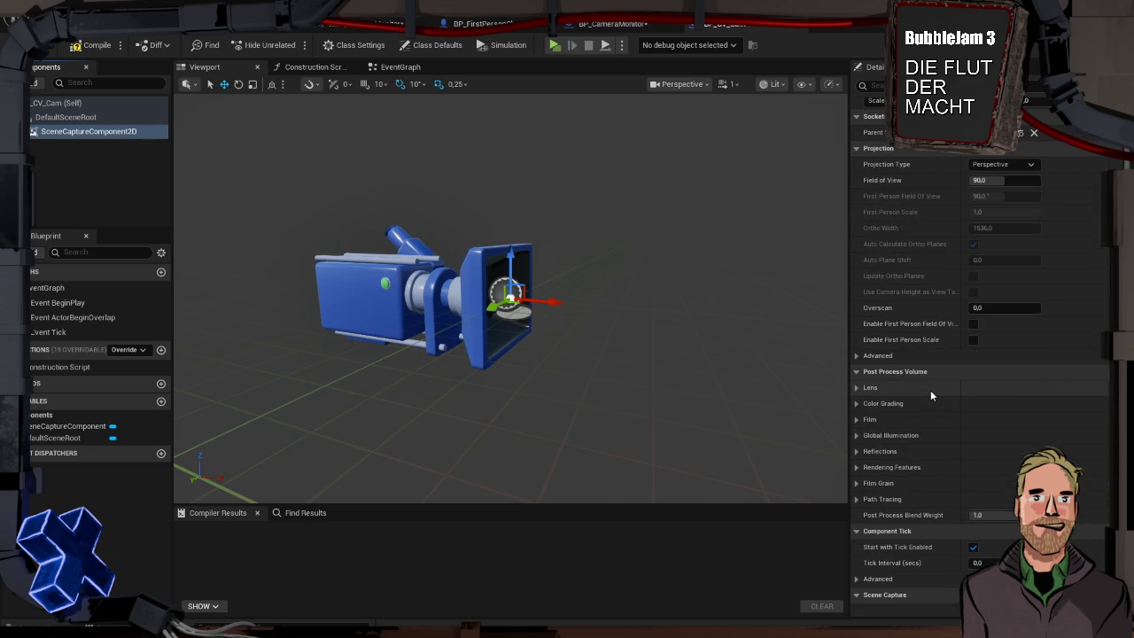
scroll(930, 390, up, 2)
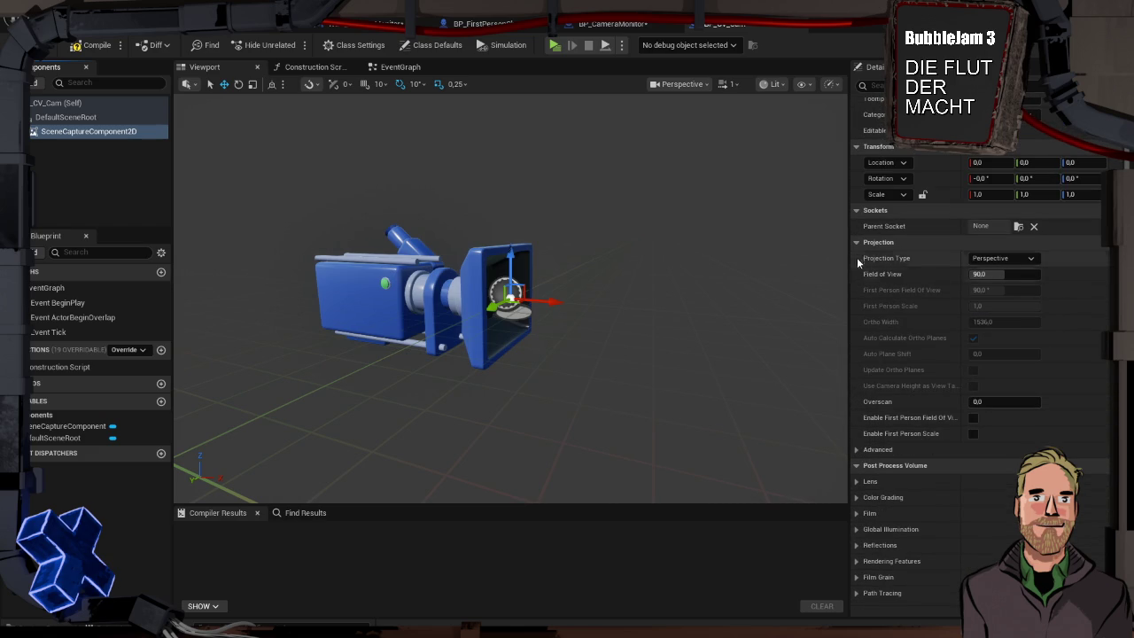
scroll(899, 321, down, 10)
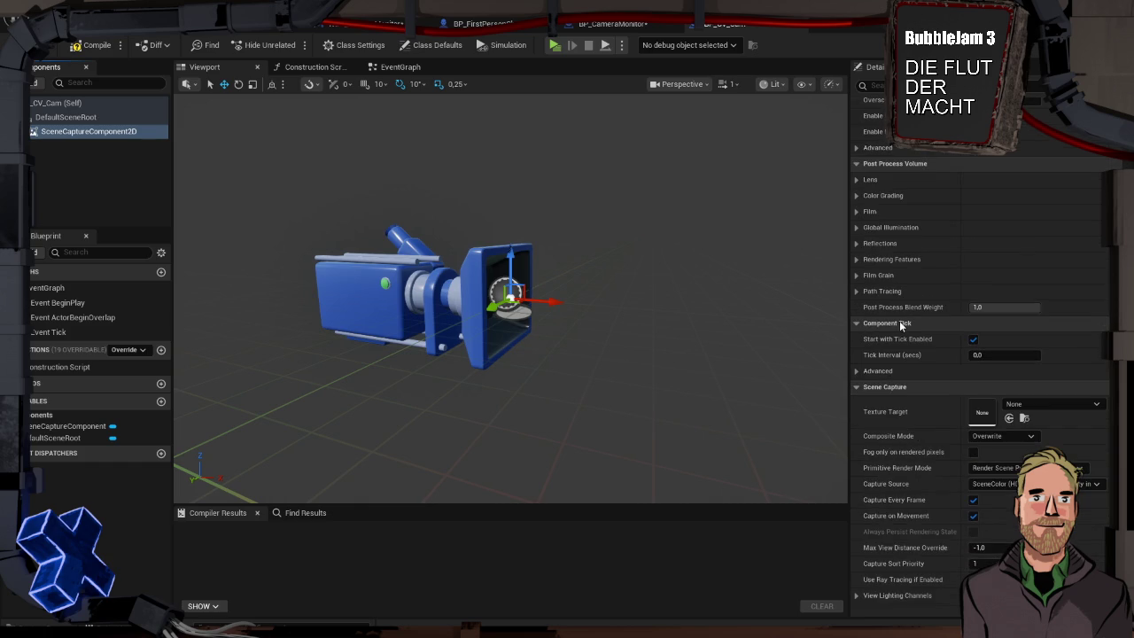
- Create a new render target for the capture's Texture Target, adding a Textures folder inside Game
click(1048, 273)
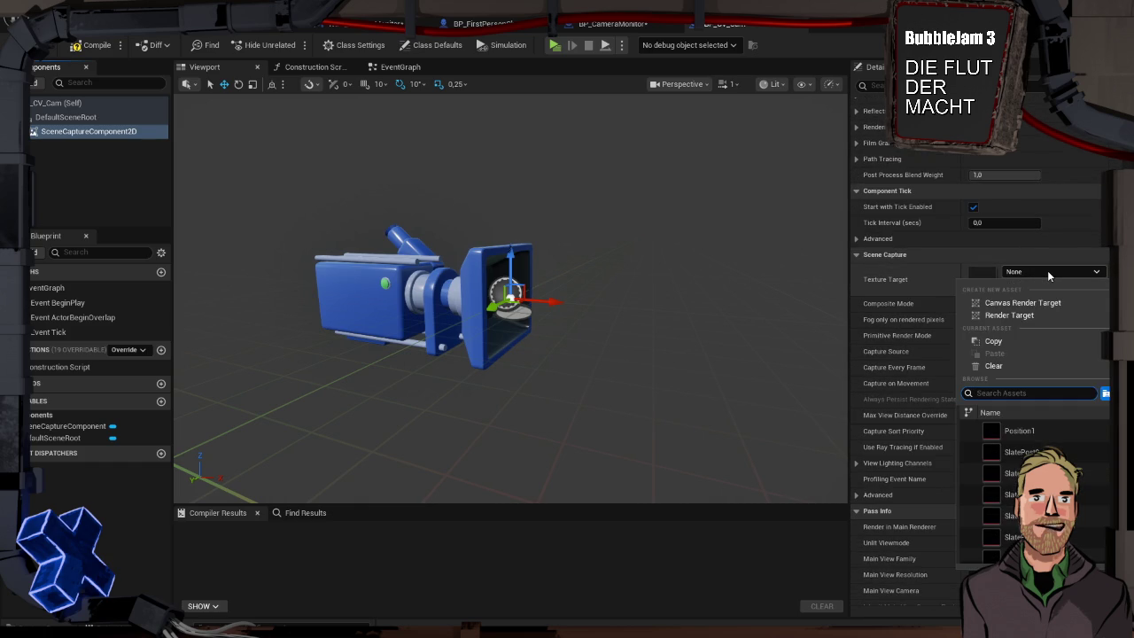
click(1035, 314)
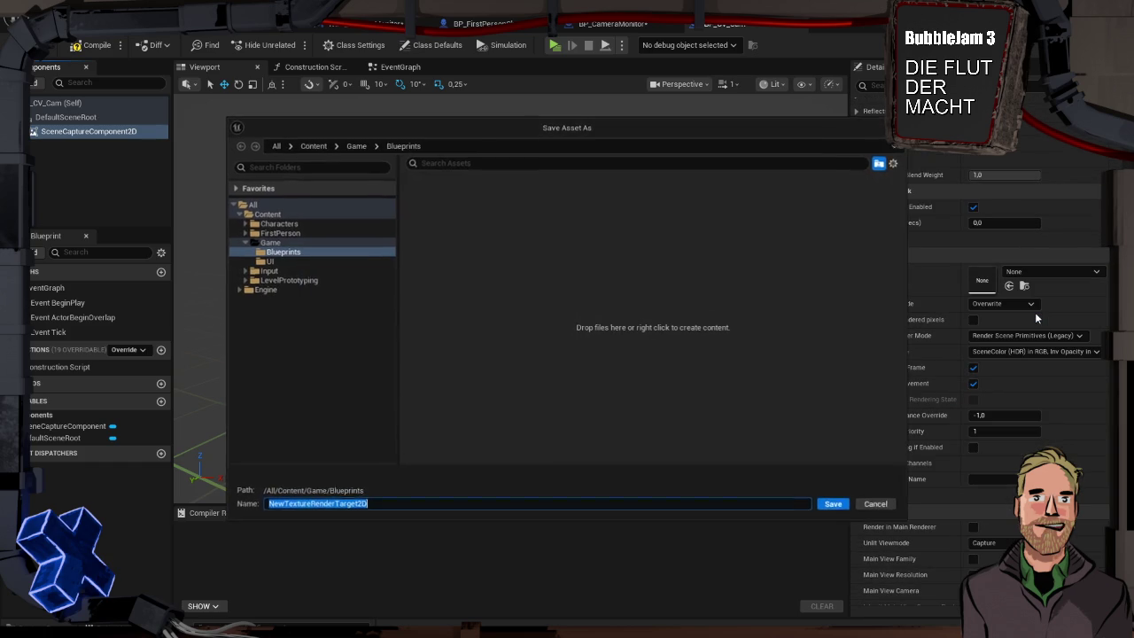
click(282, 244)
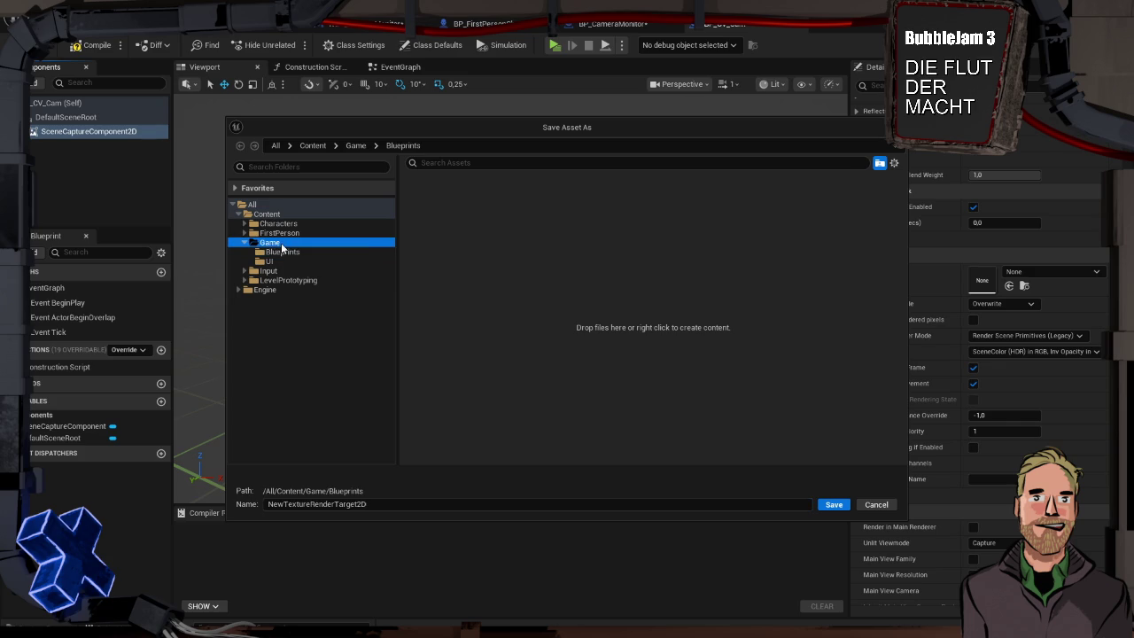
right_click(541, 325)
click(645, 351)
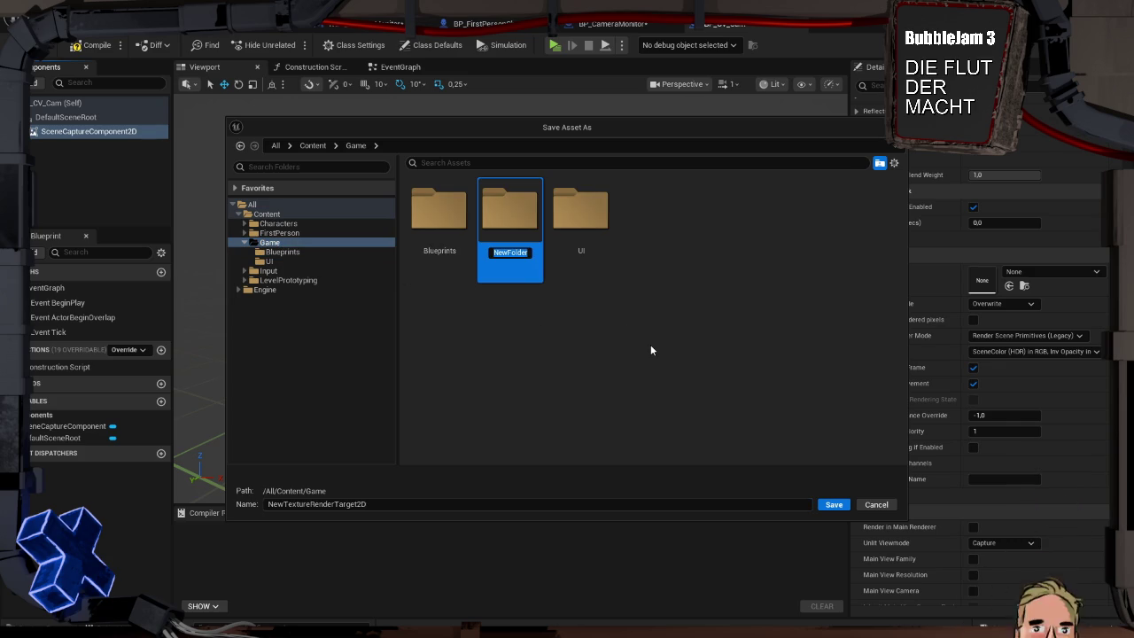
text(Textures)
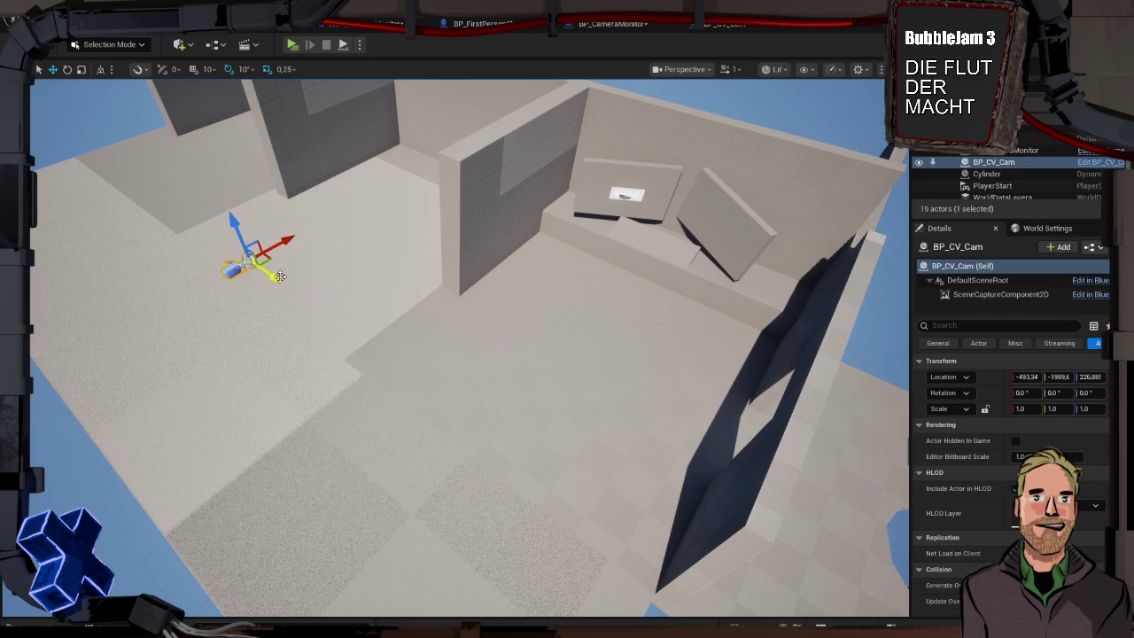
- Slide BP_CV_Cam further into the room along Y to −808.09
mouse_move(262, 280)
mouse_down()
mouse_move(612, 509)
mouse_move(590, 515)
mouse_up()
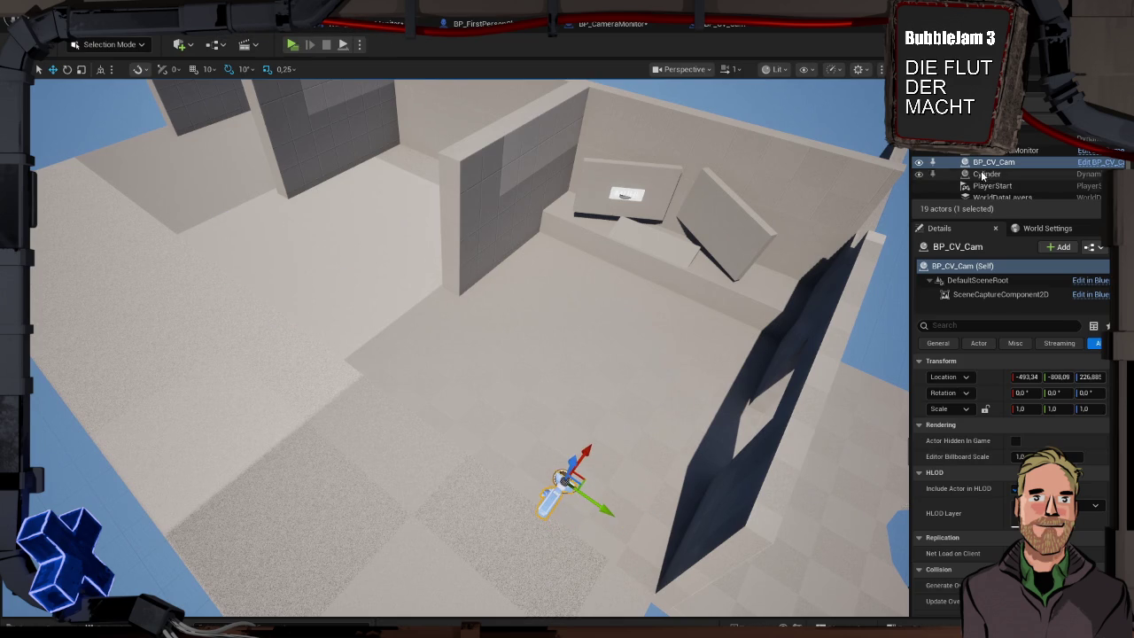
scroll(923, 479, down, 5)
scroll(939, 479, up, 5)
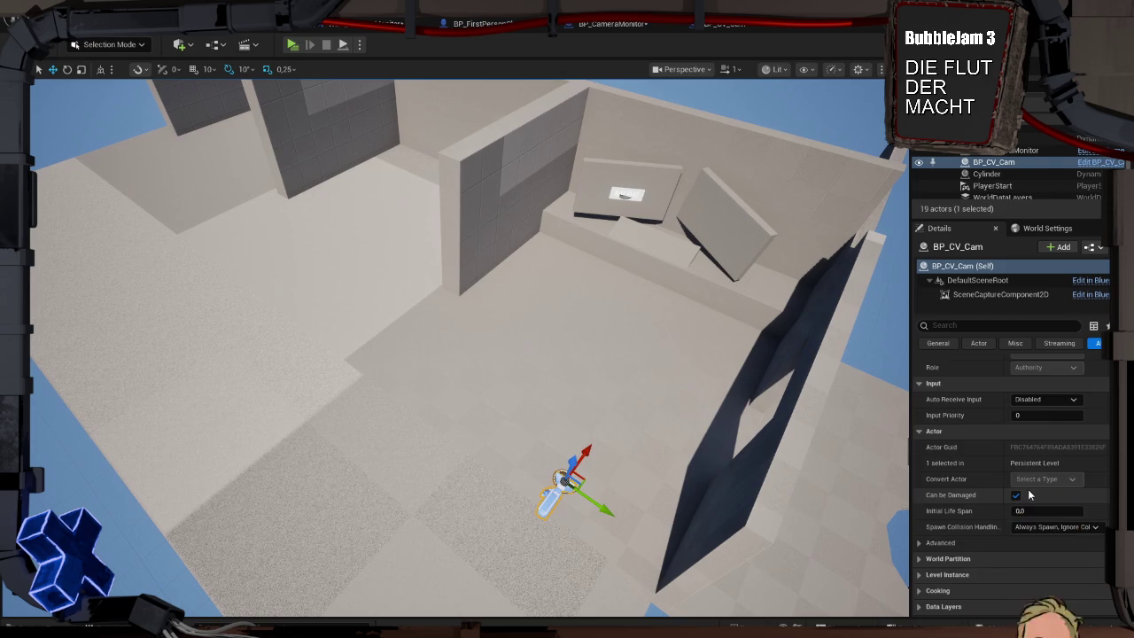
- Open the CV_Cam render target's settings from the Content Drawer
key(ctrl+space)
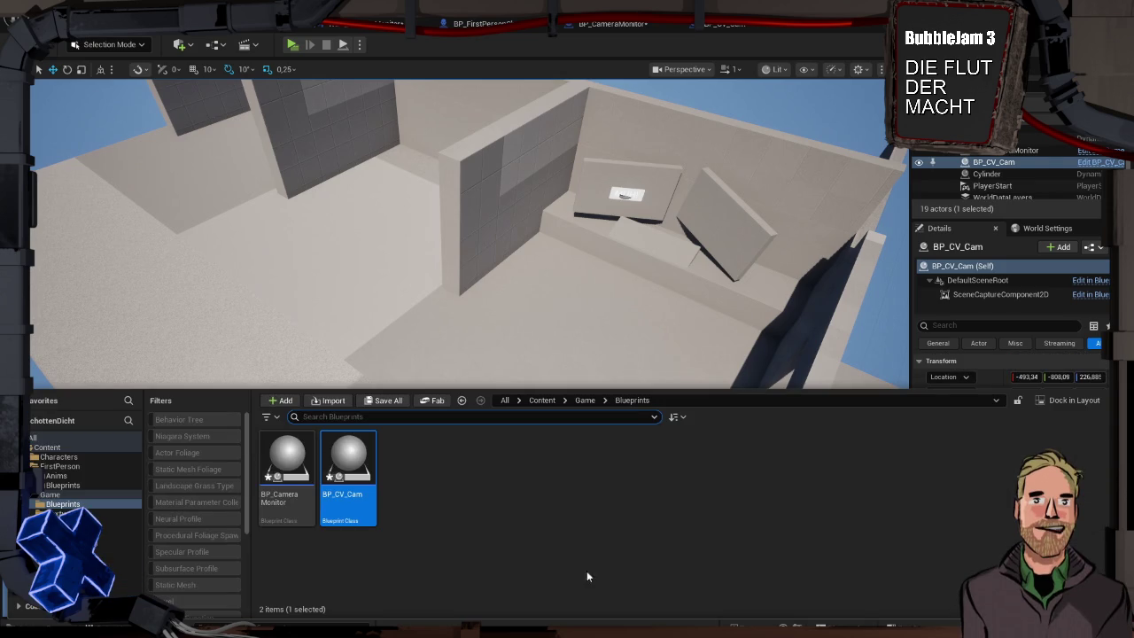
click(106, 513)
double_click(282, 478)
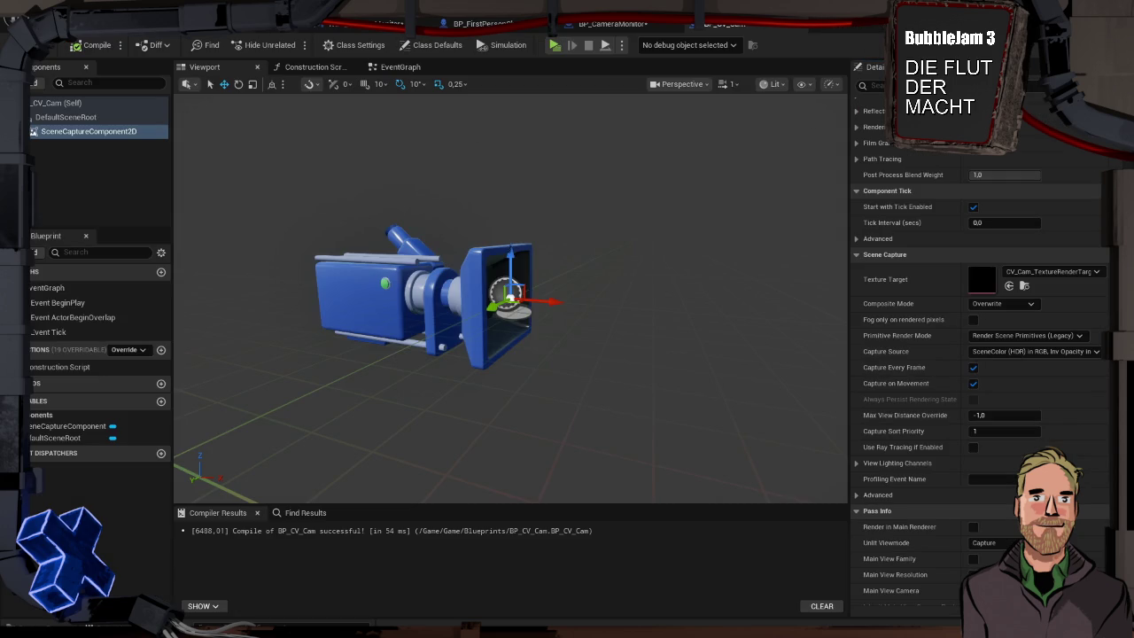
click(364, 26)
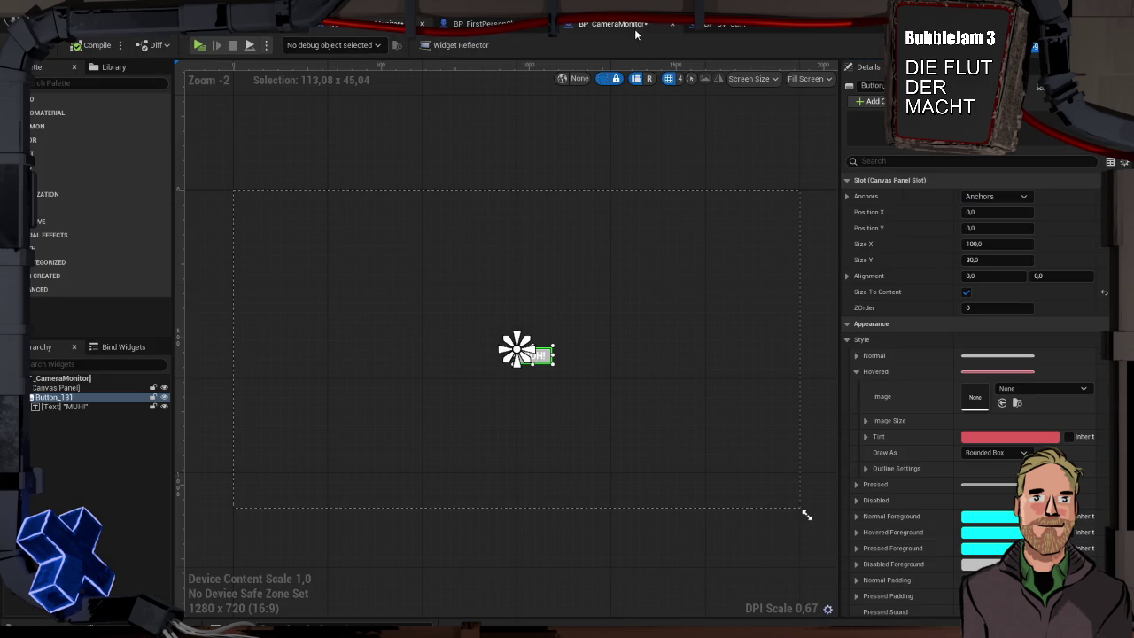
- Switch from the BP_CV_Cam blueprint to the WBP_CameraMonitor designer and select its root canvas
click(745, 25)
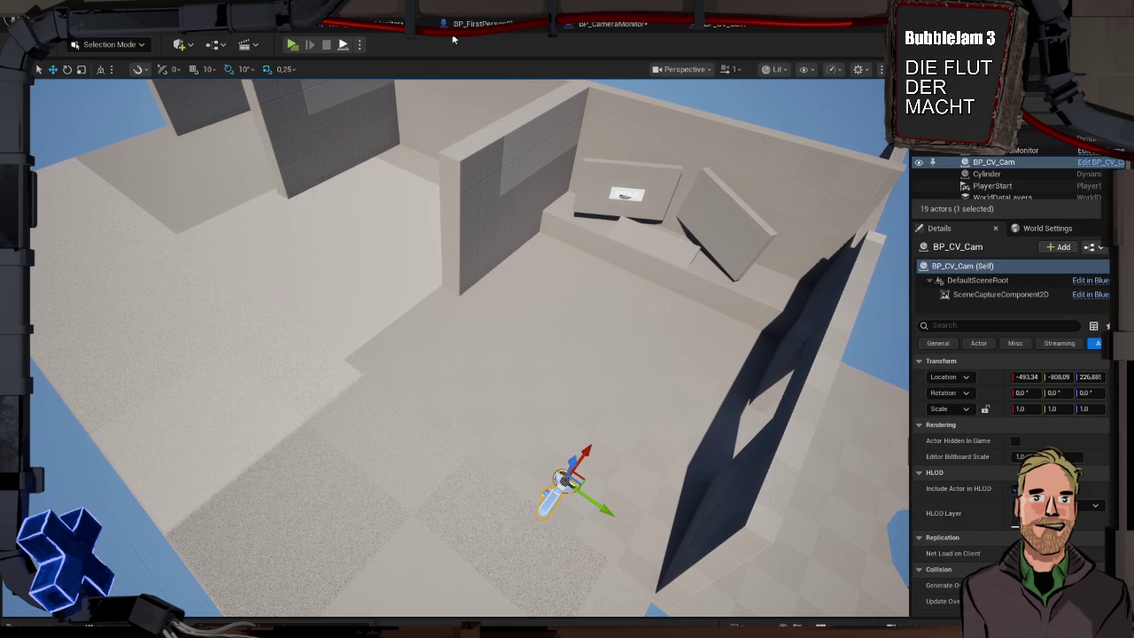
click(1089, 294)
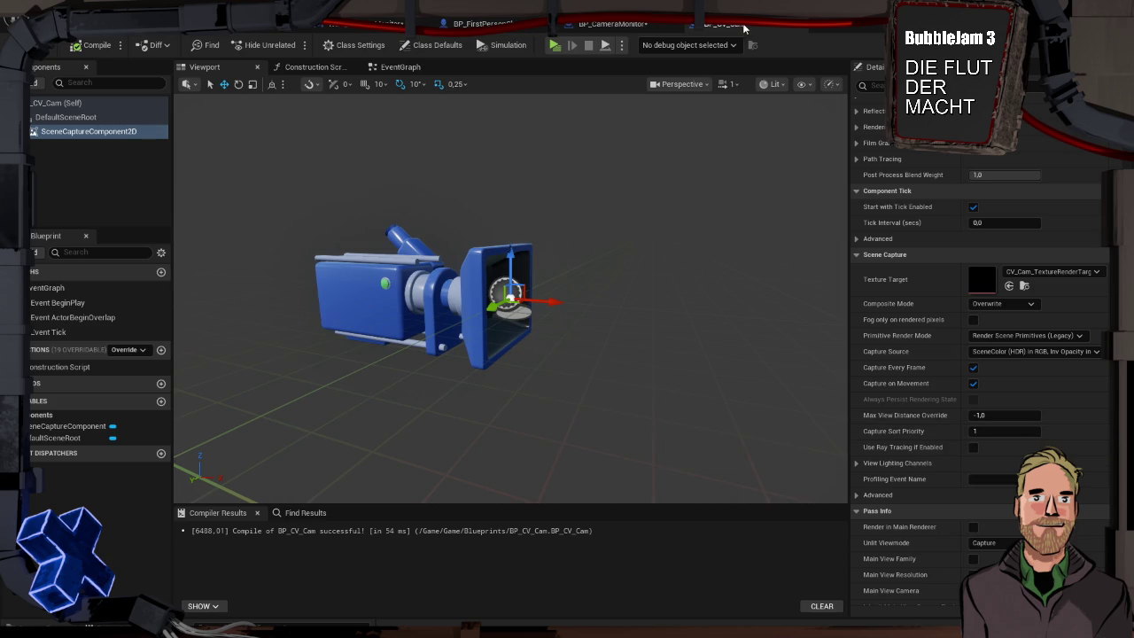
click(614, 27)
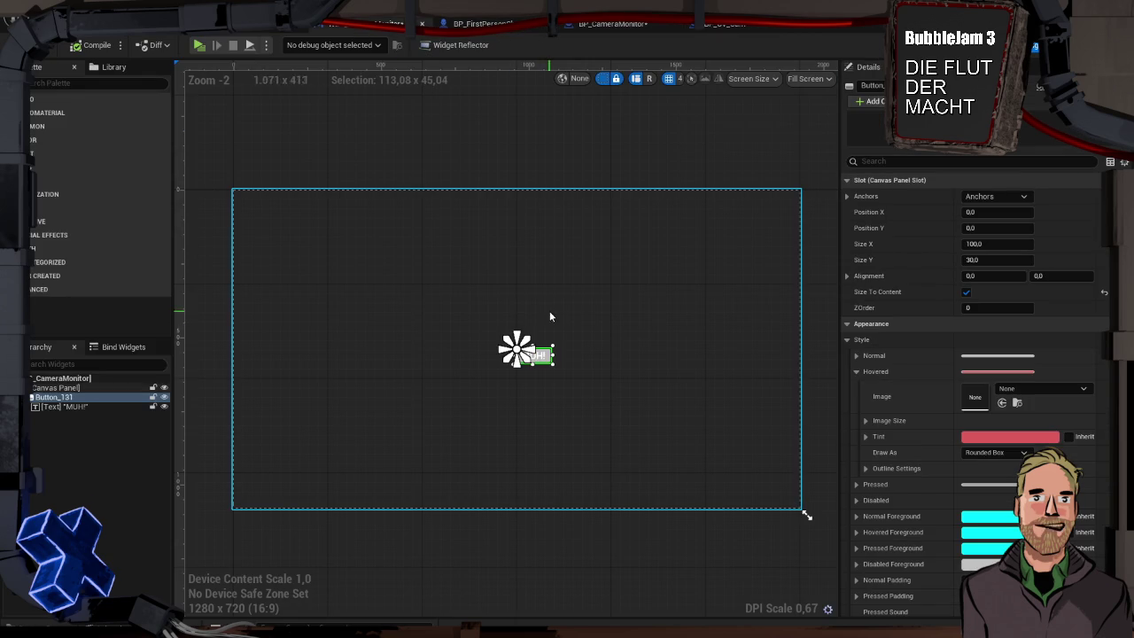
click(445, 260)
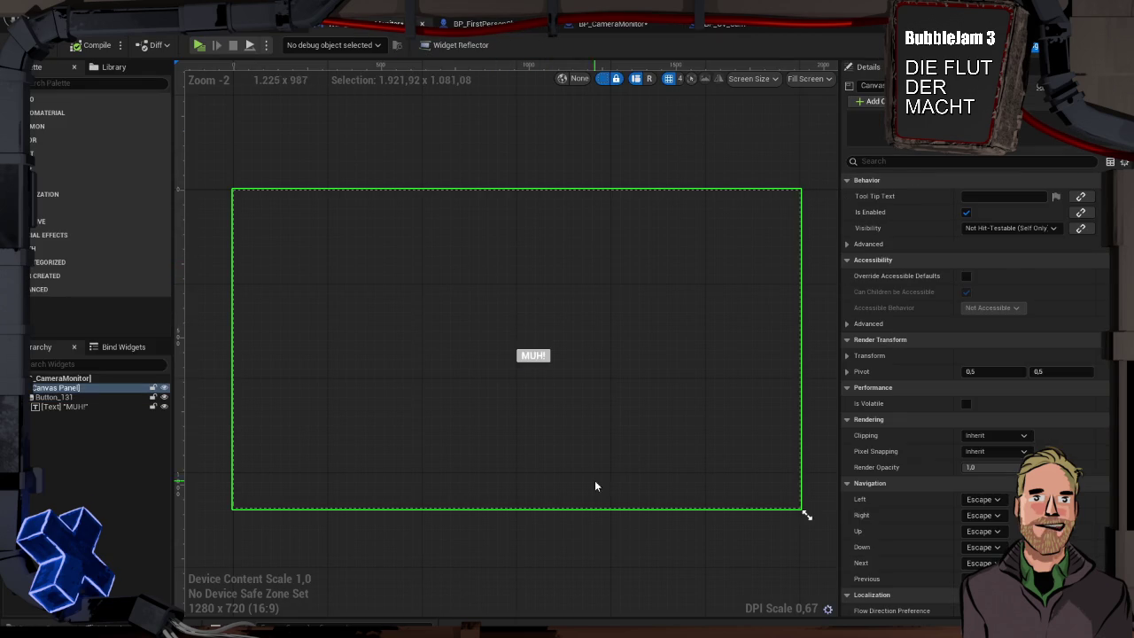
- Place the render target image on the canvas and stretch it to about 1503 × 823
key(ctrl+space)
mouse_move(302, 532)
mouse_down()
mouse_move(328, 328)
mouse_move(599, 480)
mouse_up()
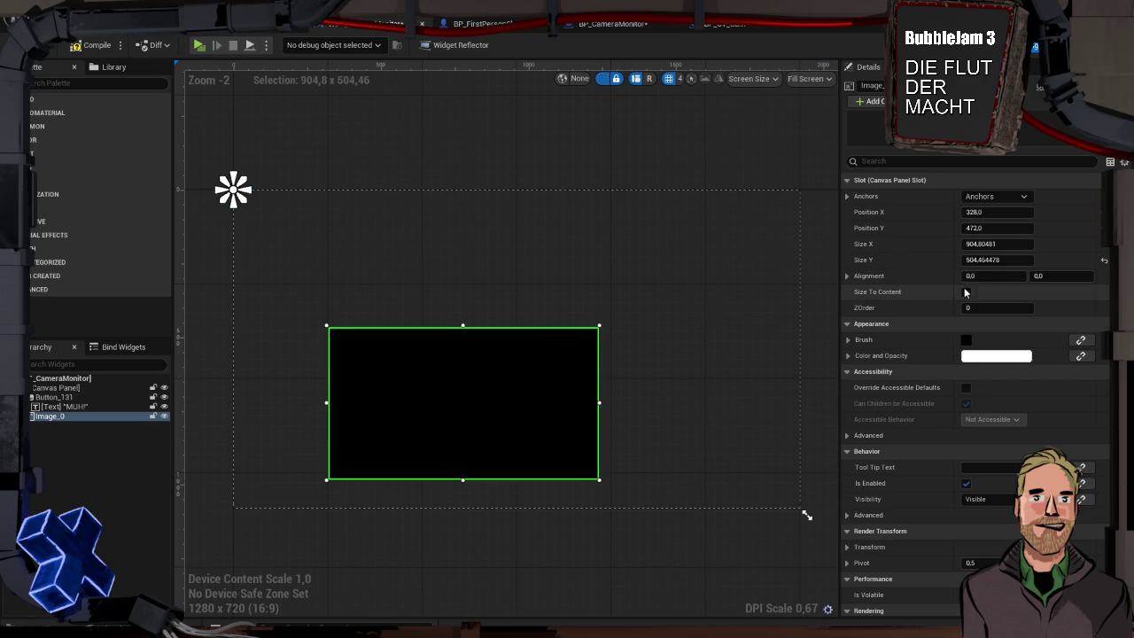
click(967, 293)
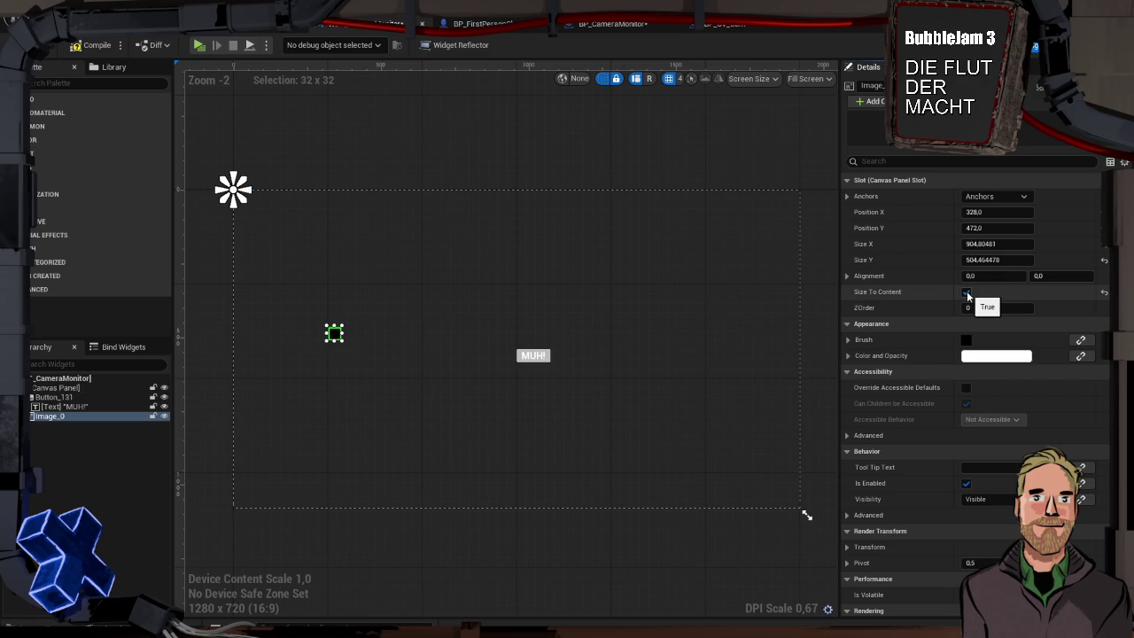
click(967, 293)
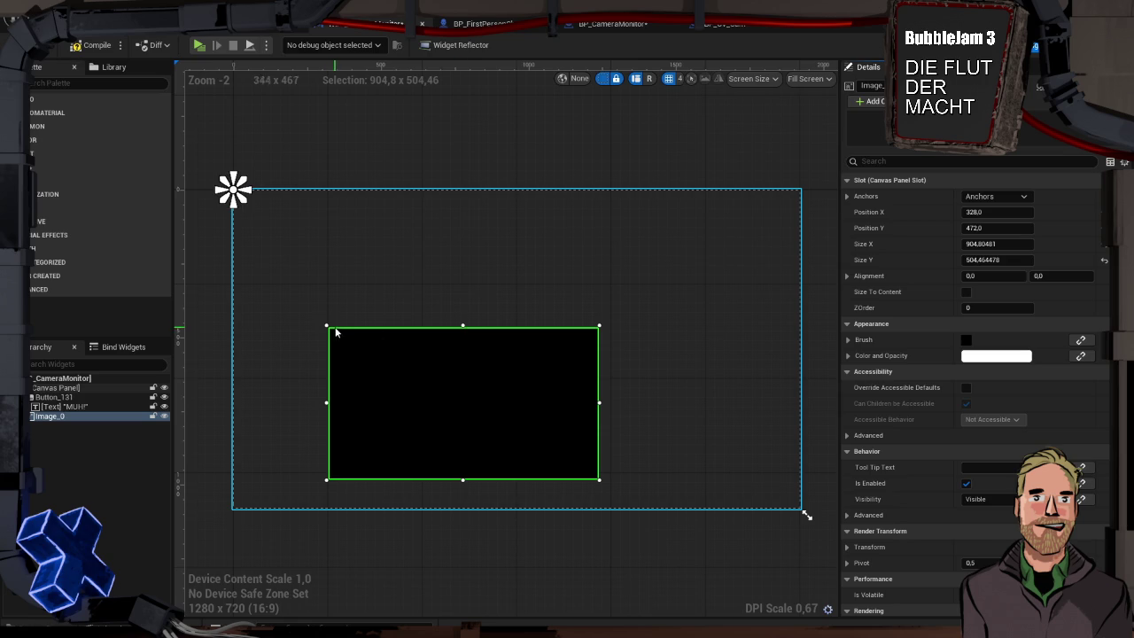
drag(462, 322, 466, 227)
drag(600, 356, 749, 356)
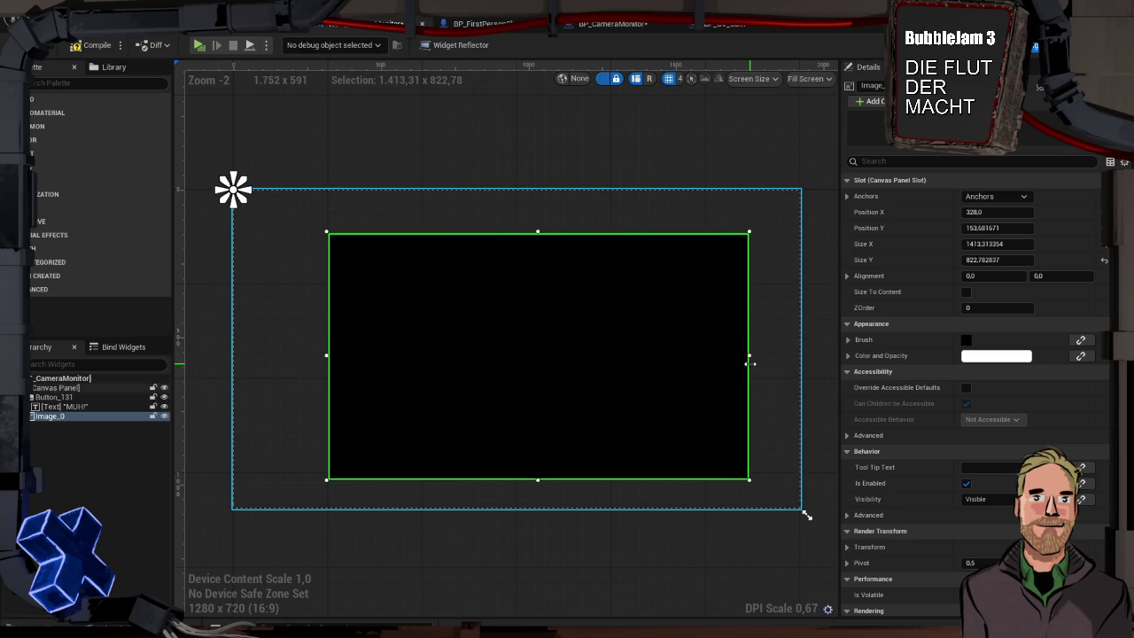
drag(328, 356, 300, 356)
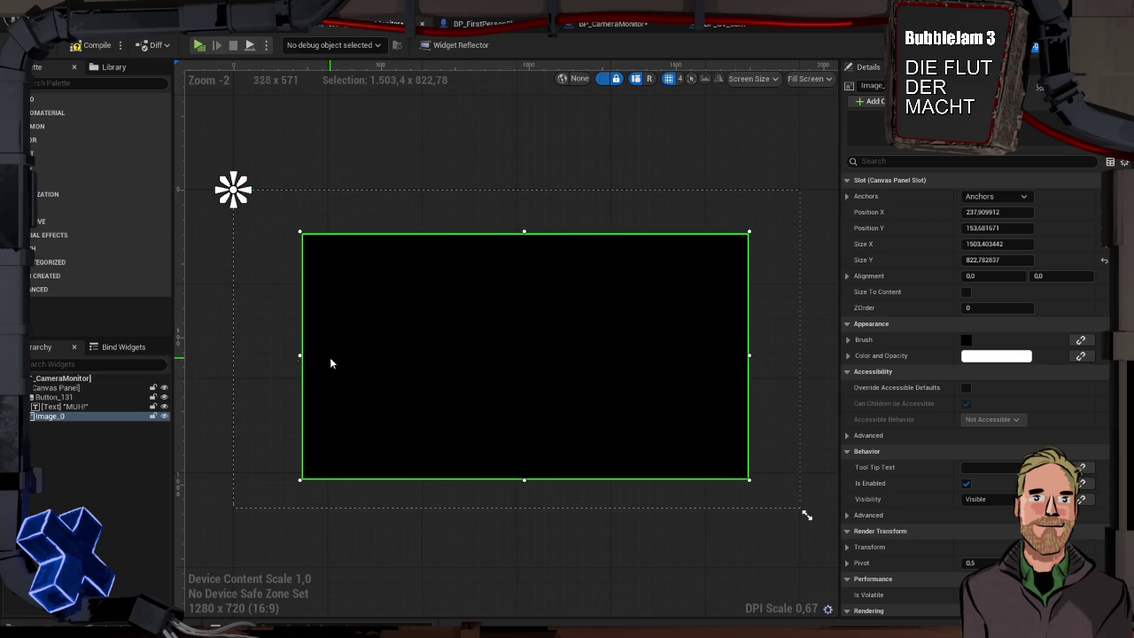
drag(69, 415, 71, 394)
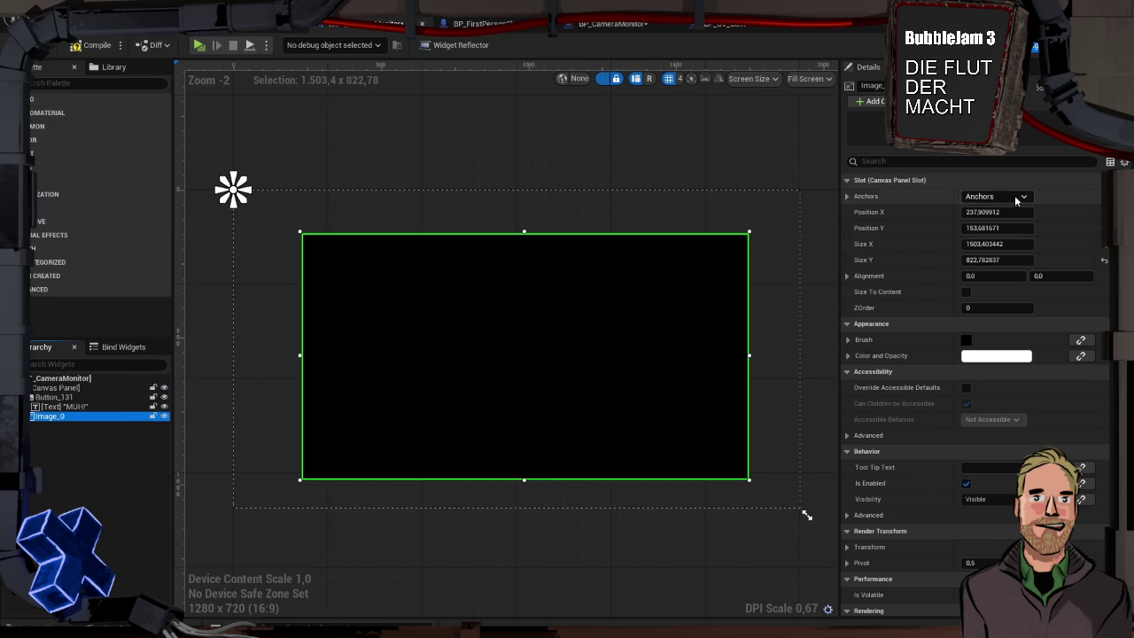
- Anchor Image_0 to the centre preset, hide the MUH! button, and compile the widget
click(1015, 196)
click(1024, 266)
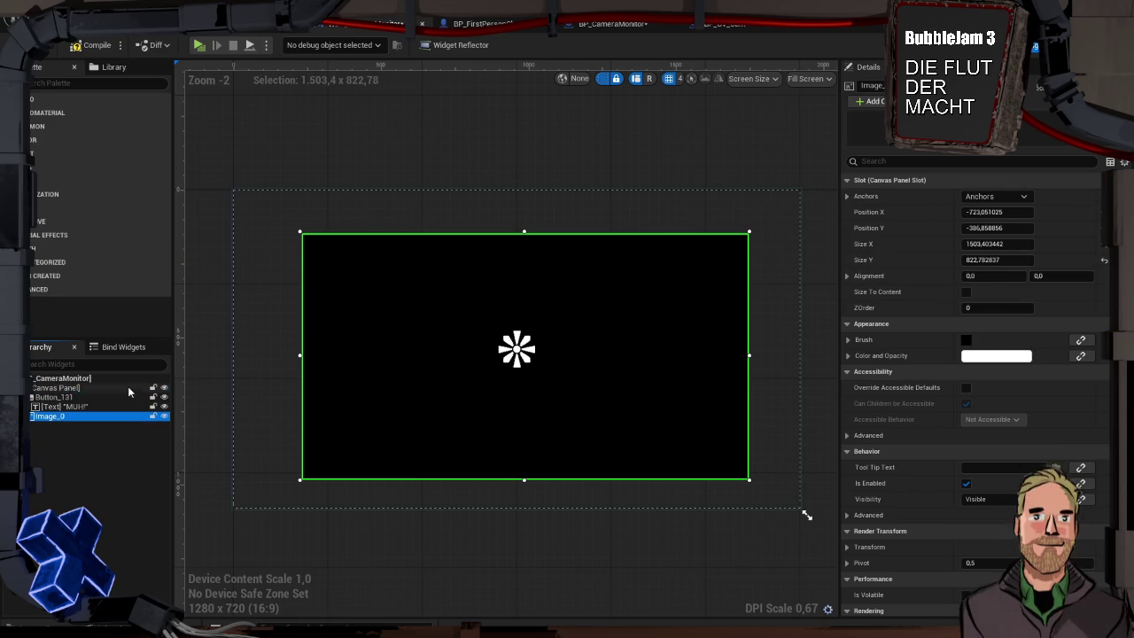
click(147, 398)
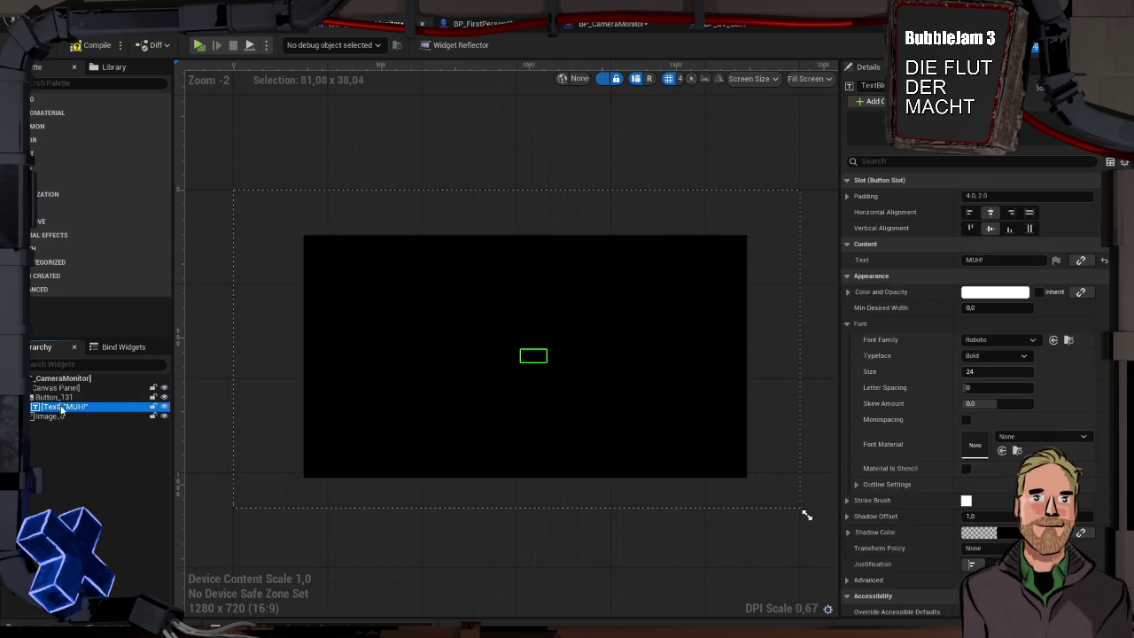
click(163, 398)
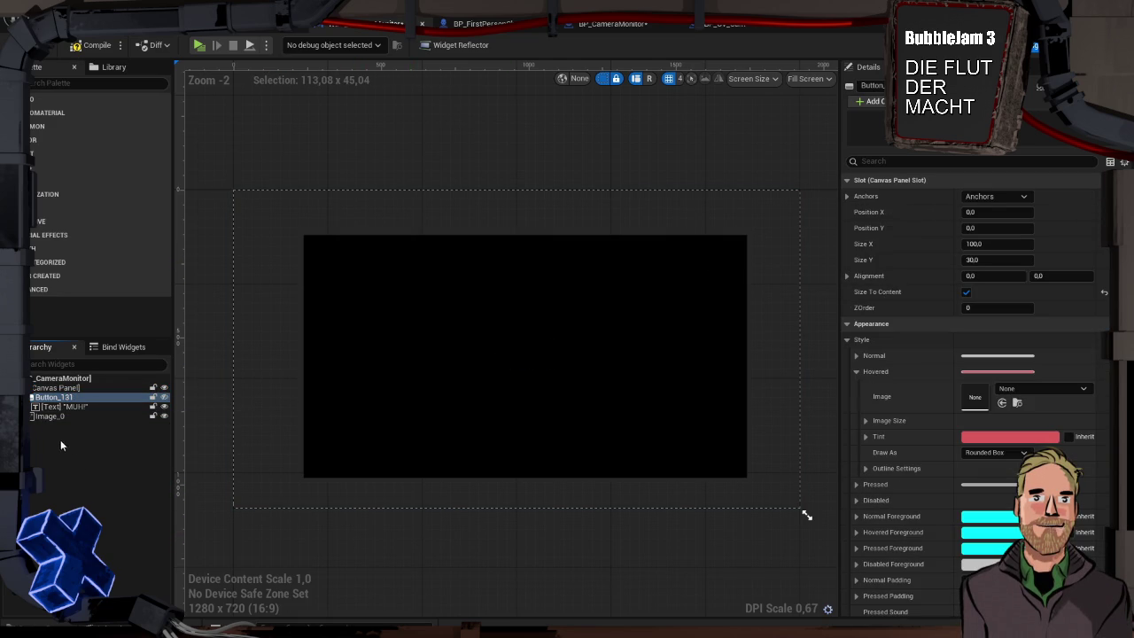
click(101, 48)
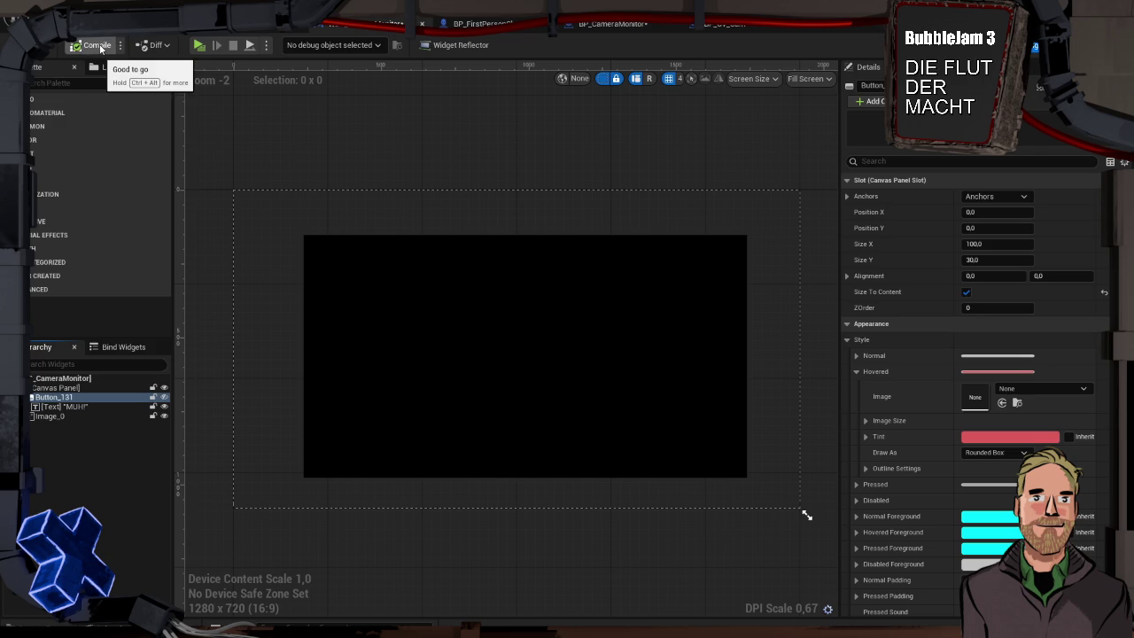
- Test-play the level, then select the MUH! button in the Hierarchy and compile and save
click(199, 45)
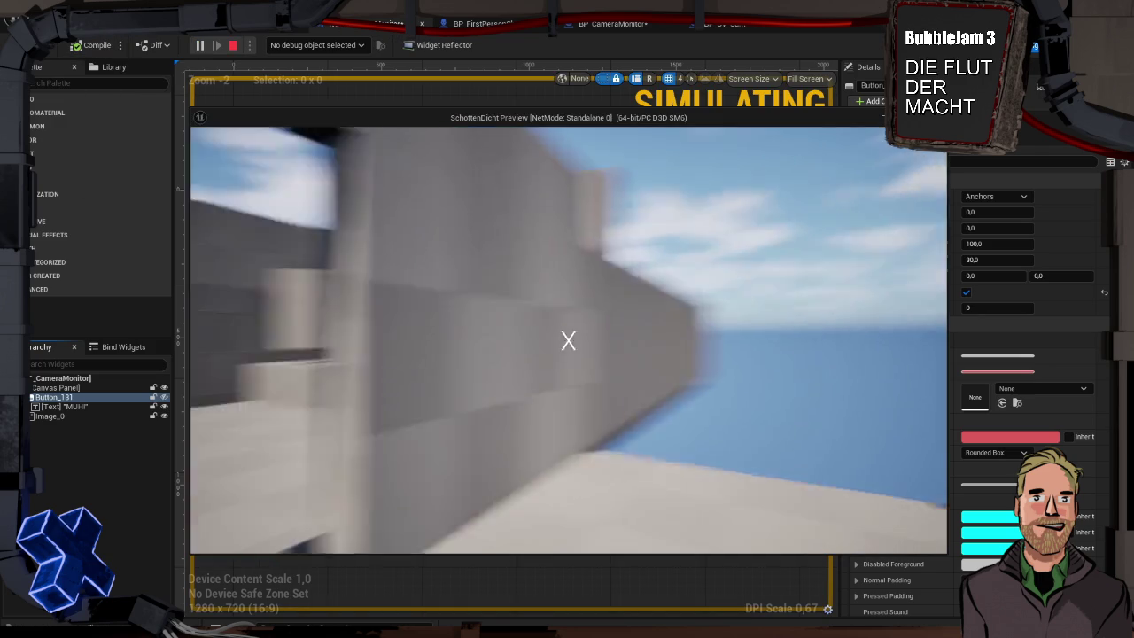
key(Escape)
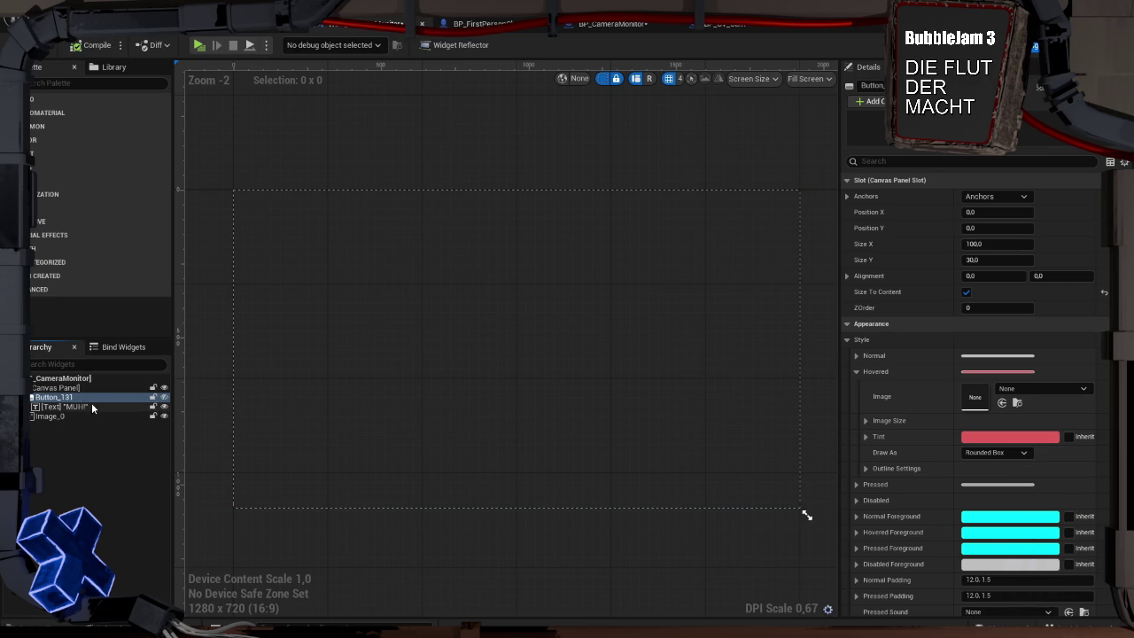
click(67, 418)
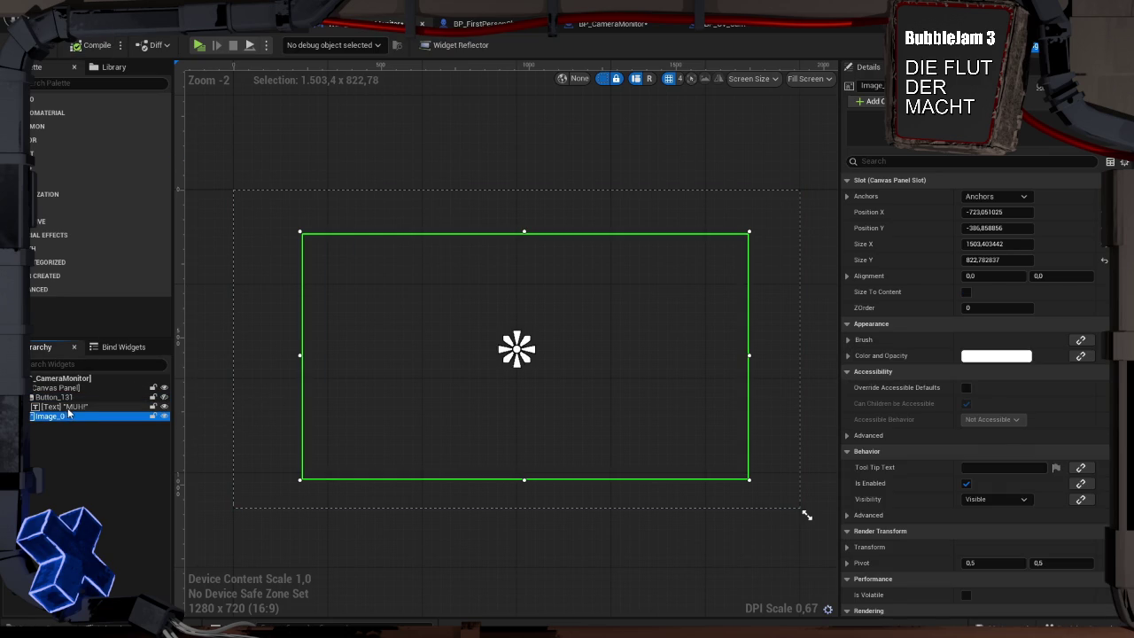
click(70, 406)
click(72, 397)
click(71, 49)
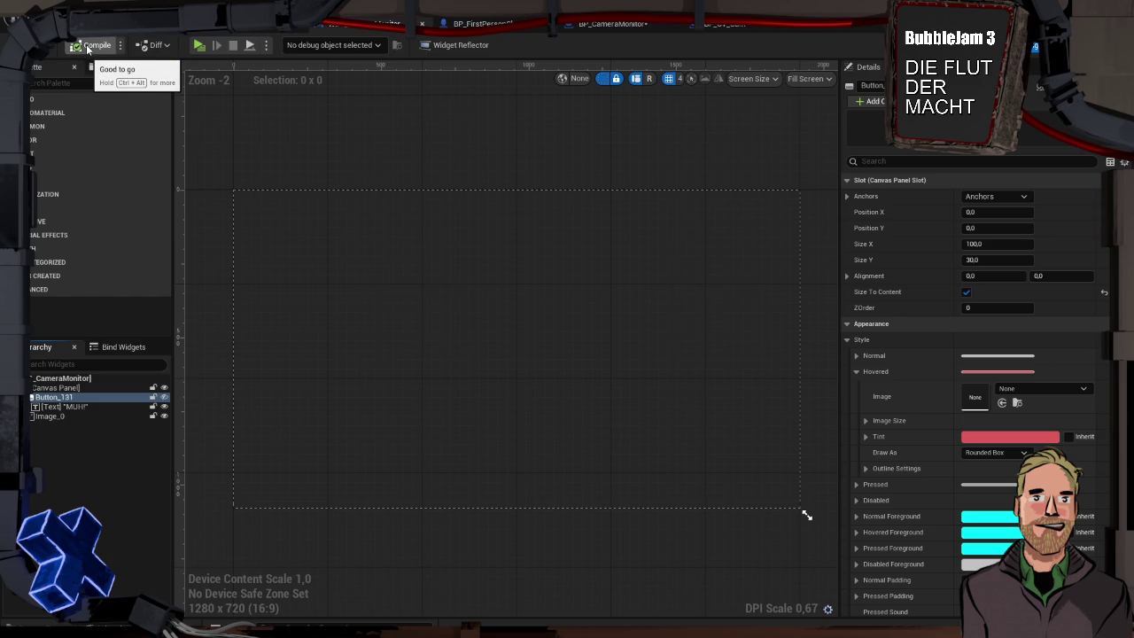
- Test-play again, hide the MUH! text label in the Hierarchy, and compile and save
key(alt+p)
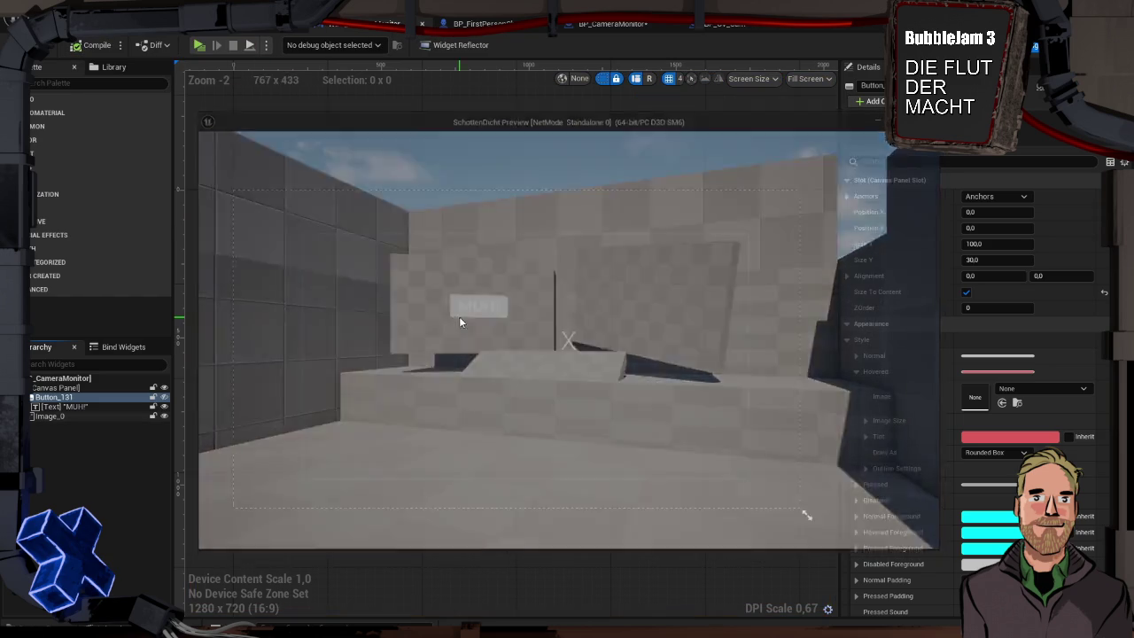
key(Escape)
click(445, 321)
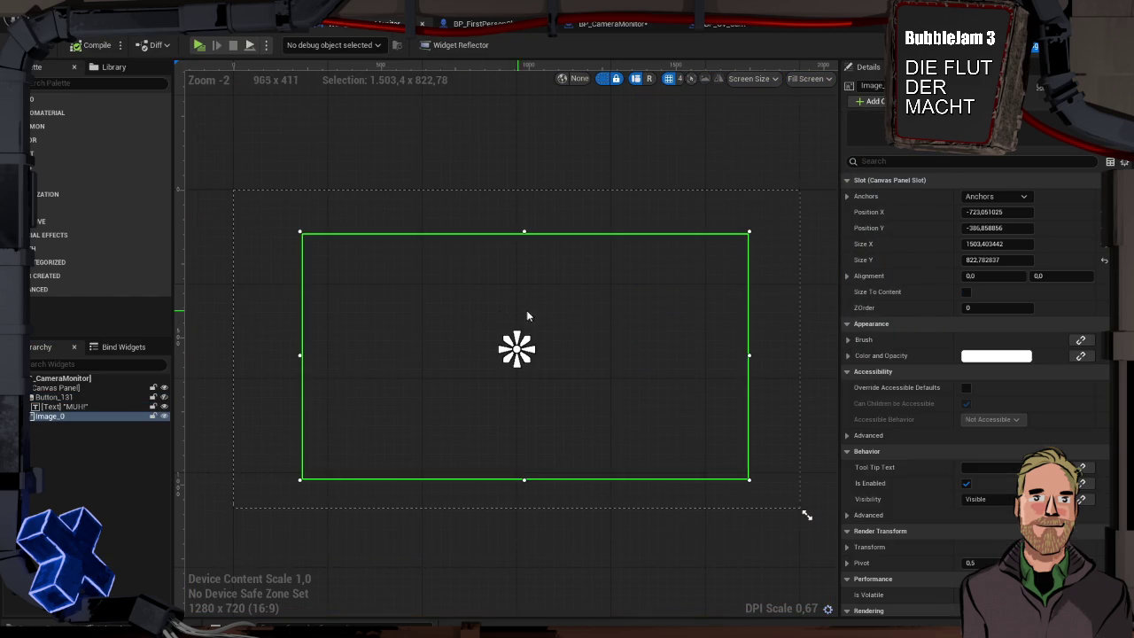
mouse_move(665, 330)
mouse_down()
mouse_move(587, 327)
mouse_move(623, 322)
mouse_up()
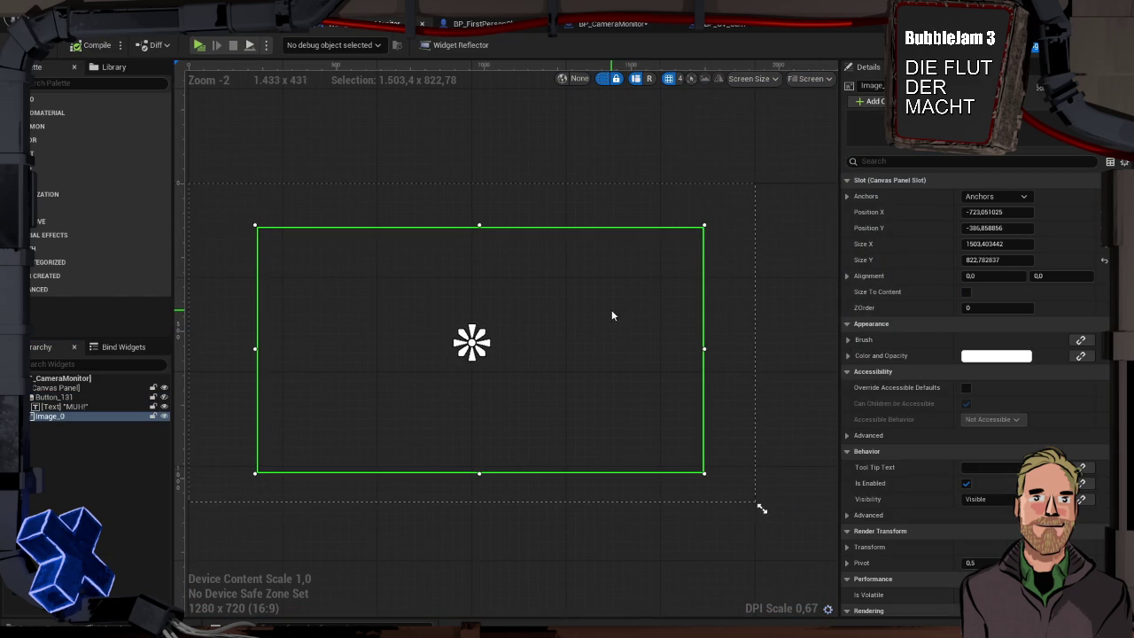
click(104, 405)
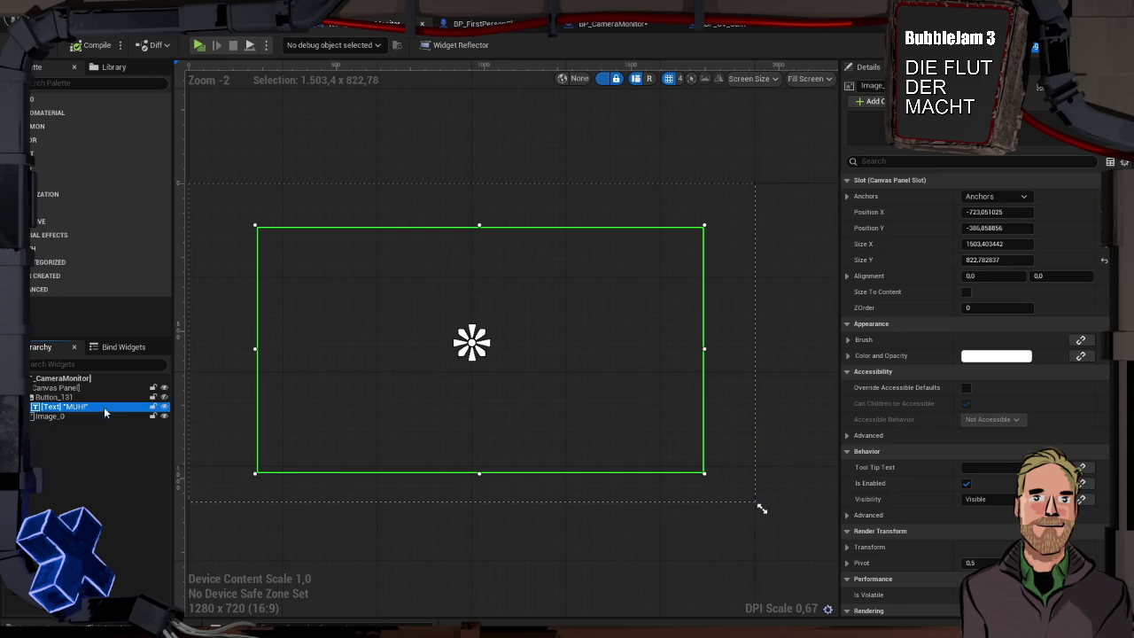
key(Up)
key(Down)
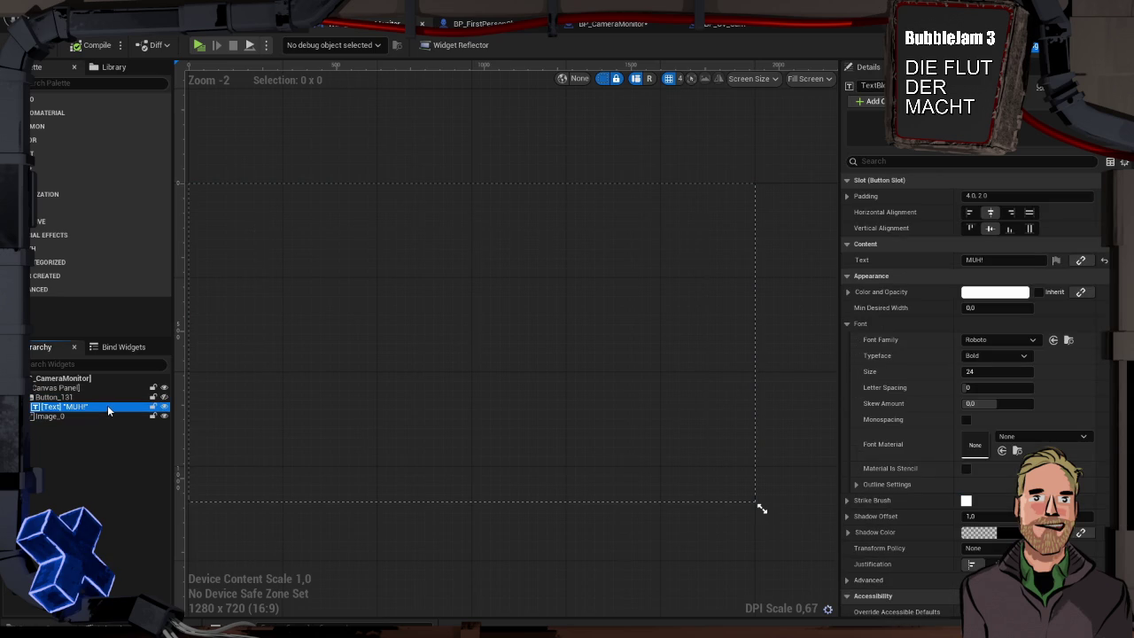
click(165, 407)
click(95, 45)
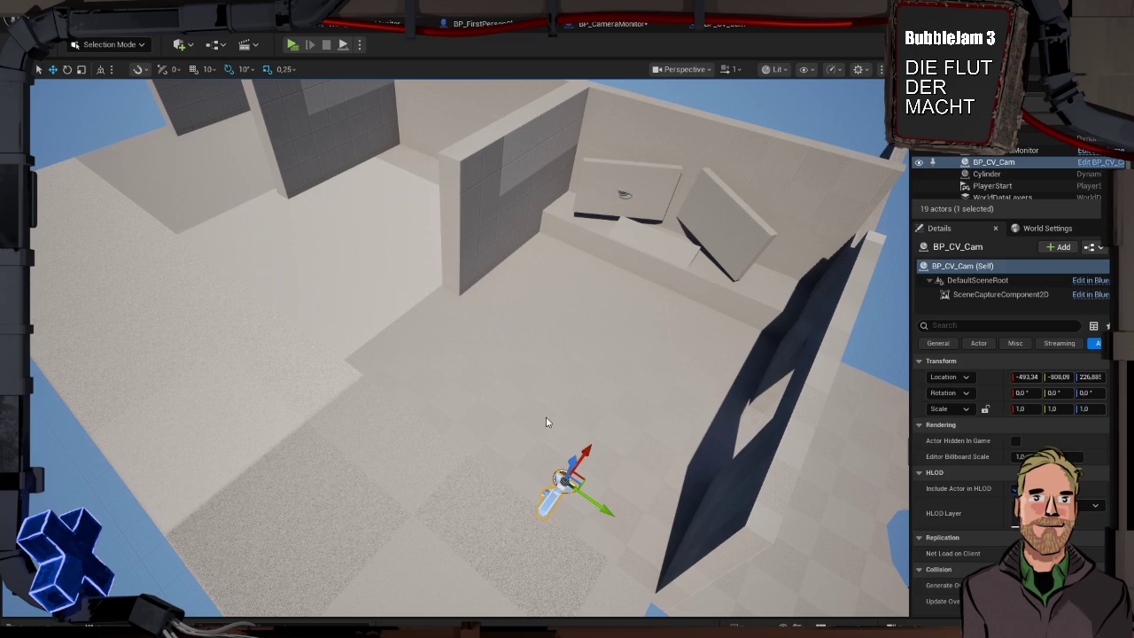
- Test-play the level, walking the player up to the wall monitor before stopping
key(alt+p)
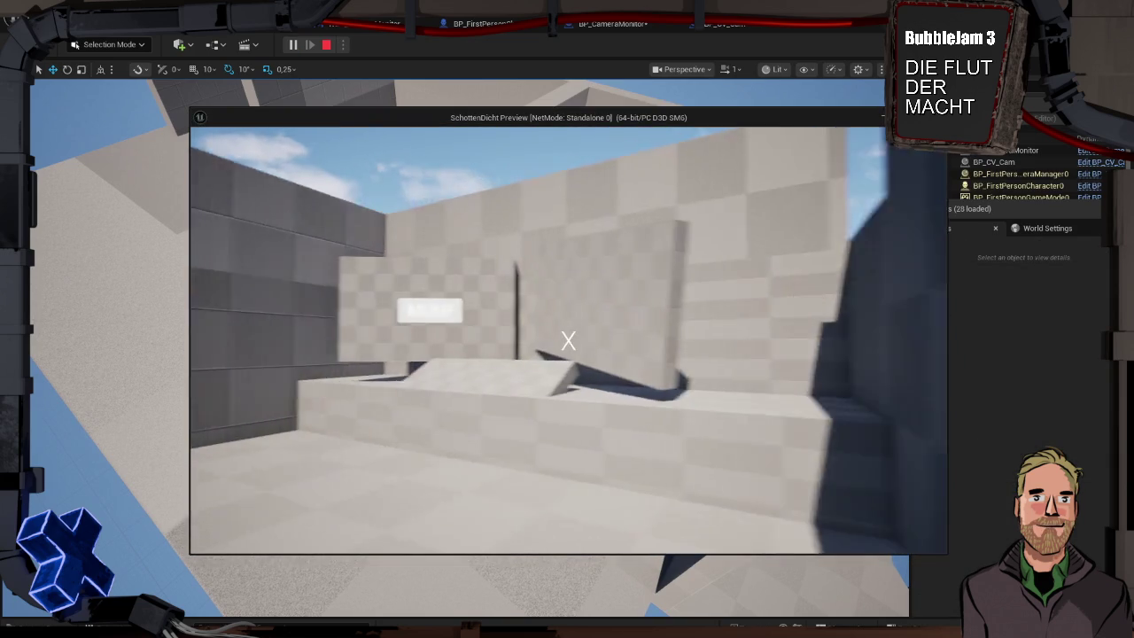
key(w)
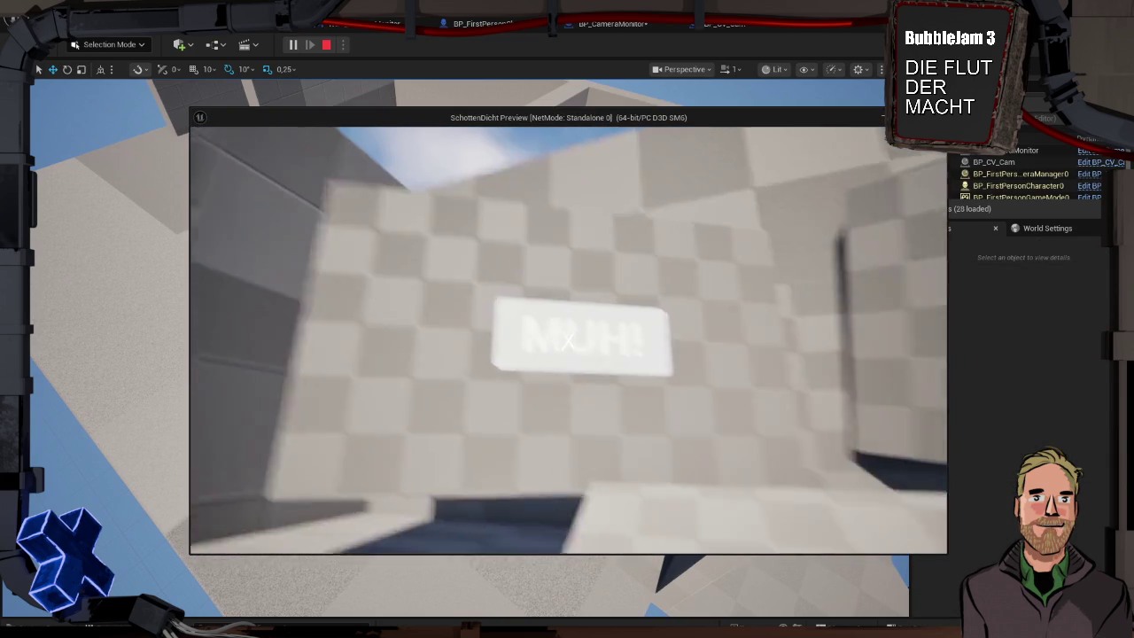
key(Escape)
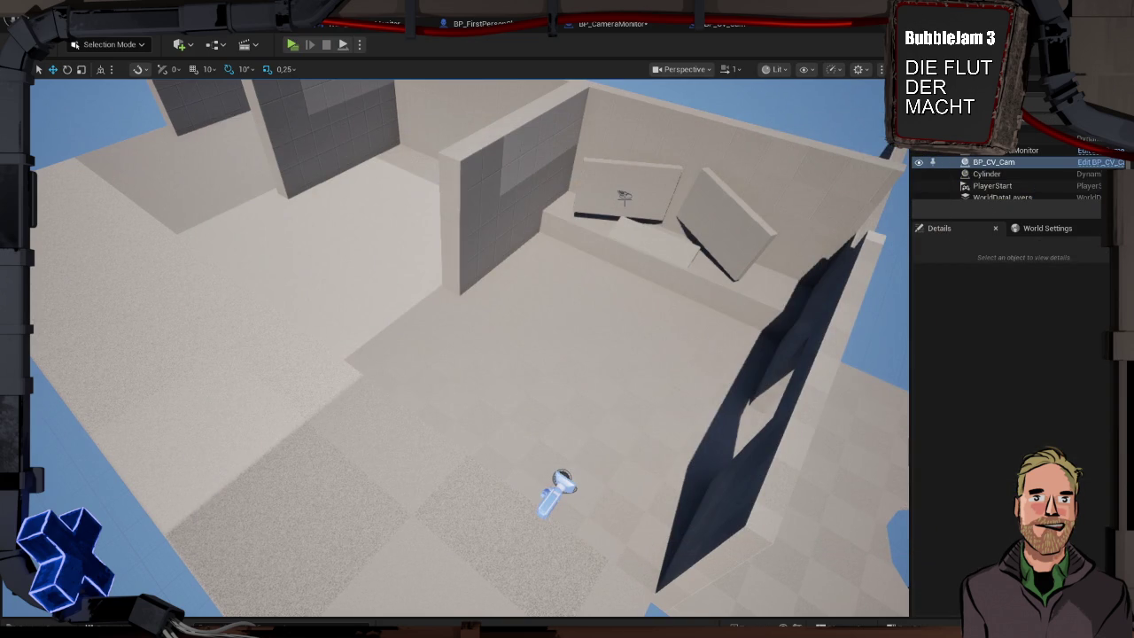
- Move Image_0 above Button_131 in the WBP_CameraMonitor hierarchy and delete the MUH! test button
click(624, 191)
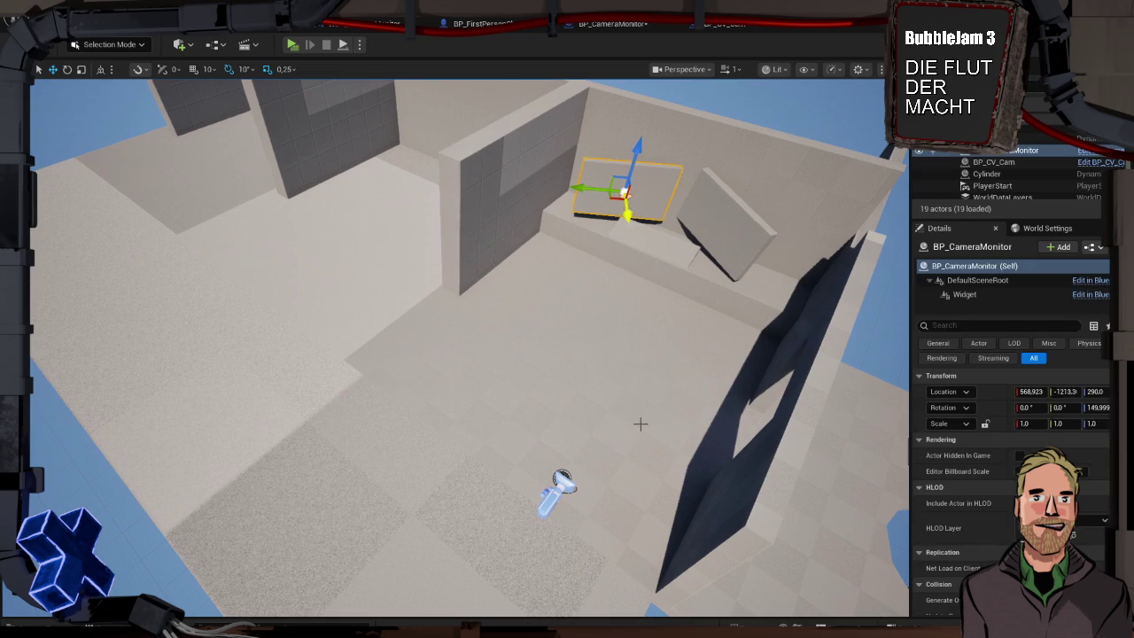
click(386, 22)
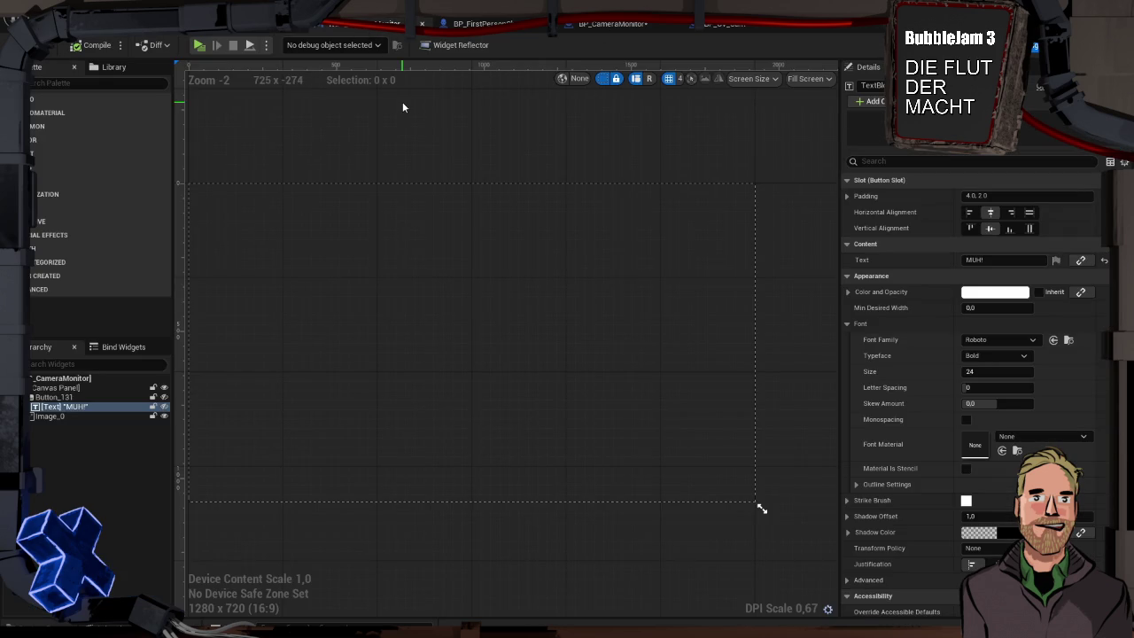
click(80, 397)
drag(44, 416, 40, 401)
click(35, 407)
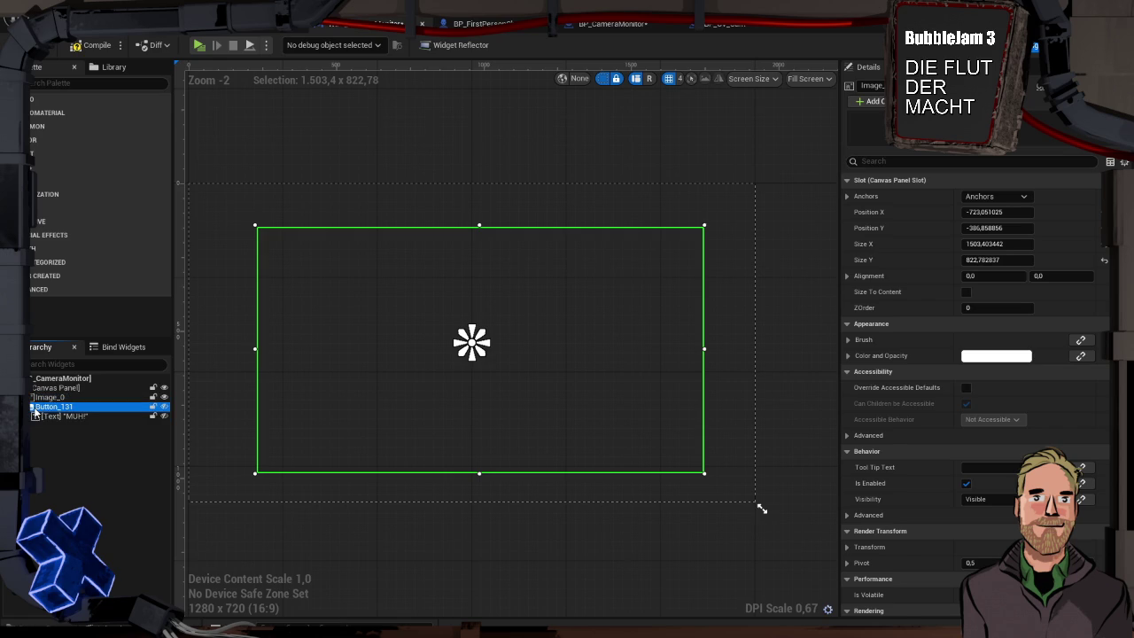
key(Delete)
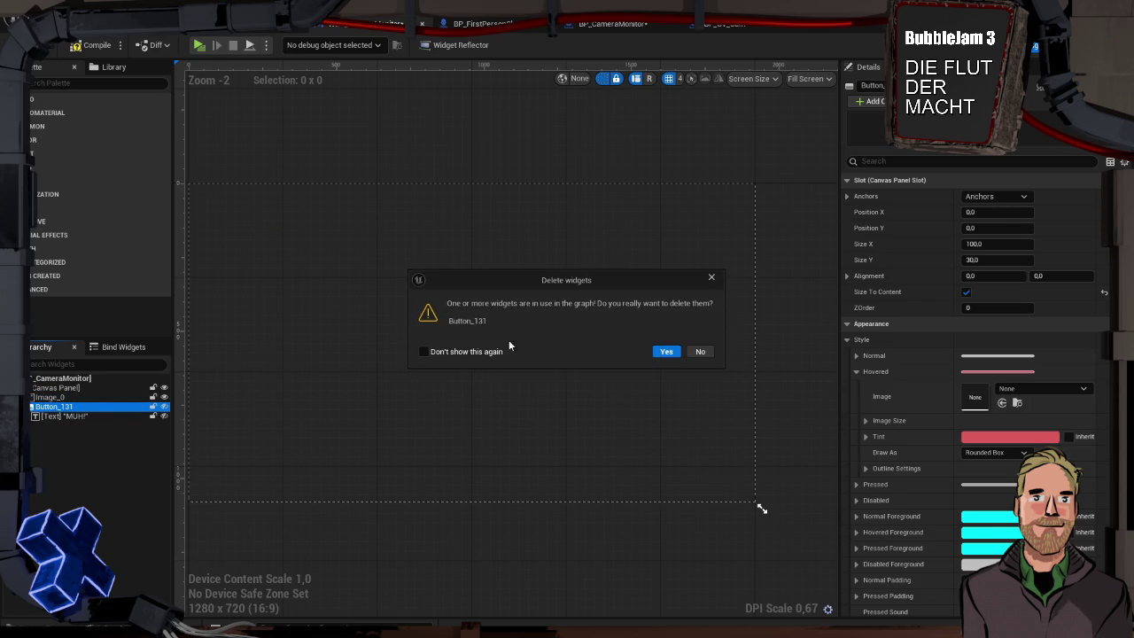
click(666, 351)
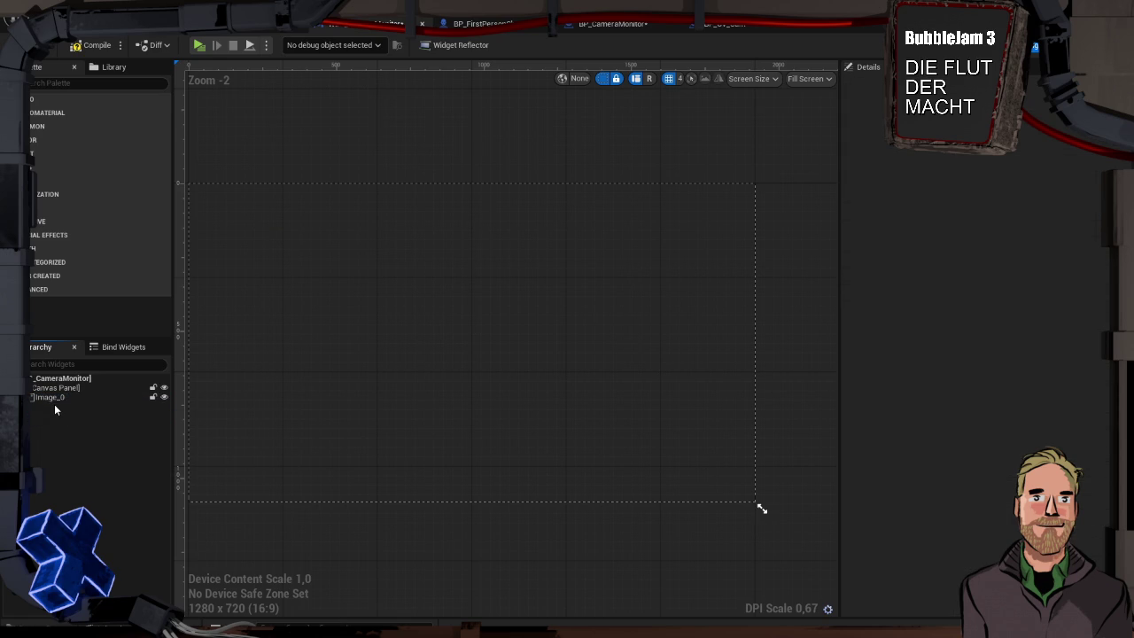
- Test-play the level and reselect the image panel
key(alt+p)
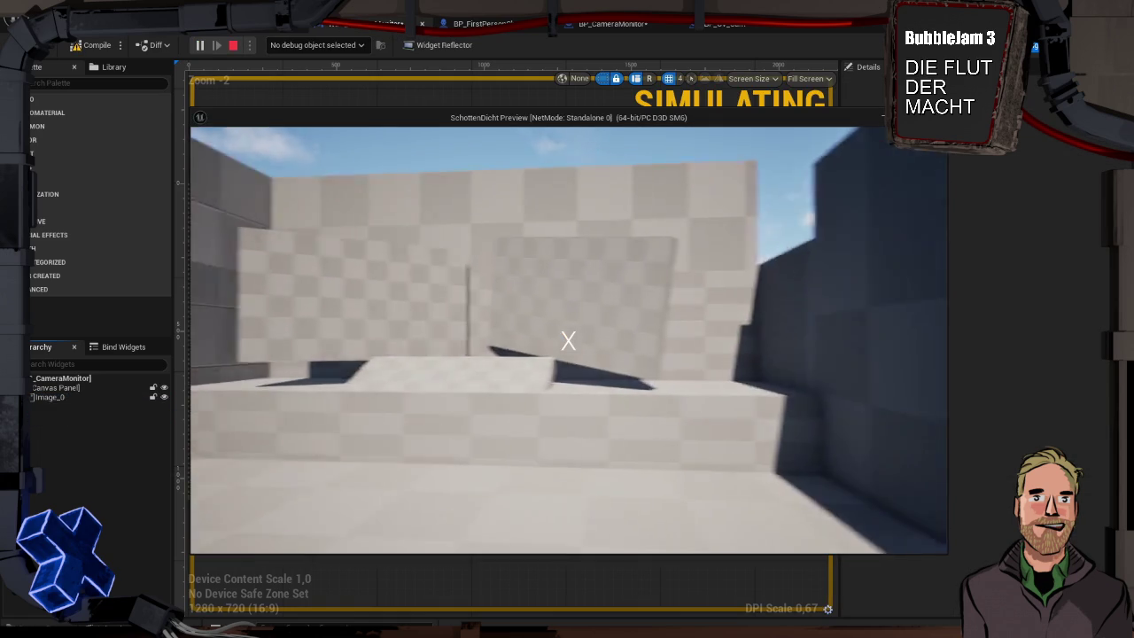
key(Escape)
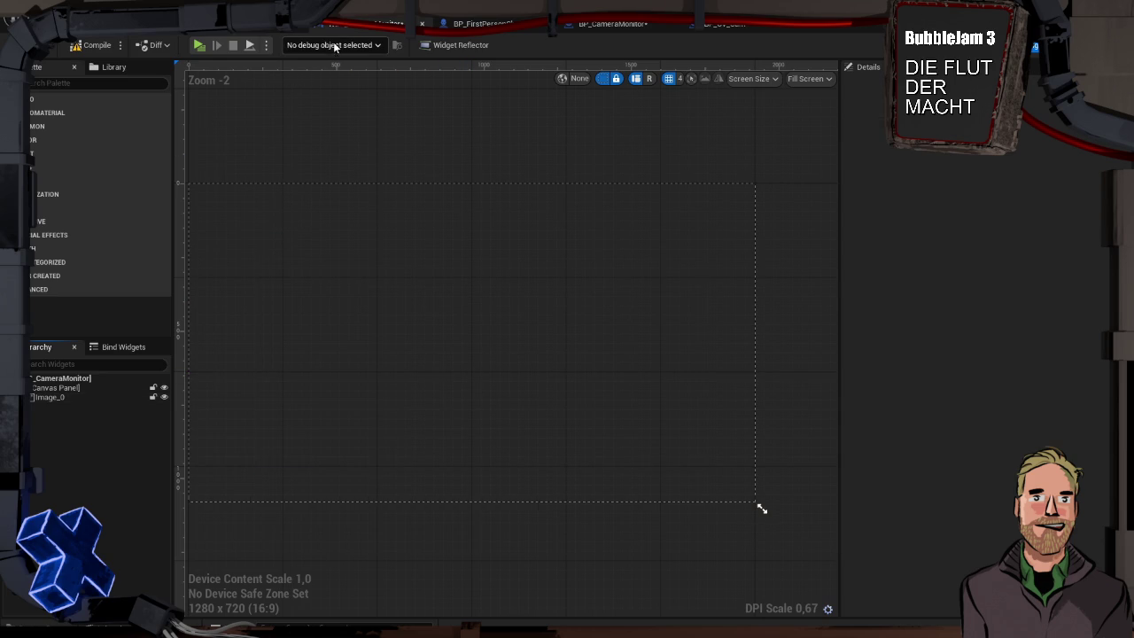
click(477, 265)
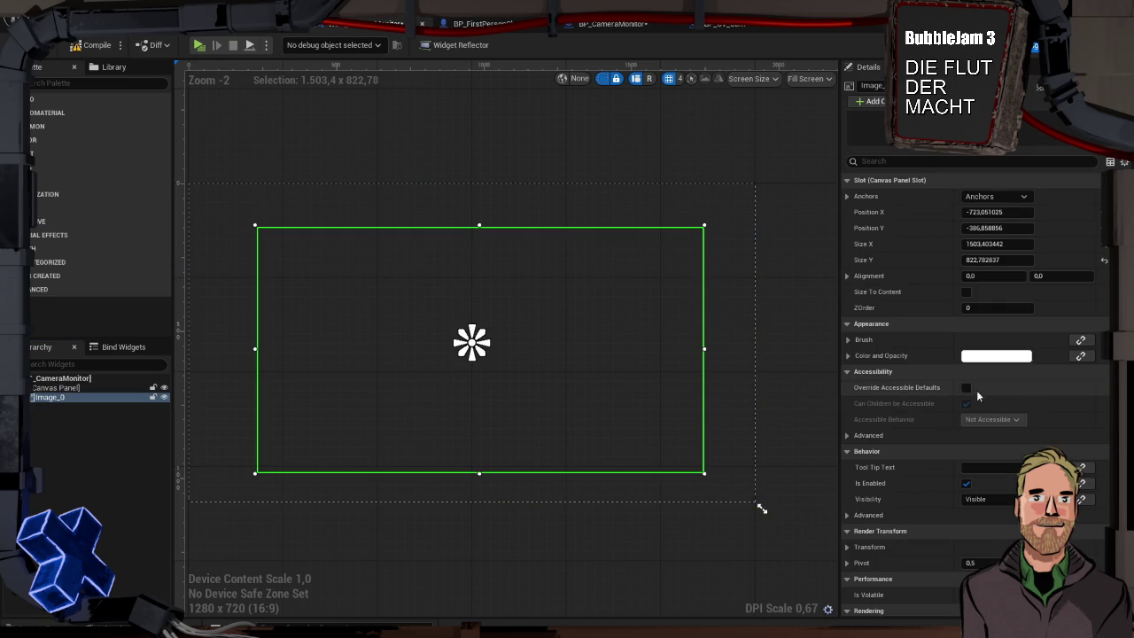
- Expand Image_0's Brush and Image Size settings in the Details panel
scroll(860, 399, down, 2)
scroll(861, 395, down, 4)
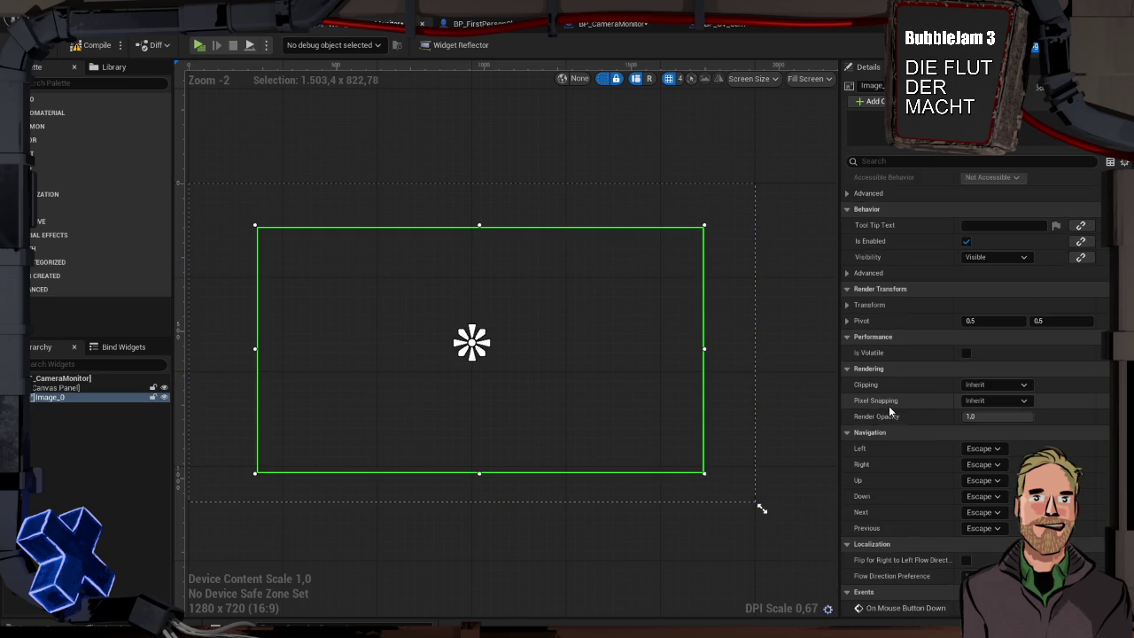
scroll(914, 411, up, 6)
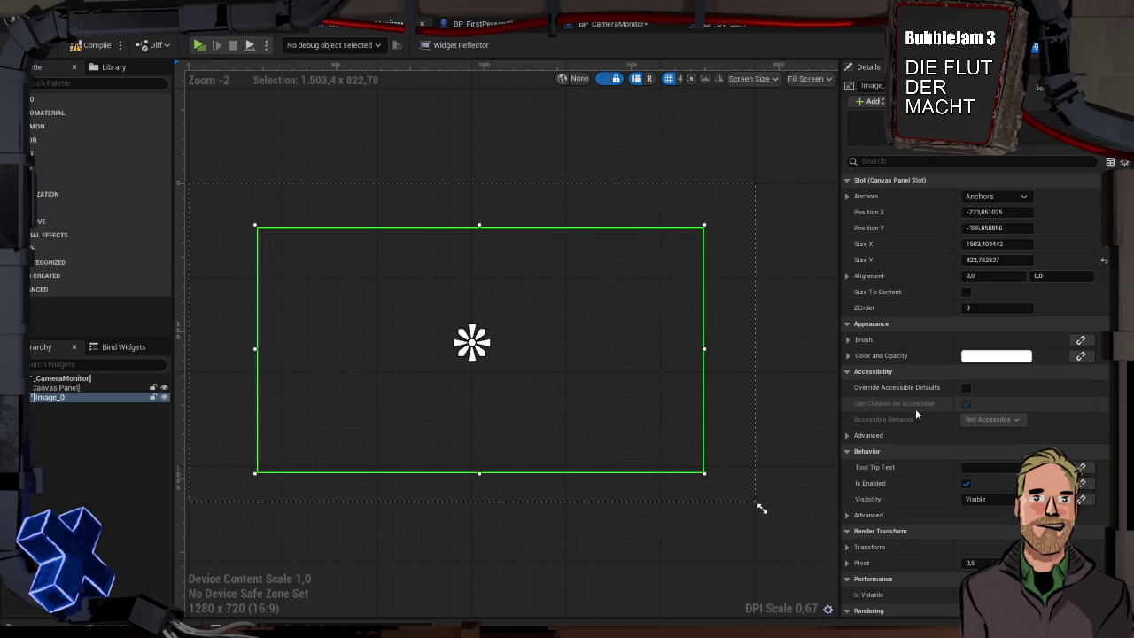
click(850, 339)
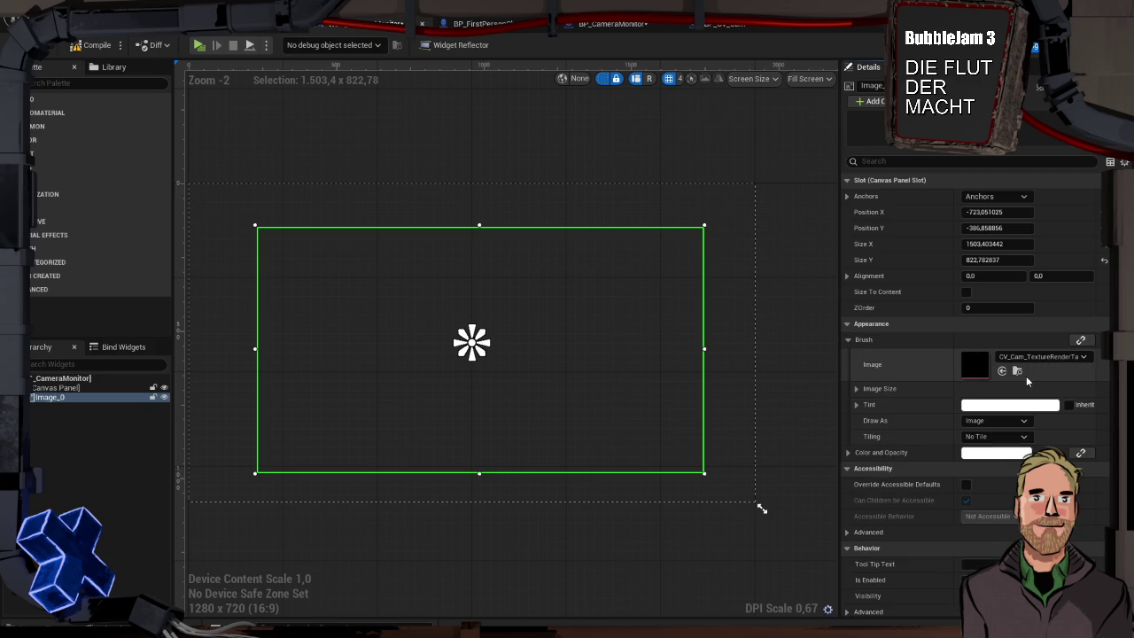
click(857, 388)
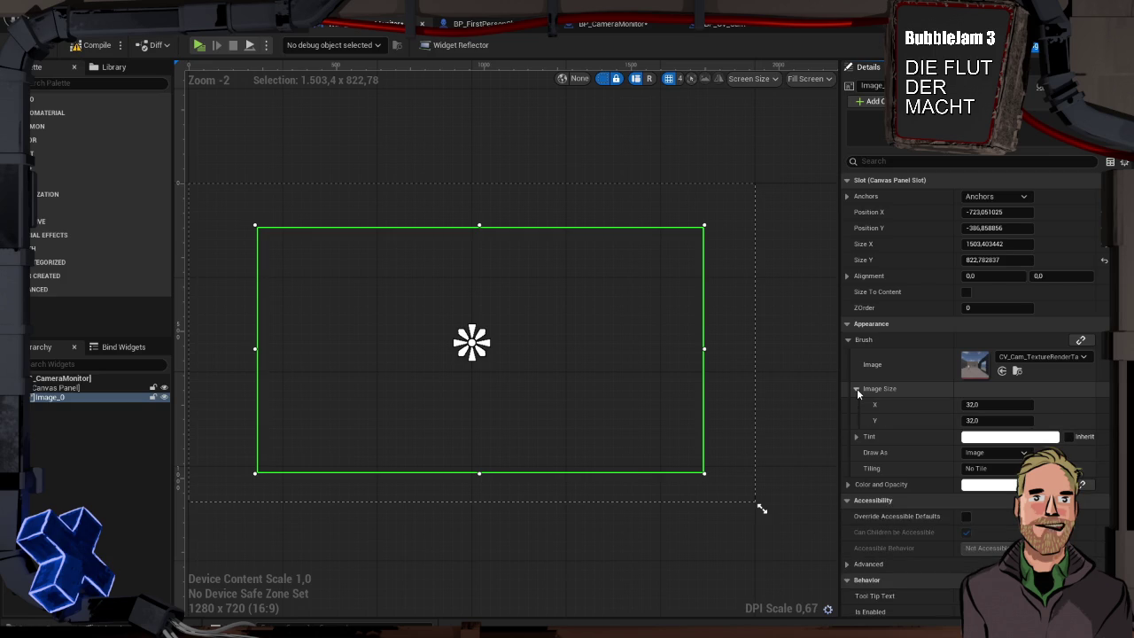
mouse_move(679, 345)
mouse_down()
mouse_move(611, 343)
mouse_move(661, 342)
mouse_up()
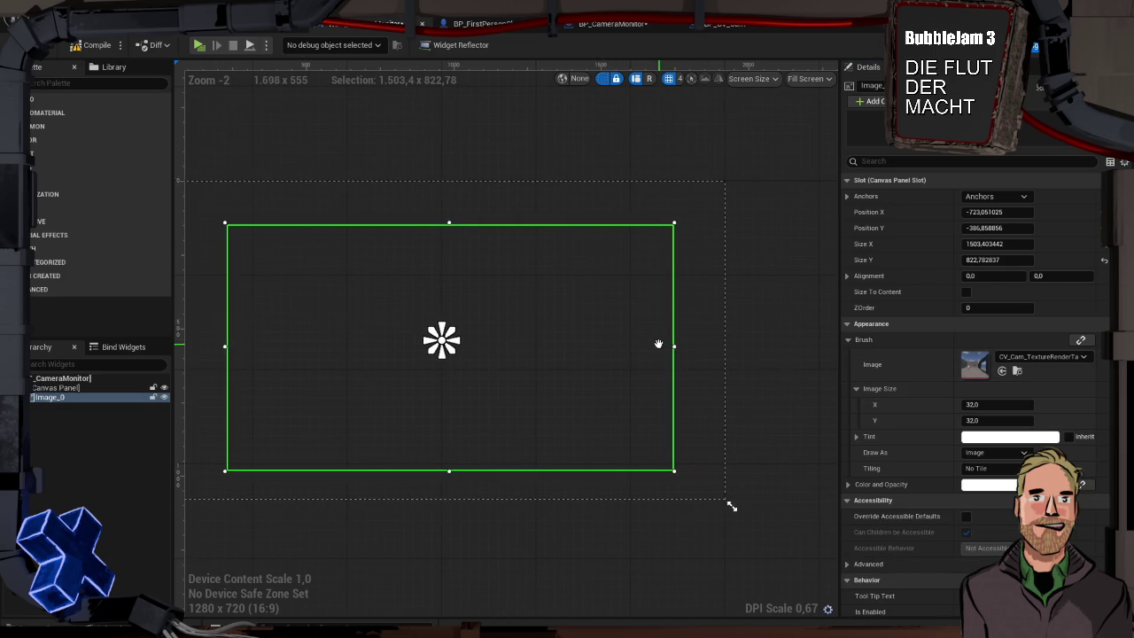
click(51, 389)
click(51, 397)
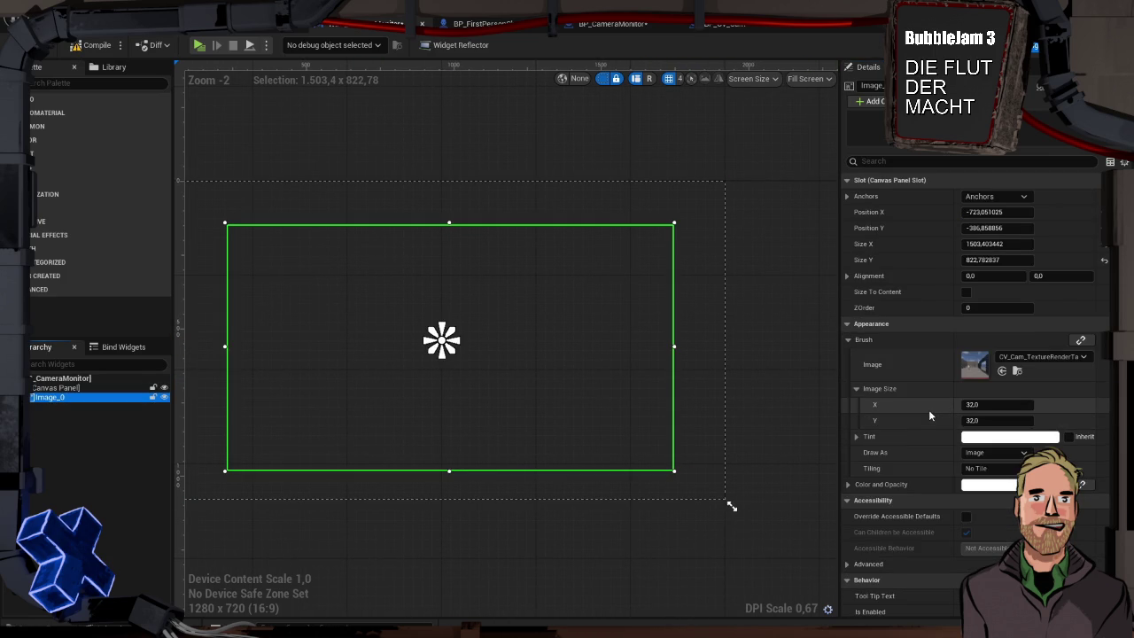
- Confirm the brush image is still the CV_Cam render target and compile the widget
scroll(924, 409, down, 3)
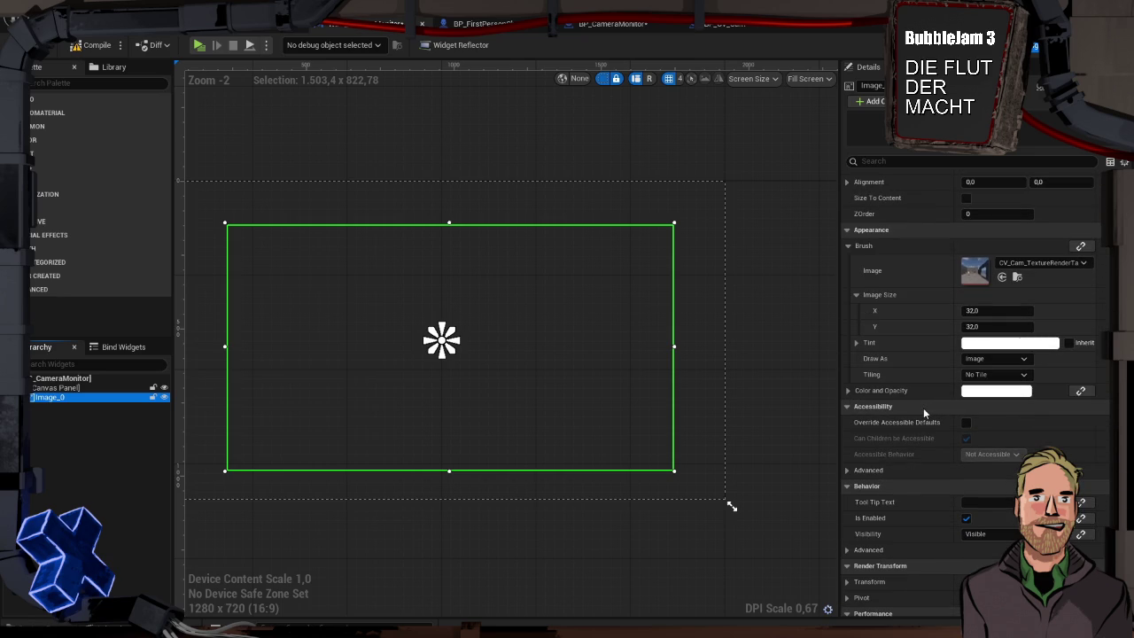
scroll(916, 401, down, 4)
scroll(917, 401, up, 7)
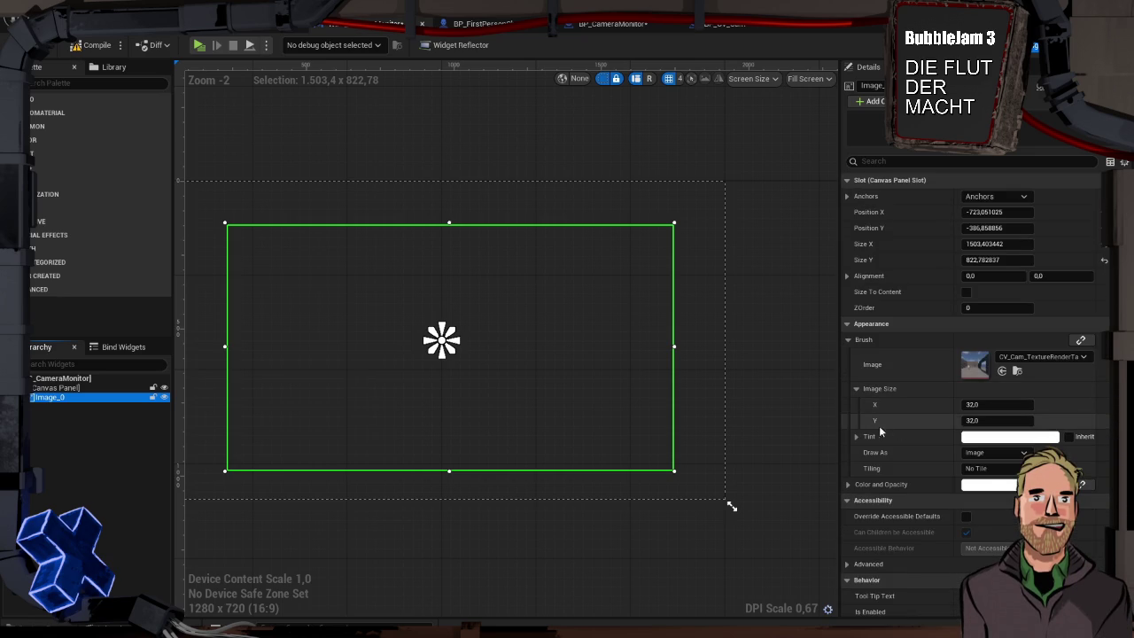
click(847, 483)
click(849, 484)
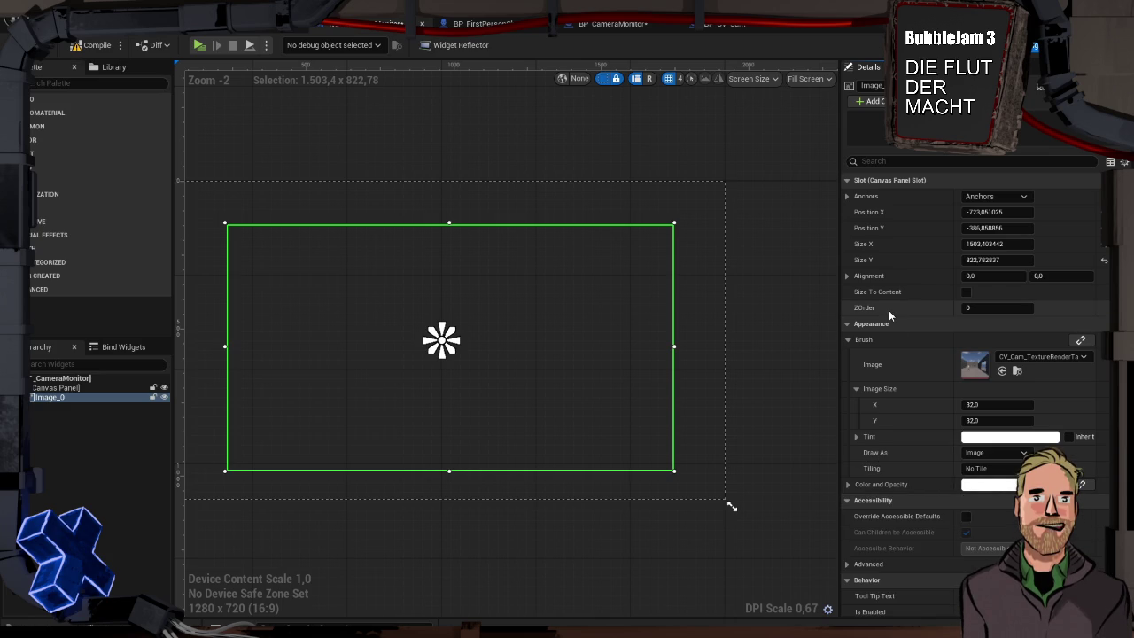
scroll(889, 314, down, 1)
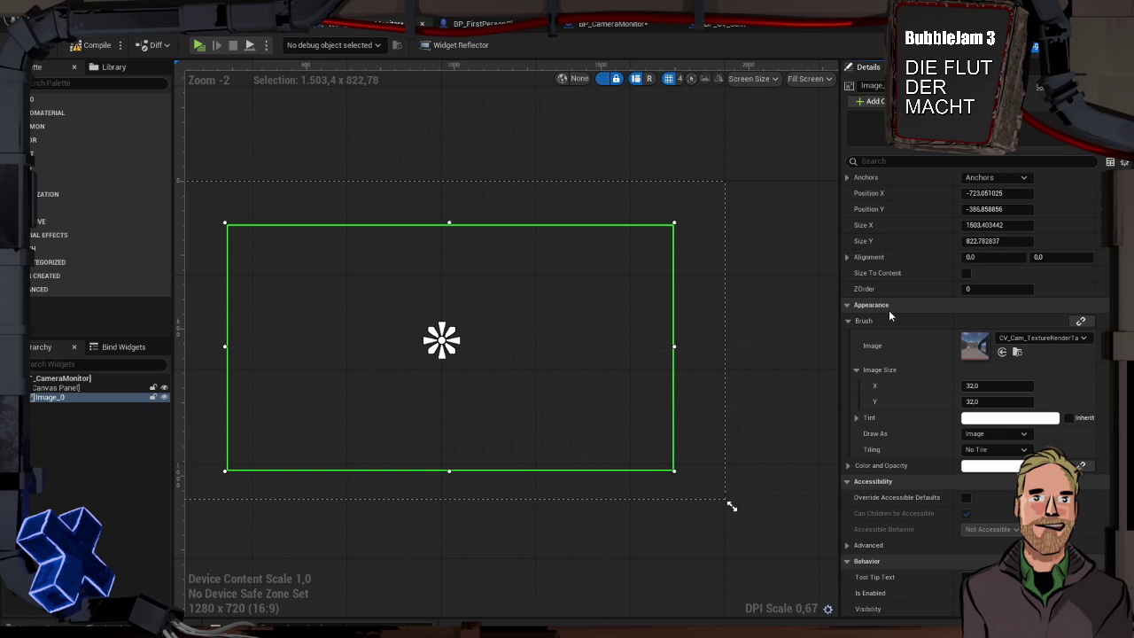
scroll(888, 310, down, 1)
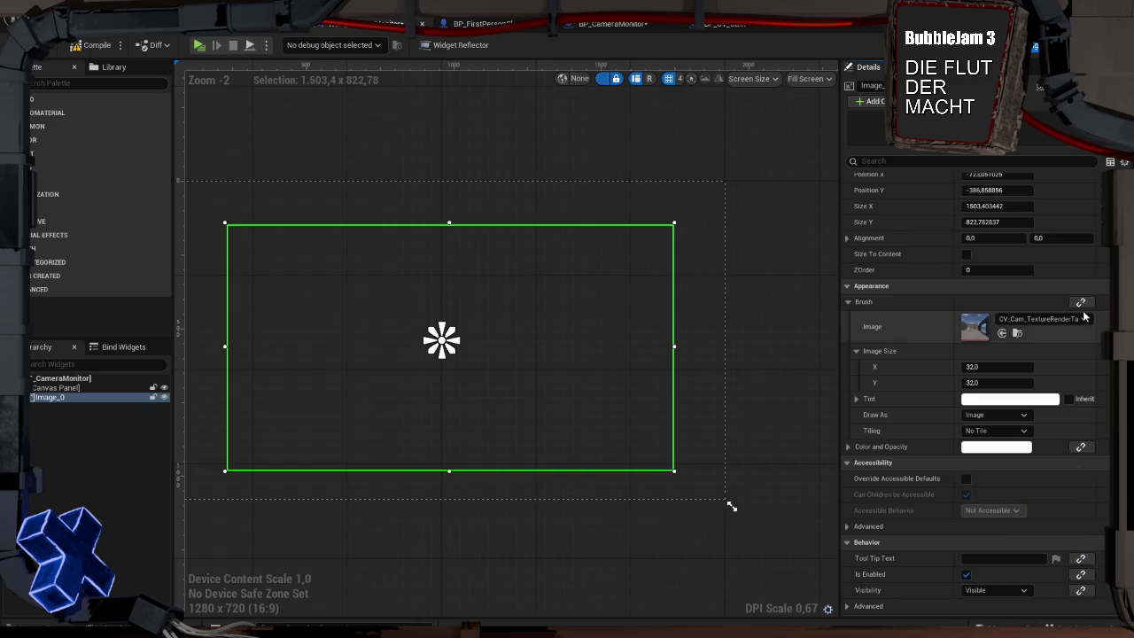
click(1081, 318)
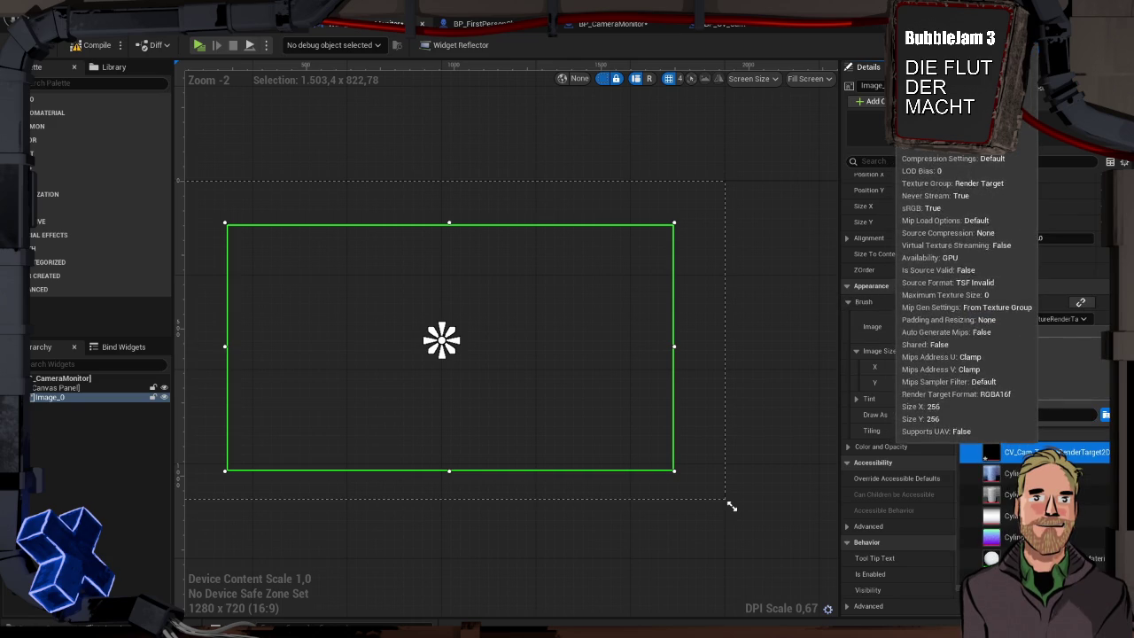
click(925, 323)
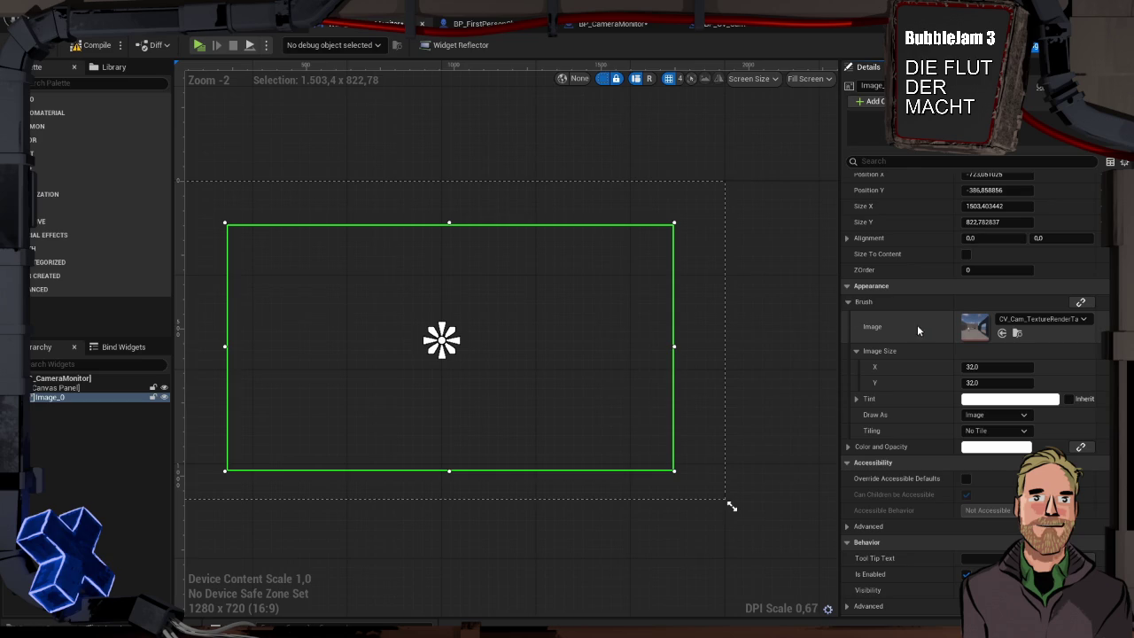
click(99, 46)
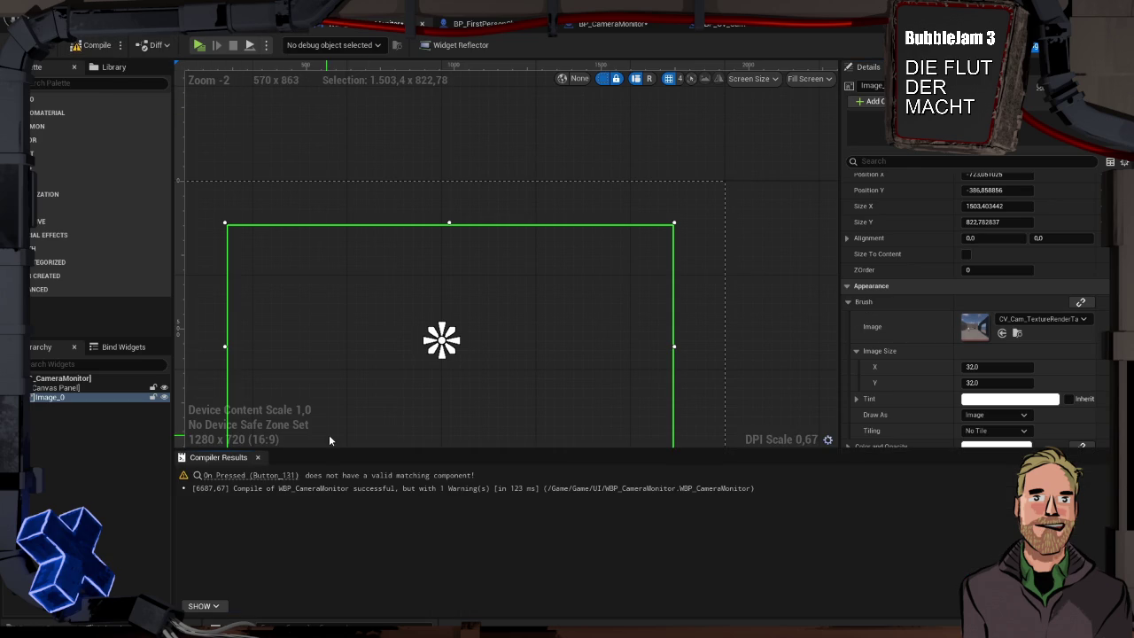
- Delete the leftover On Pressed and Print String nodes from the widget graph
click(246, 477)
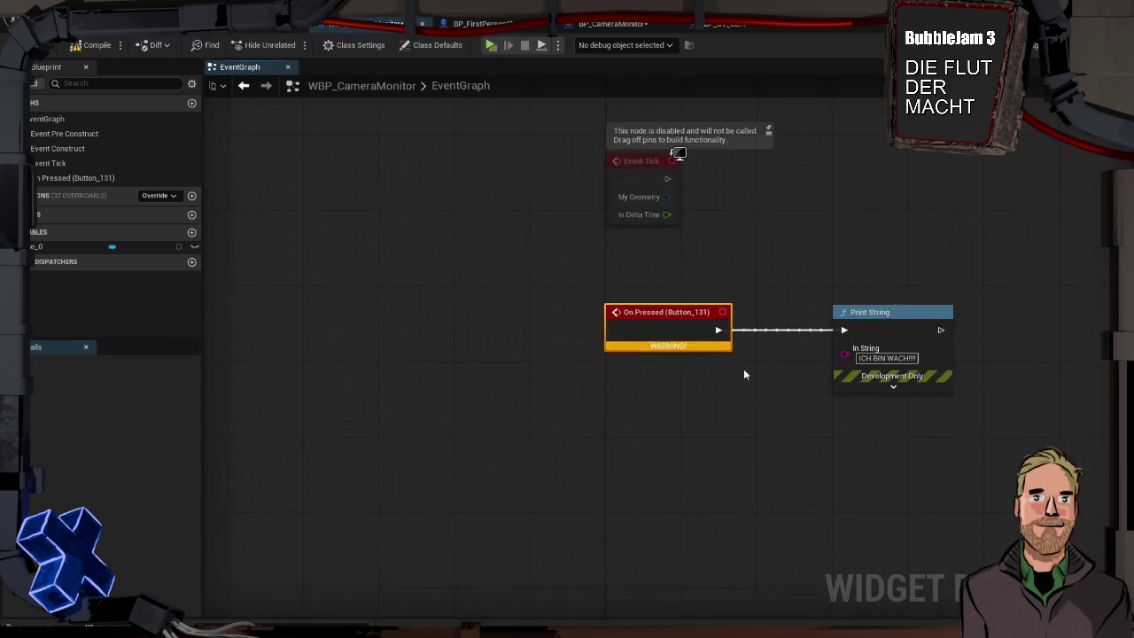
drag(629, 310, 955, 432)
key(Delete)
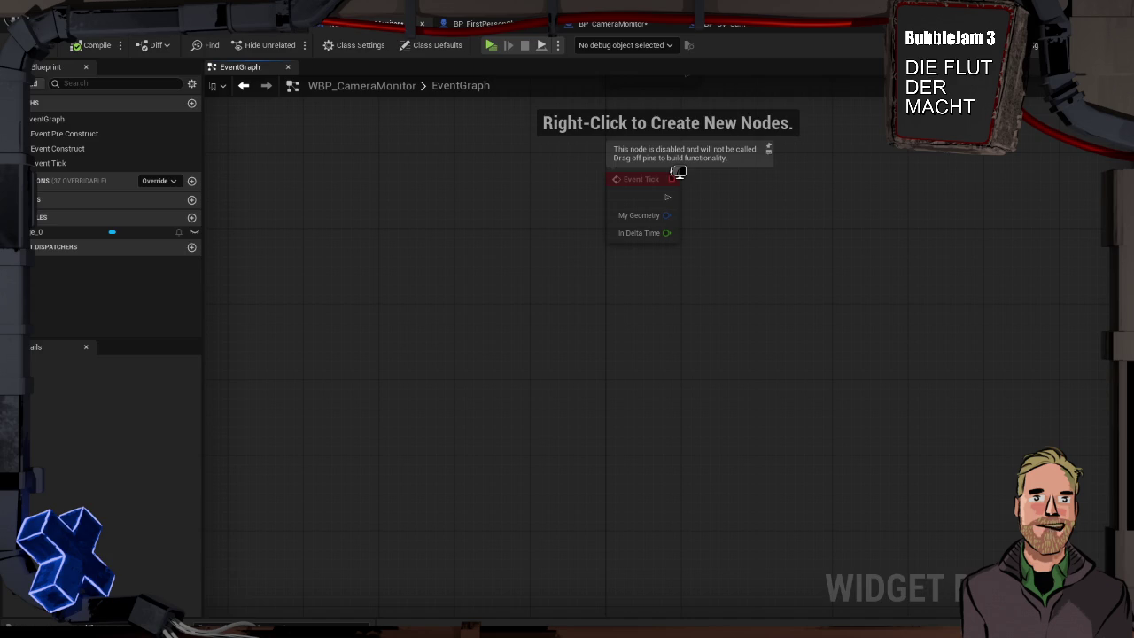
- Start simulating the level and open the Content Drawer's Textures folder
click(372, 24)
mouse_move(637, 378)
mouse_down()
mouse_move(899, 509)
mouse_move(404, 78)
mouse_up()
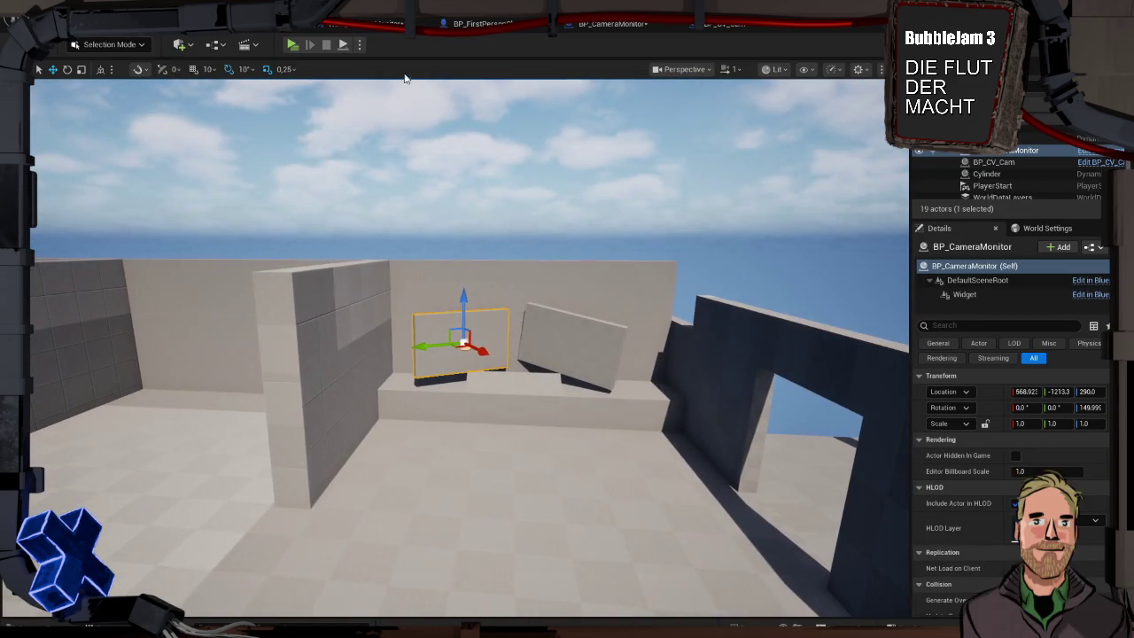
click(359, 46)
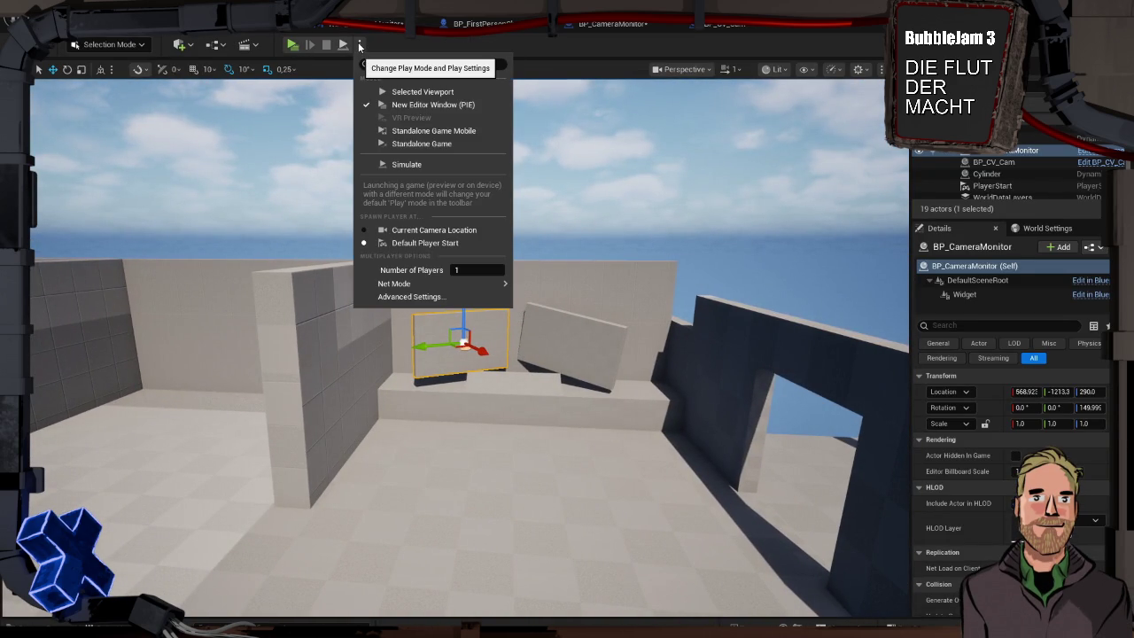
click(407, 164)
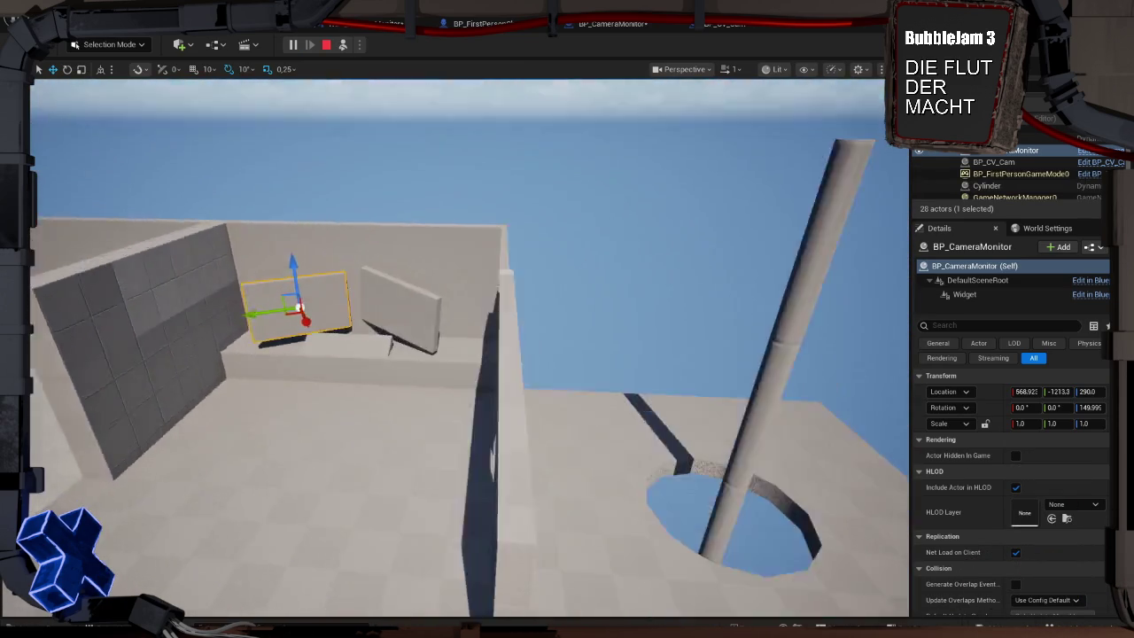
key(ctrl+space)
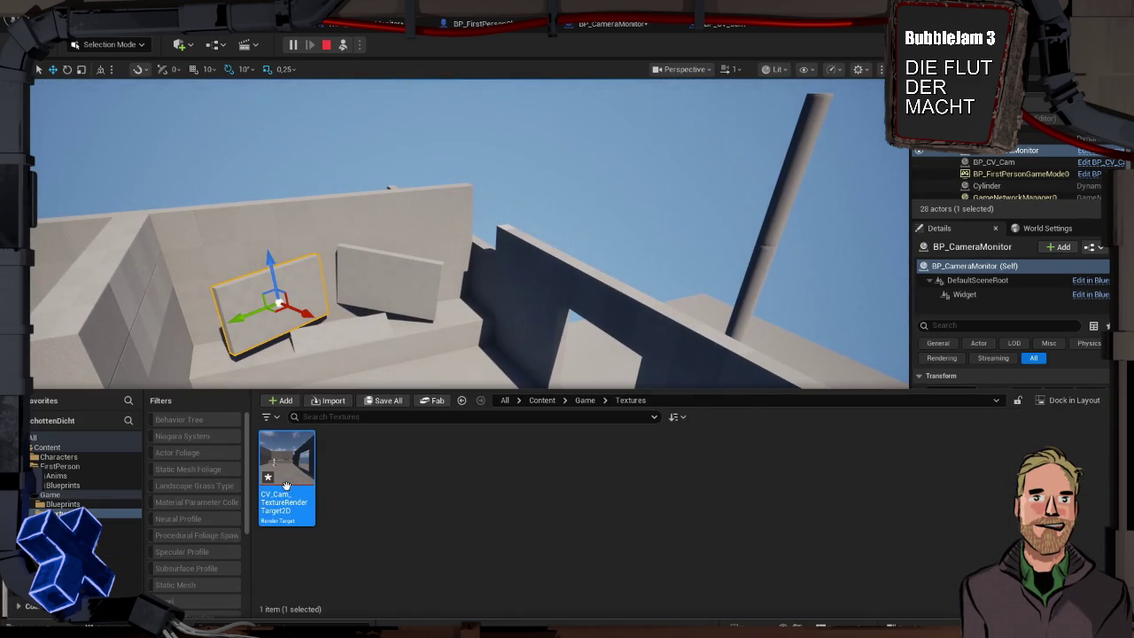
- Open the CV_Cam render target in the texture editor and inspect its Texture Group and mip options
mouse_move(297, 472)
double_click(291, 470)
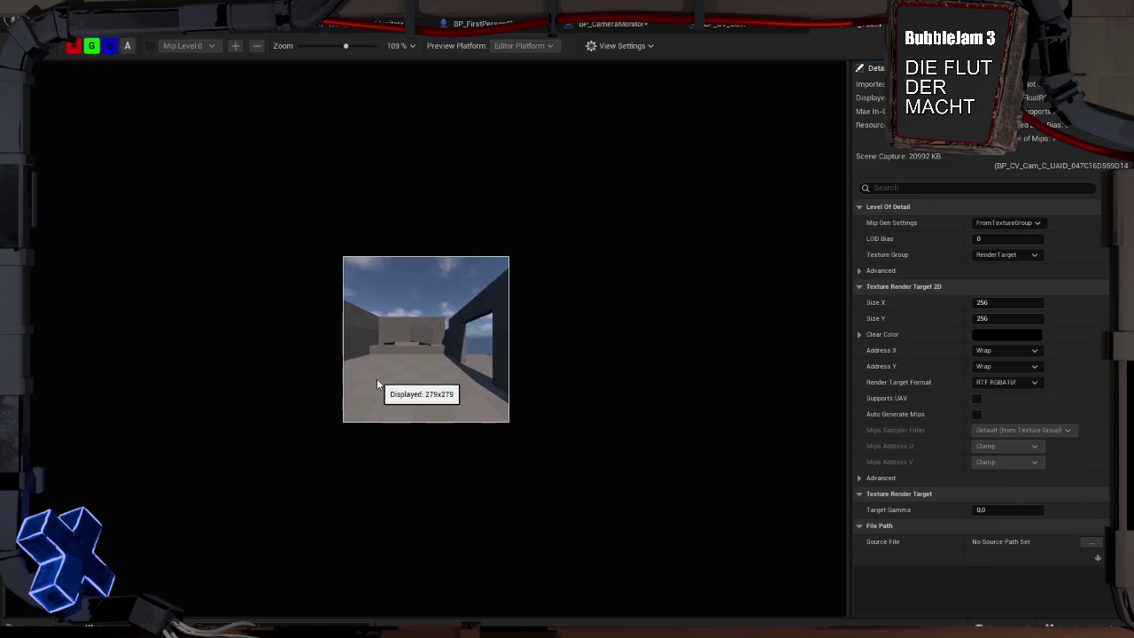
scroll(377, 378, up, 3)
scroll(376, 378, down, 2)
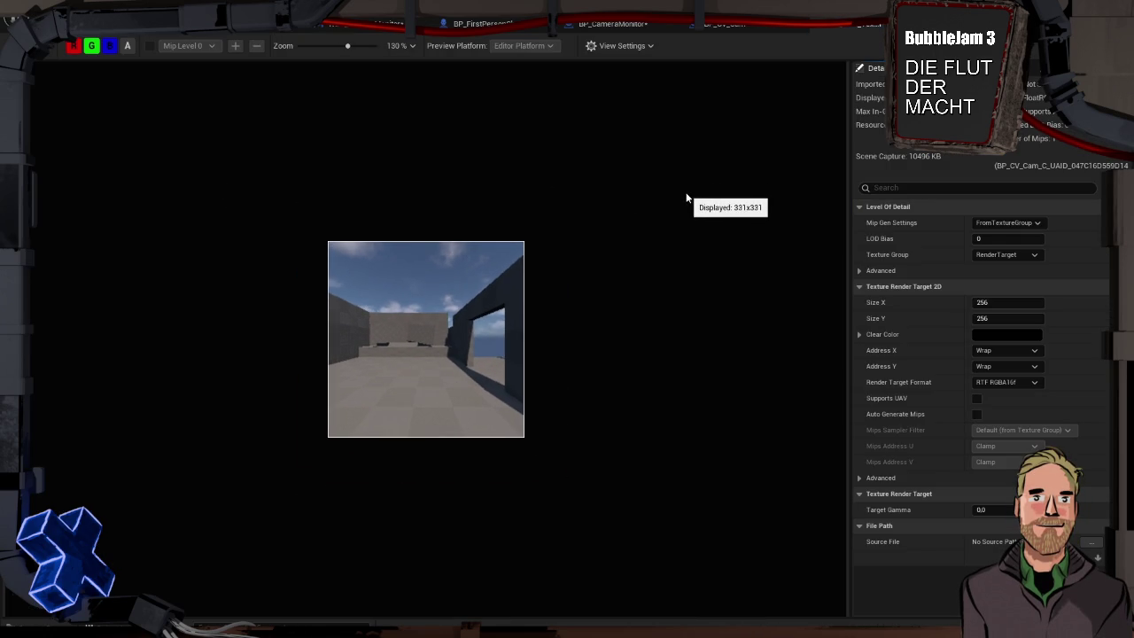
click(1011, 255)
click(1025, 252)
click(1027, 222)
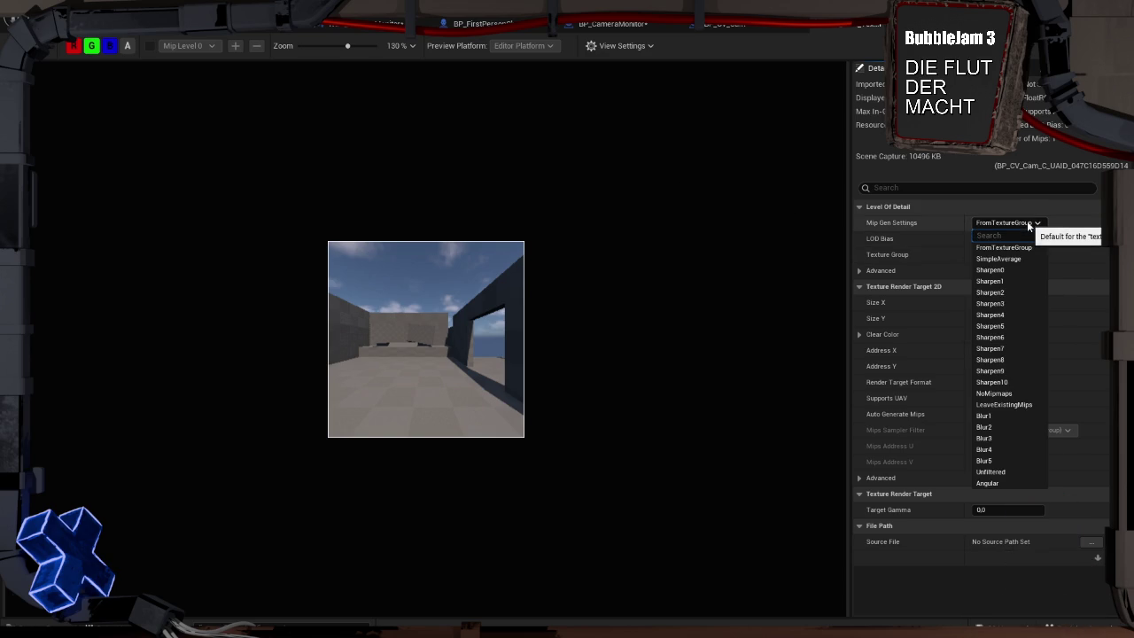
click(1001, 247)
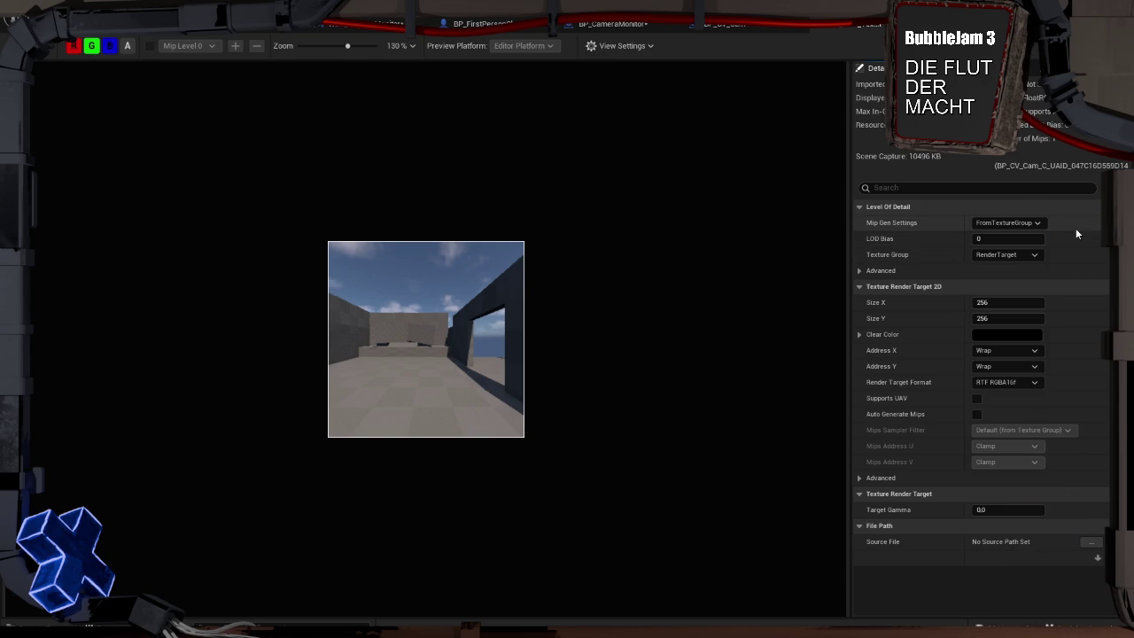
- Set the Texture Group to UI, then back to RenderTarget
click(1037, 254)
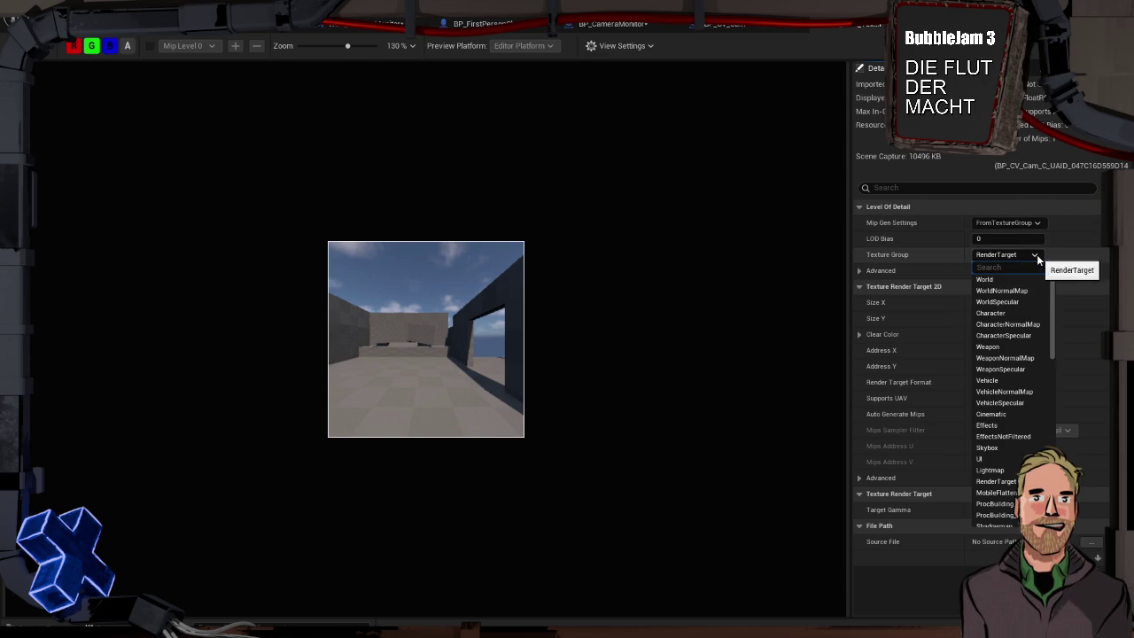
click(1032, 459)
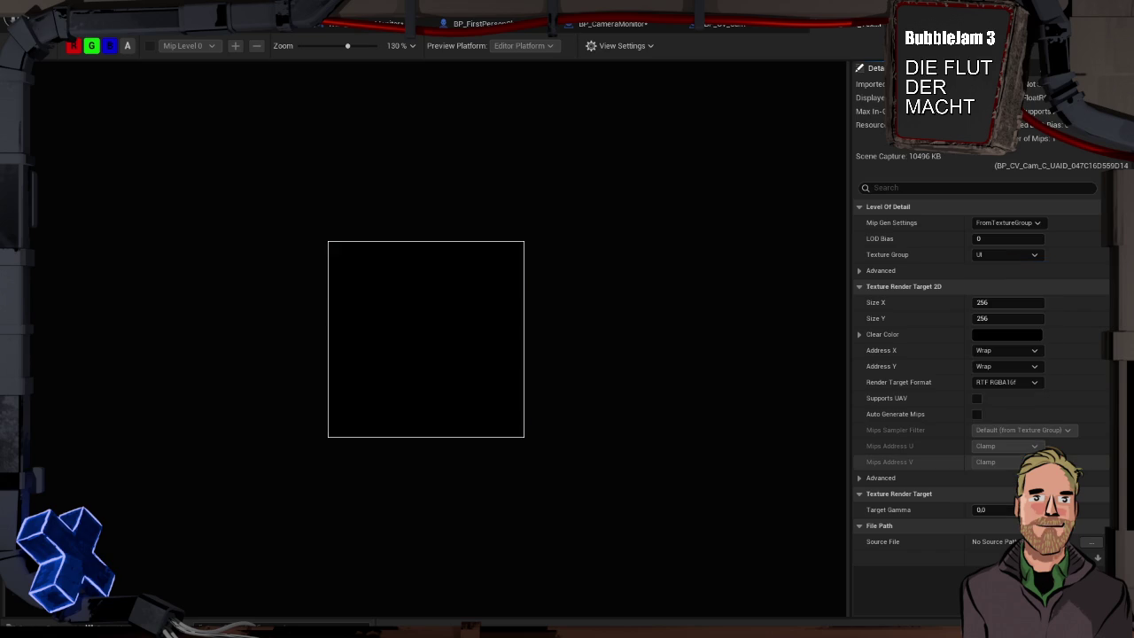
click(1022, 255)
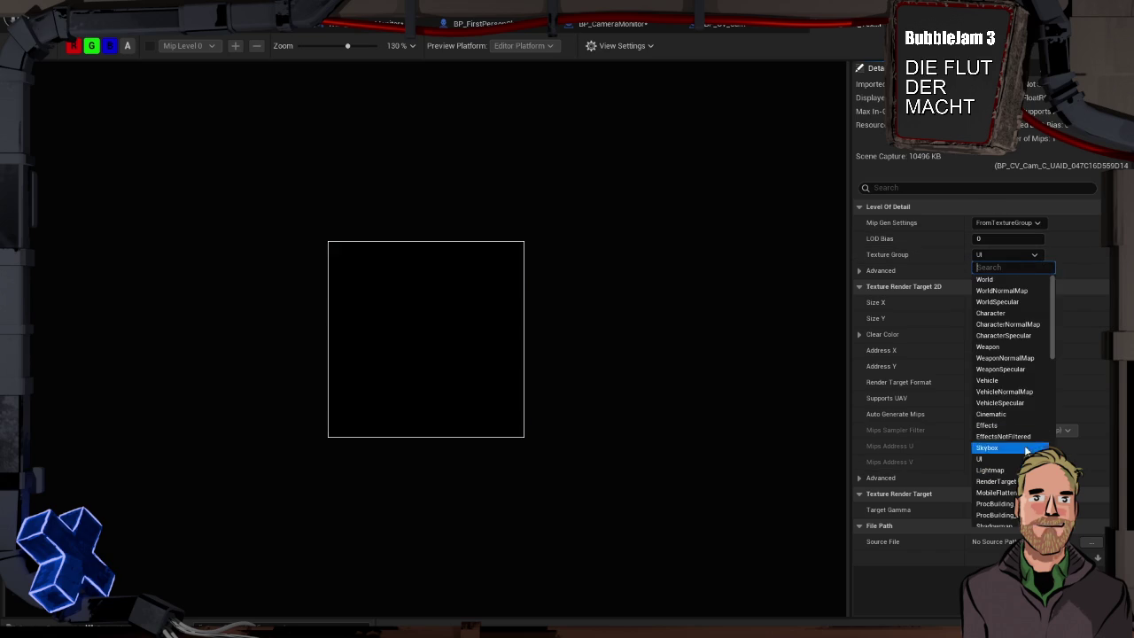
click(997, 481)
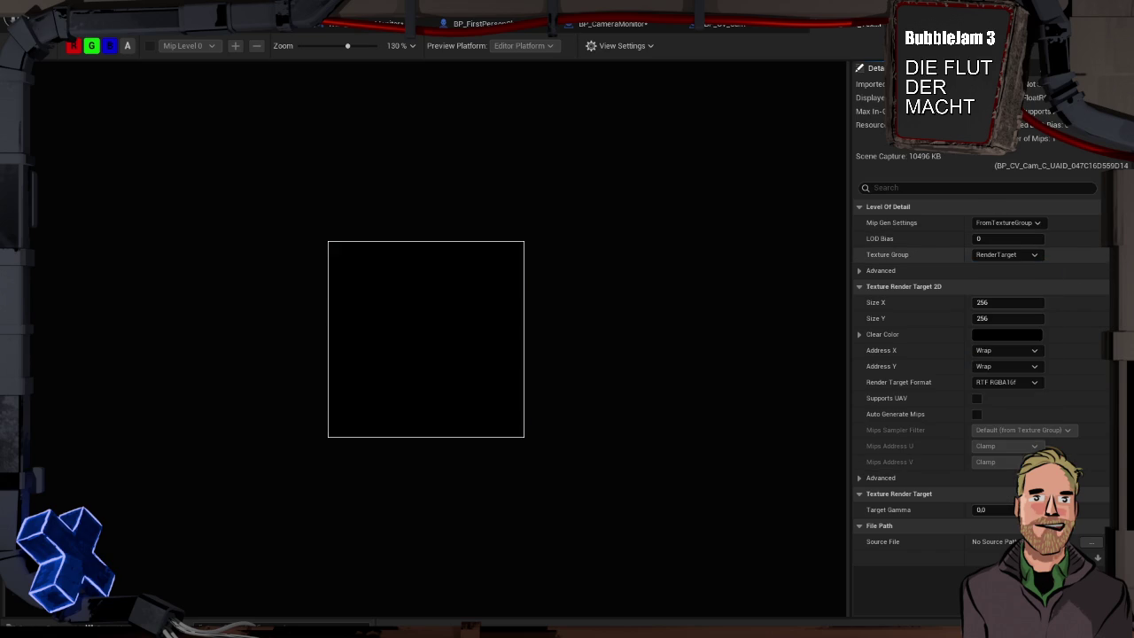
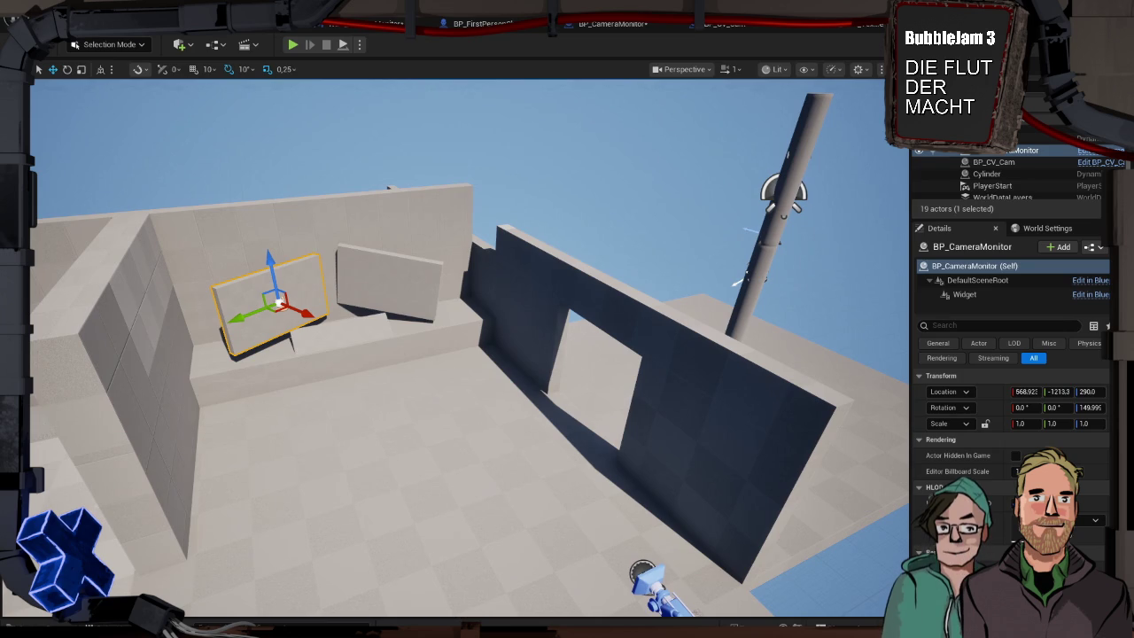
- Create the material CV_Cam_TextureRenderTarget2D_Mat from the CV_Cam_TextureRenderTarget2D render target, keeping the default name
key(ctrl+space)
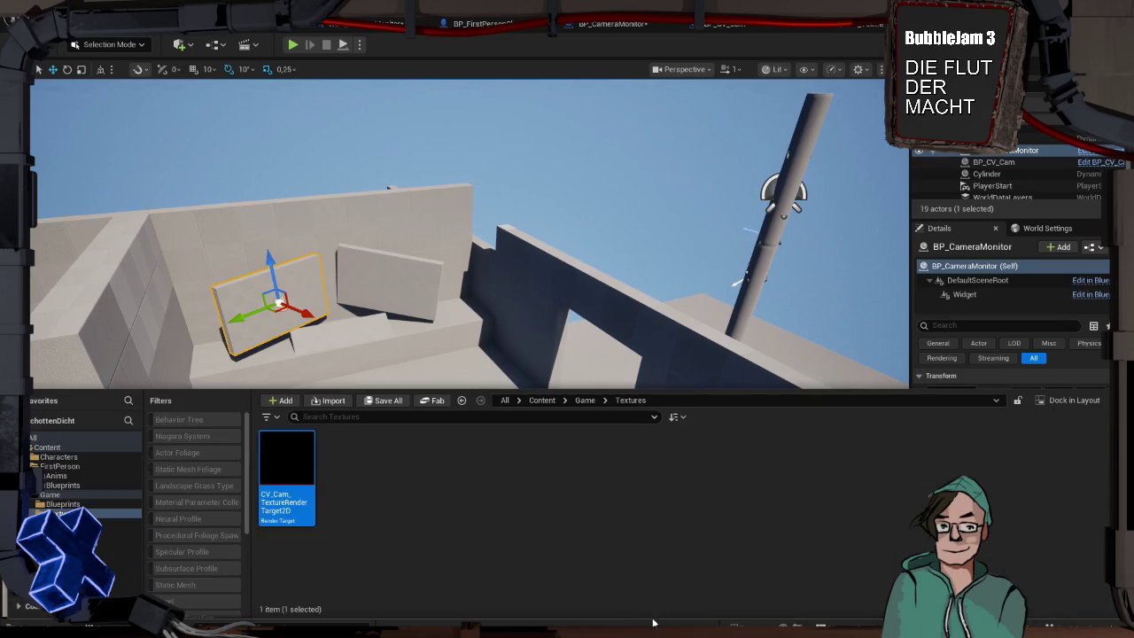
right_click(293, 463)
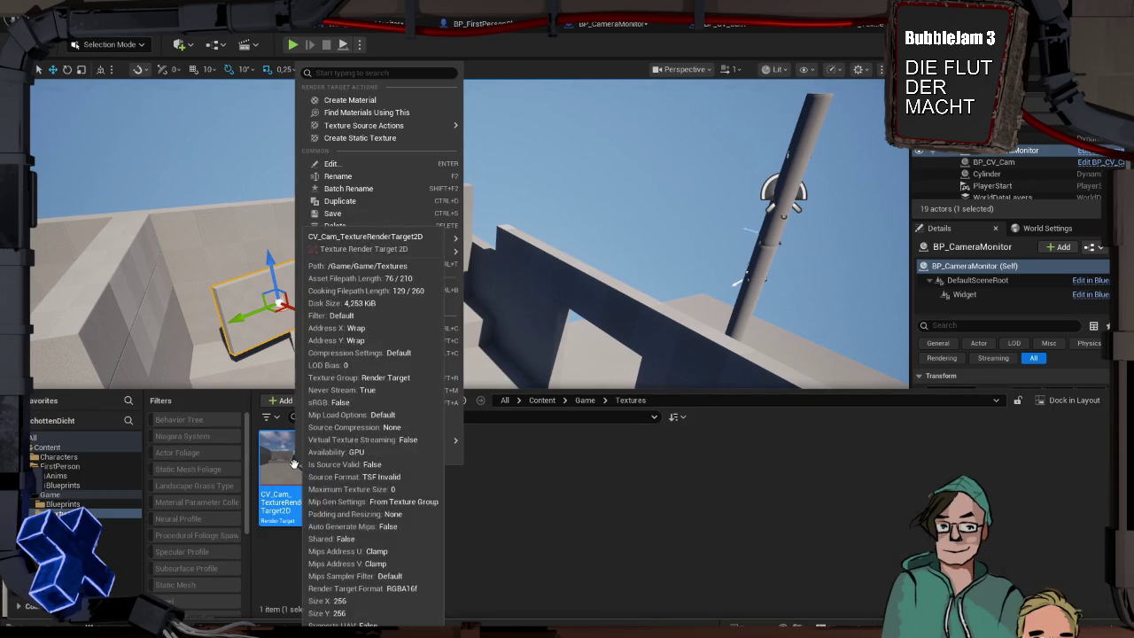
click(366, 100)
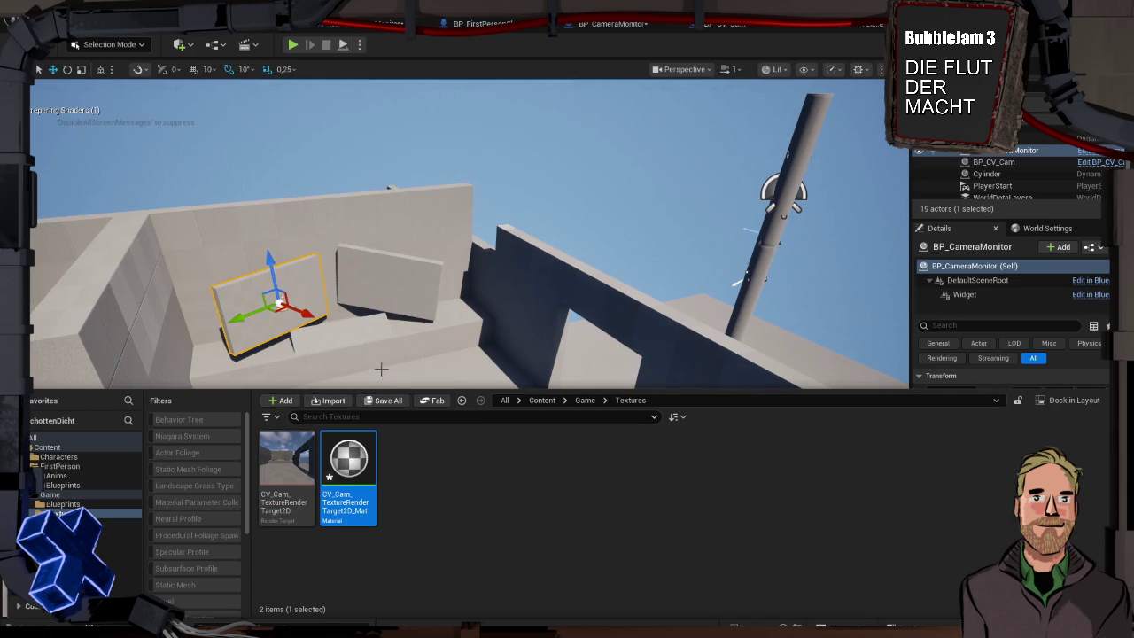
key(Return)
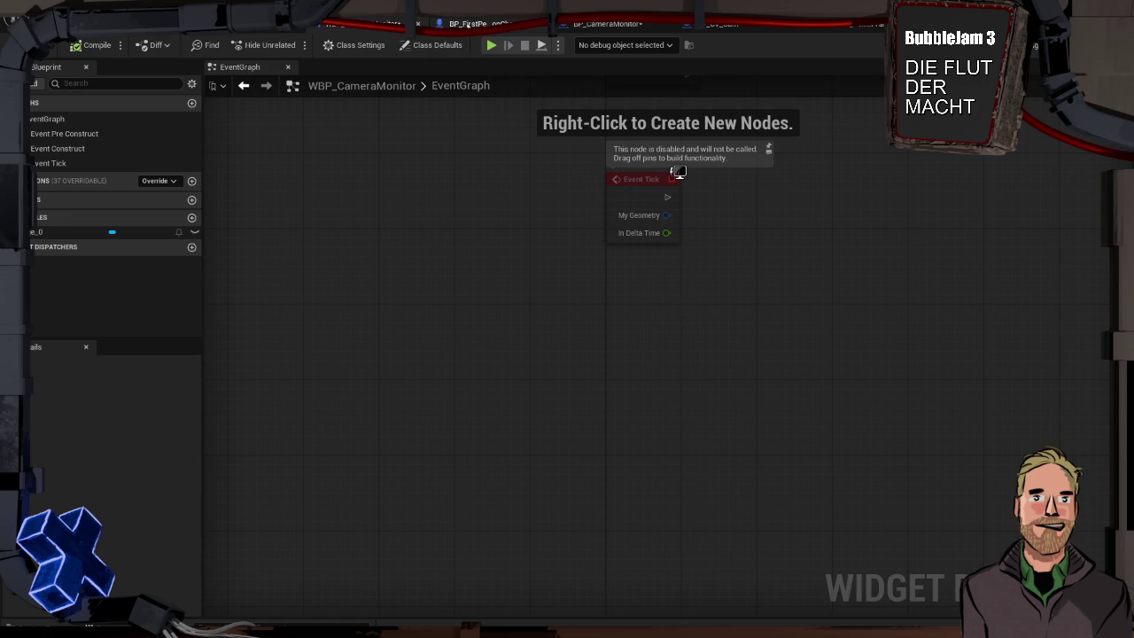
- In Designer, set Image_0's Brush Image to CV_Cam_TextureRenderTarget2D_Mat and accept the user-interface material domain
click(1034, 50)
click(1035, 358)
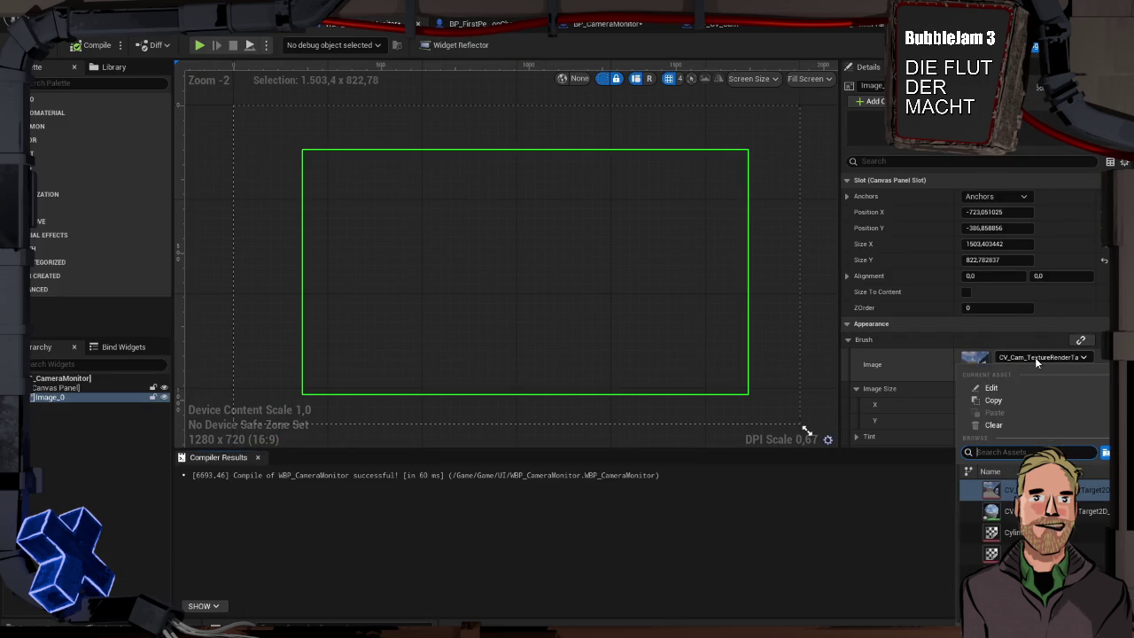
click(1019, 511)
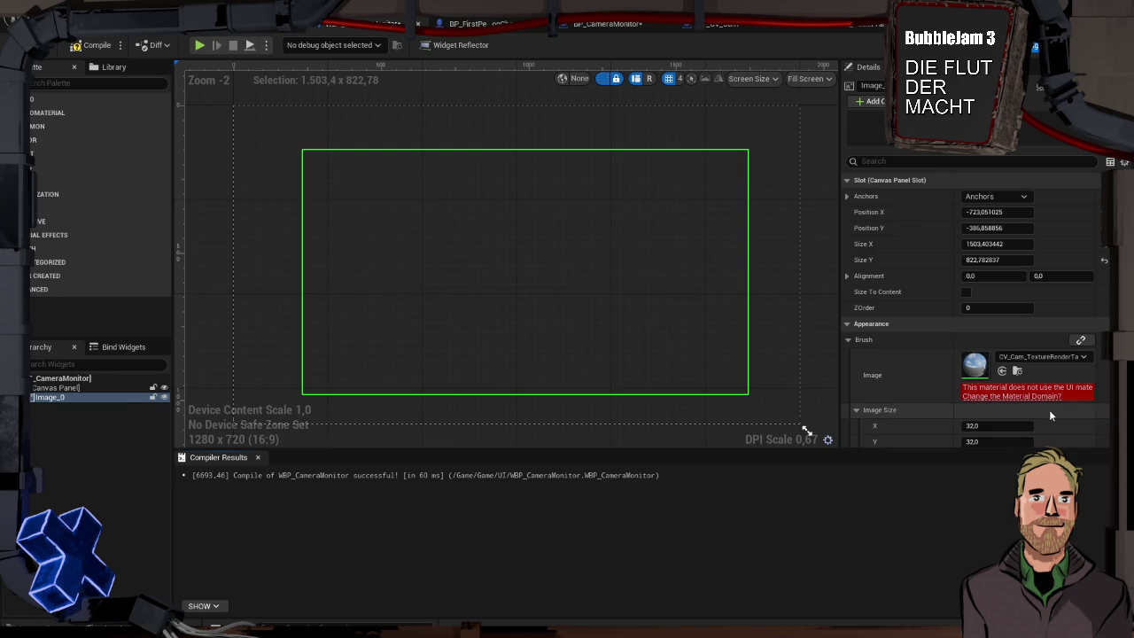
click(1033, 396)
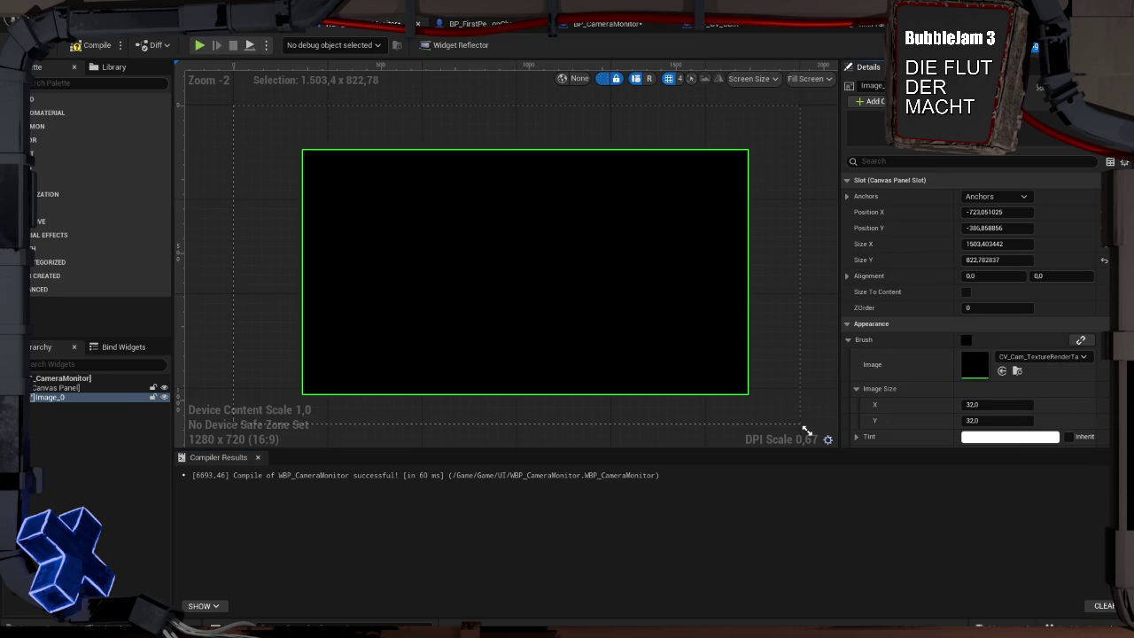
- Back in the level, frame the camera monitor and open the camera render target texture
click(133, 23)
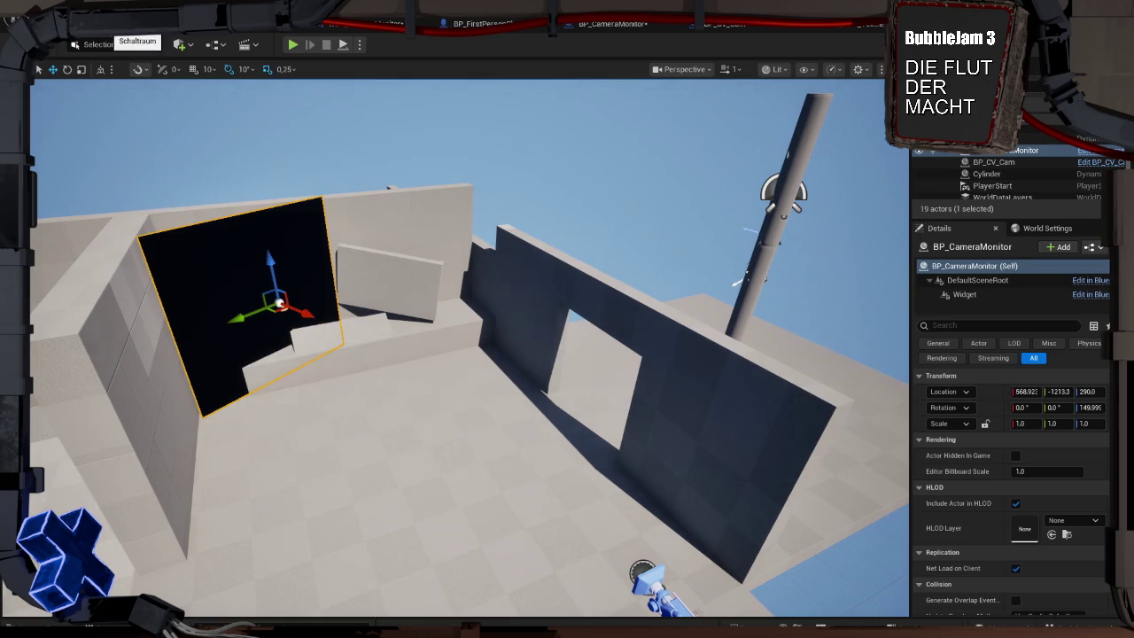
key(f)
drag(673, 304, 752, 350)
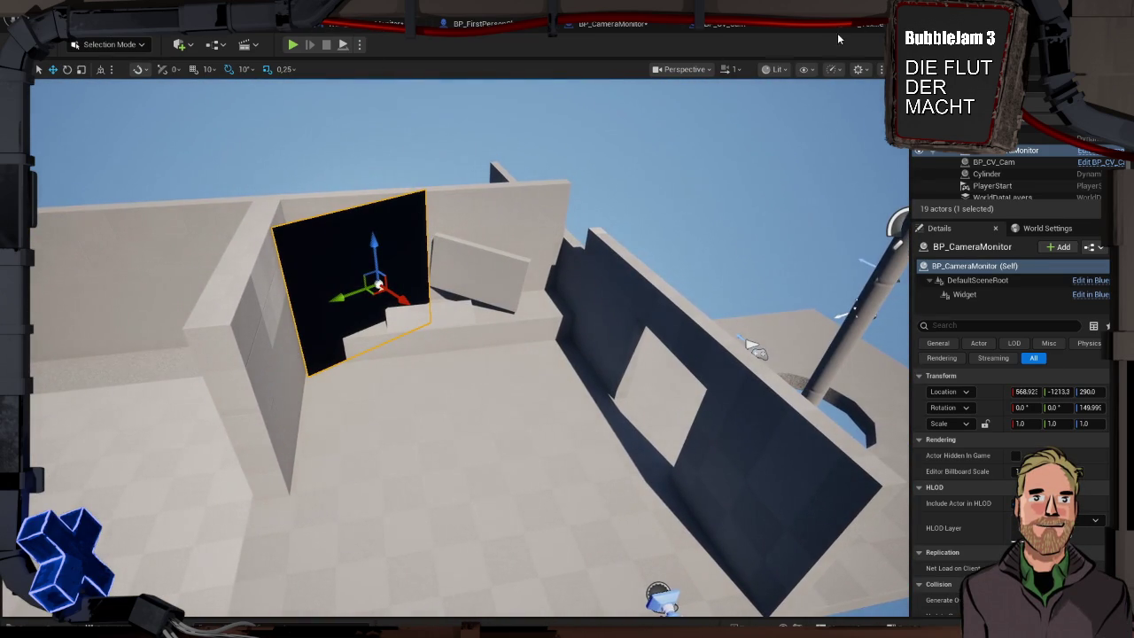
click(873, 27)
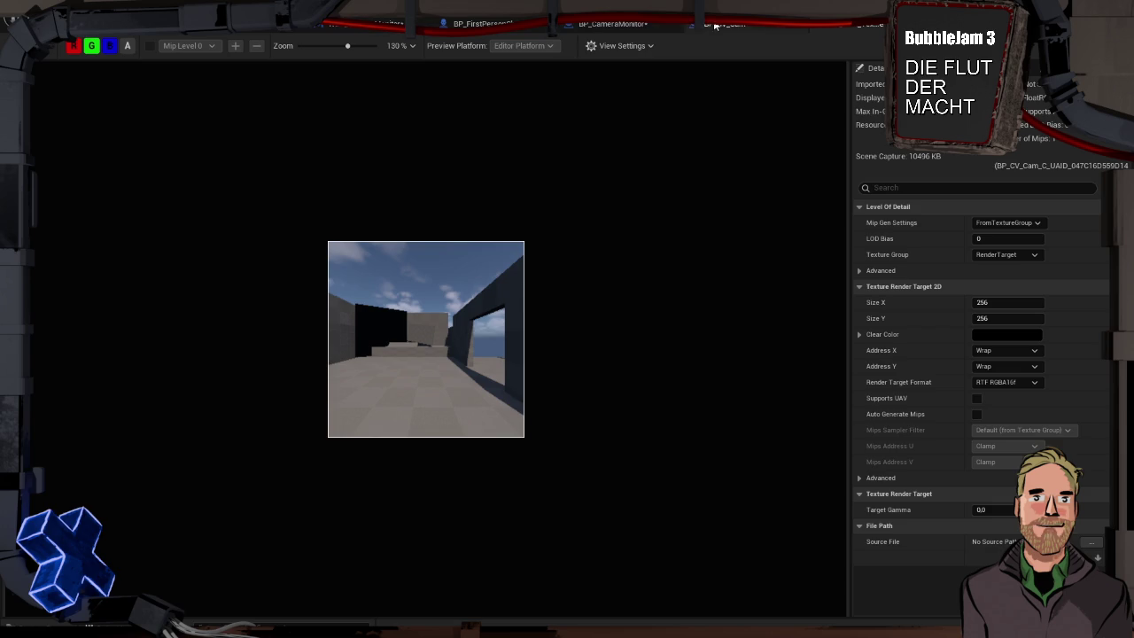
- Wire the Texture Sample's RGB into Final Color, then apply and save the material
key(ctrl+space)
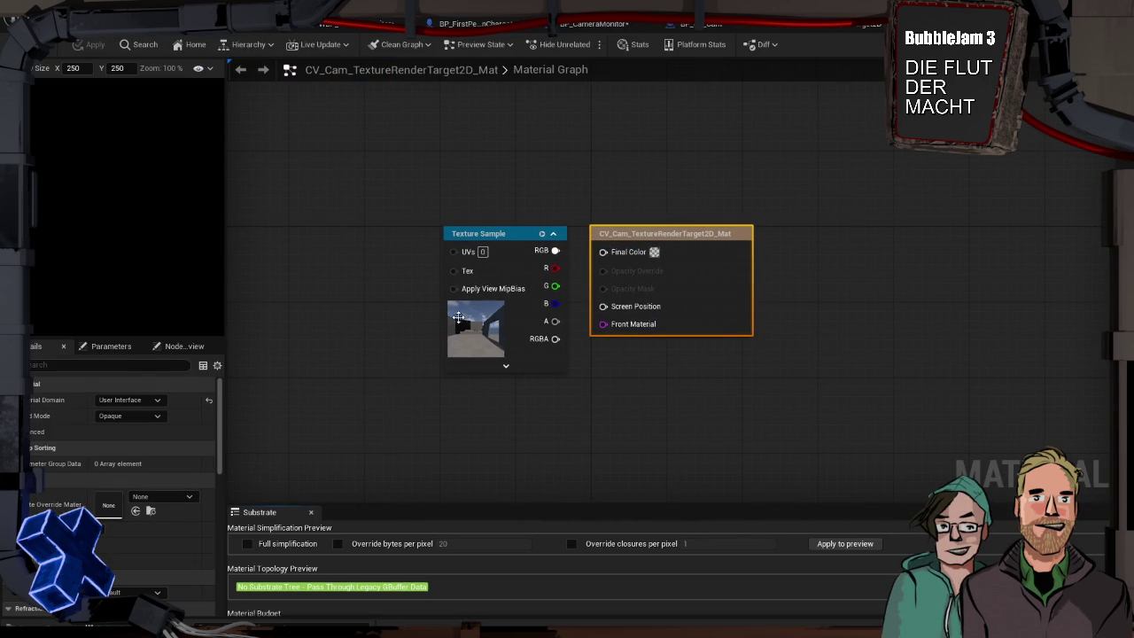
mouse_move(521, 233)
mouse_down()
mouse_move(459, 233)
mouse_move(604, 251)
mouse_up()
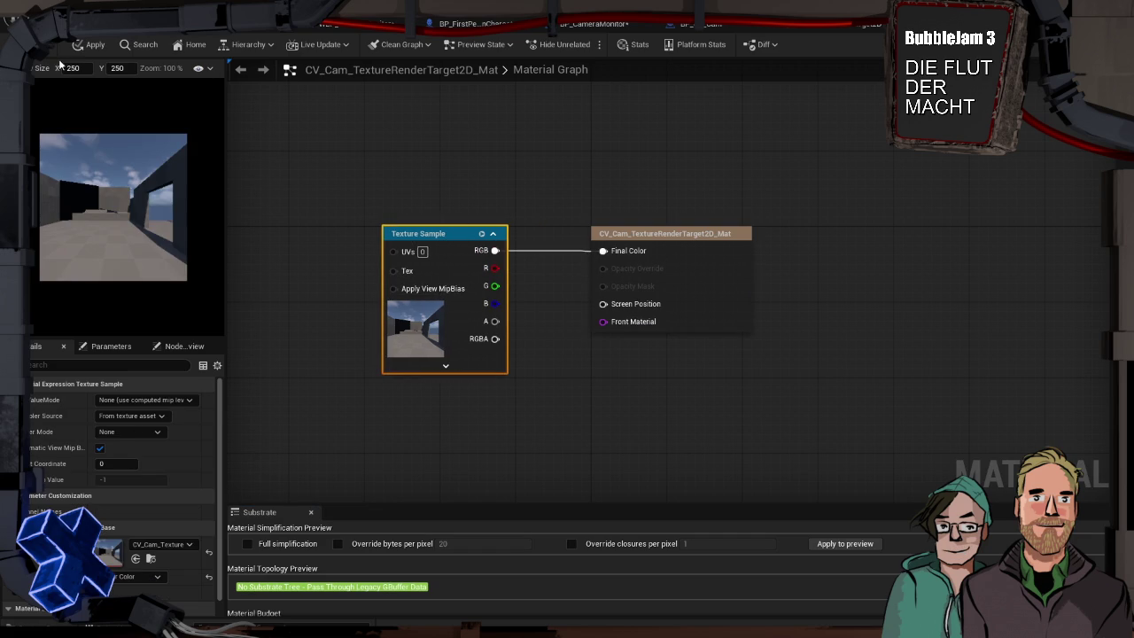
click(88, 45)
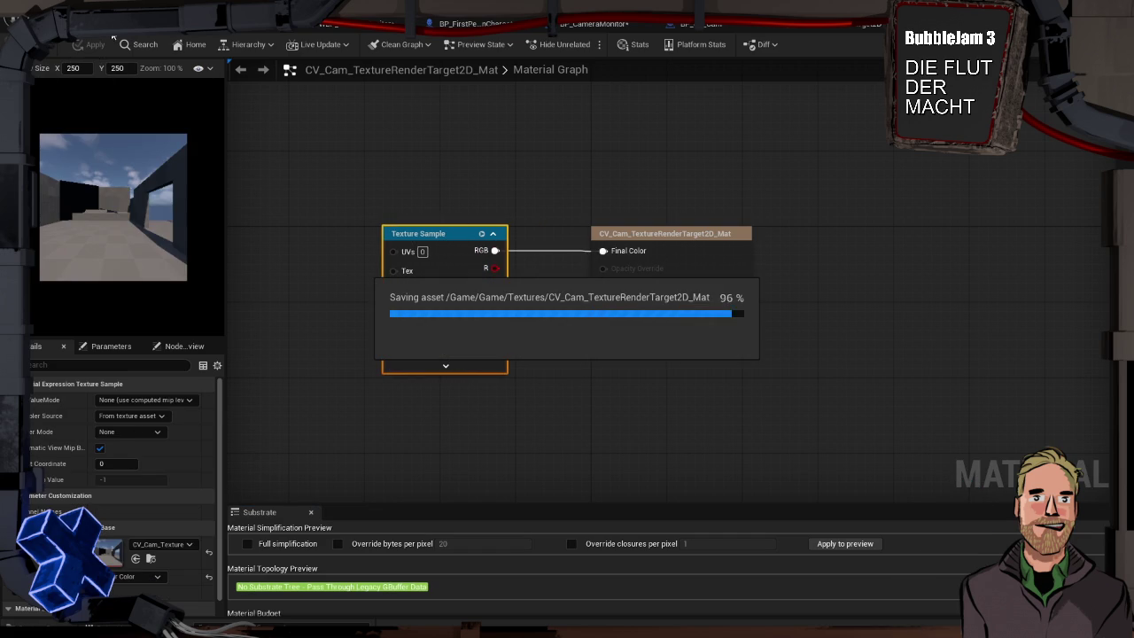
- Check the monitor in the level and the render target image, then start a play preview
click(341, 24)
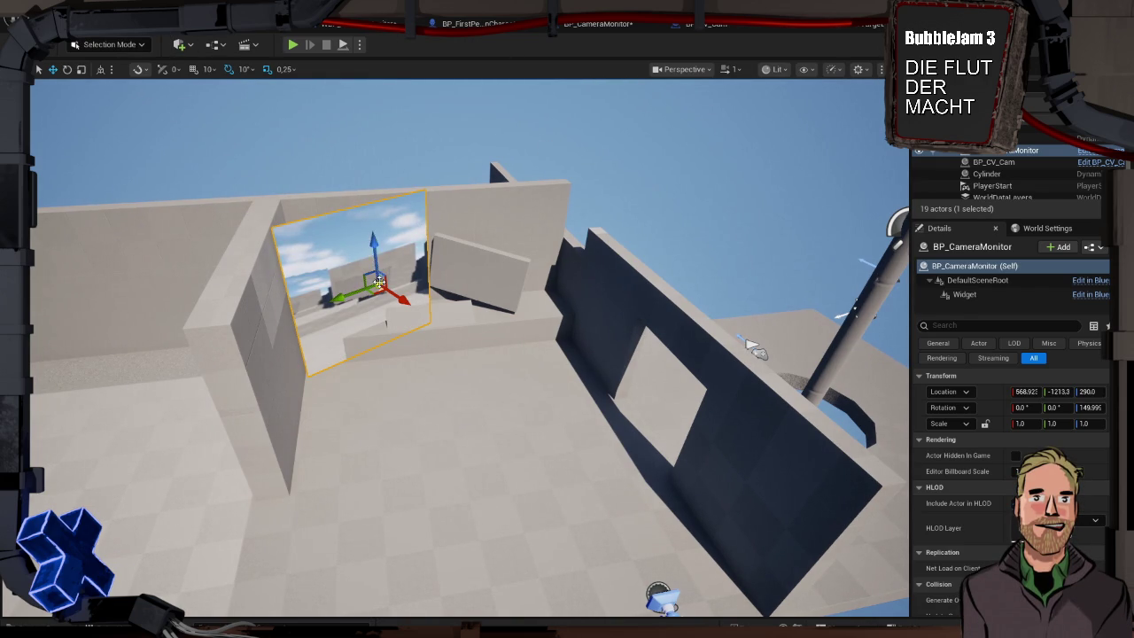
click(845, 28)
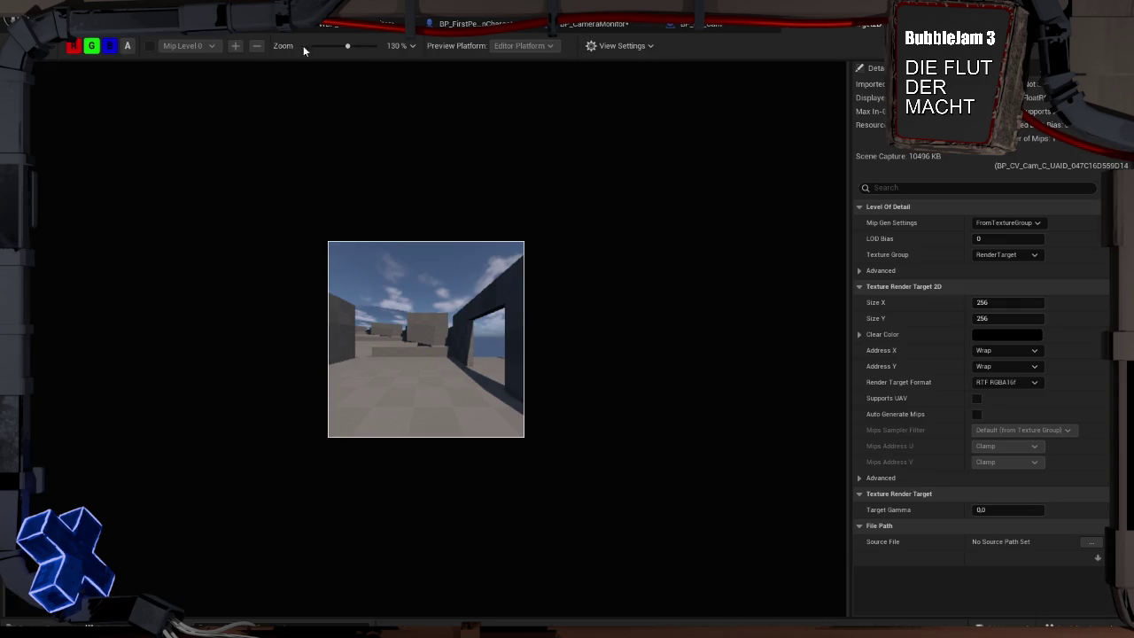
click(133, 24)
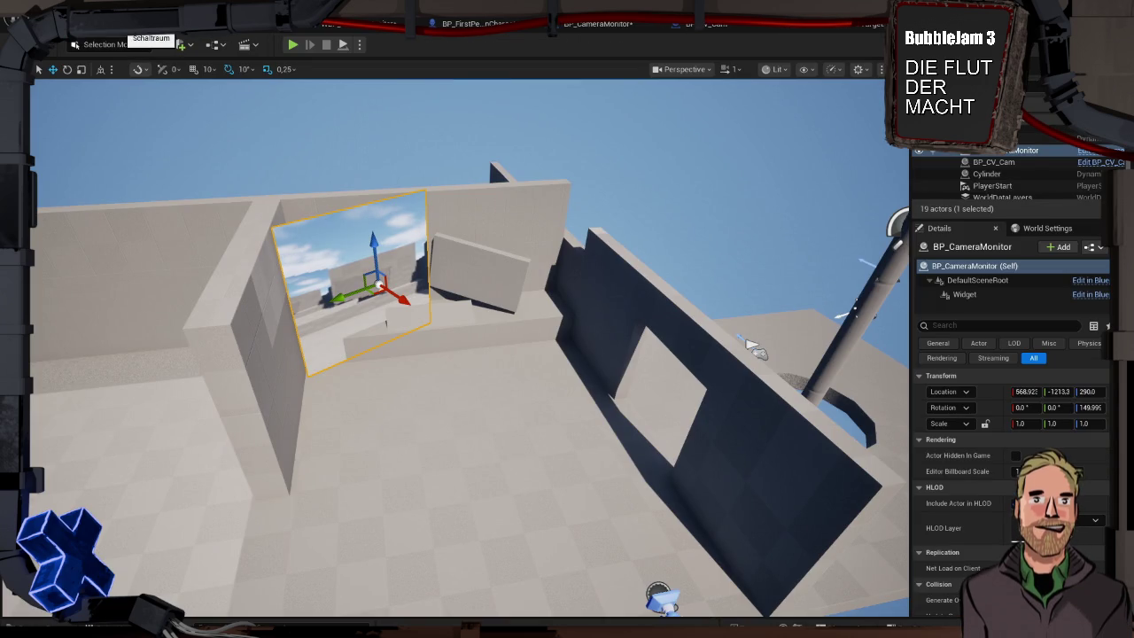
click(293, 44)
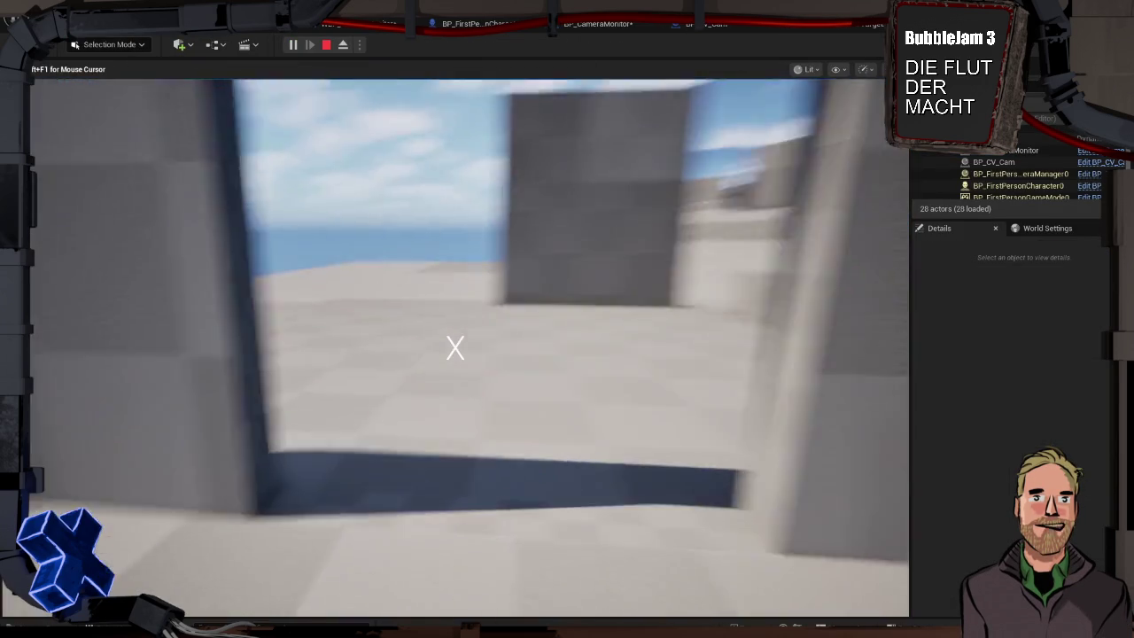
- Walk the first-person character around to test the camera monitor, then stop the session with Esc
key(w)
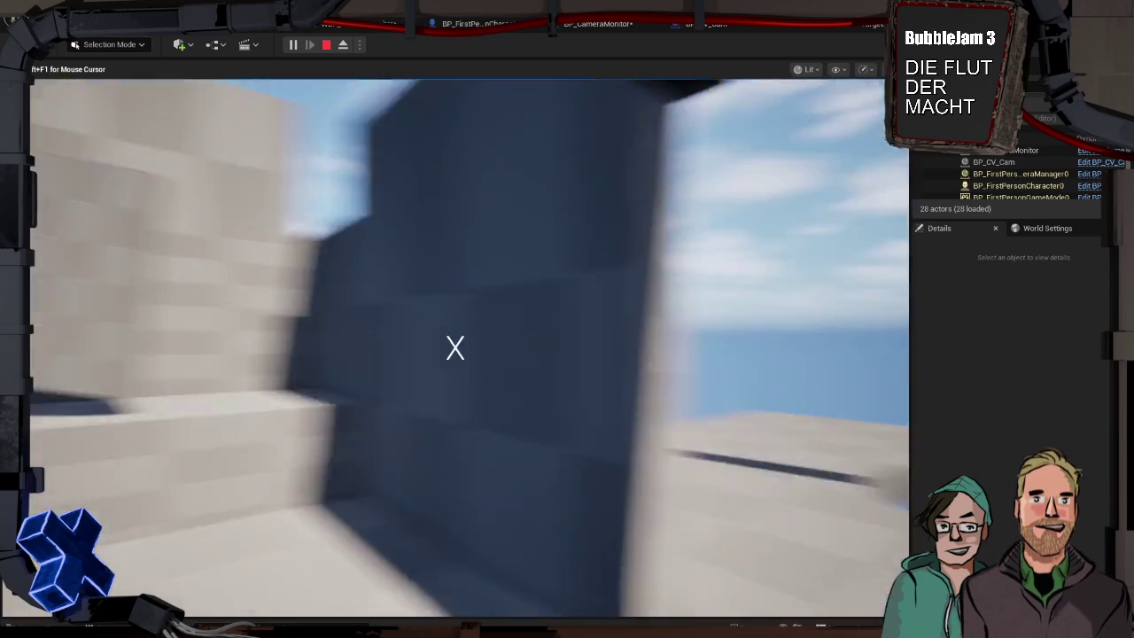
key(Escape)
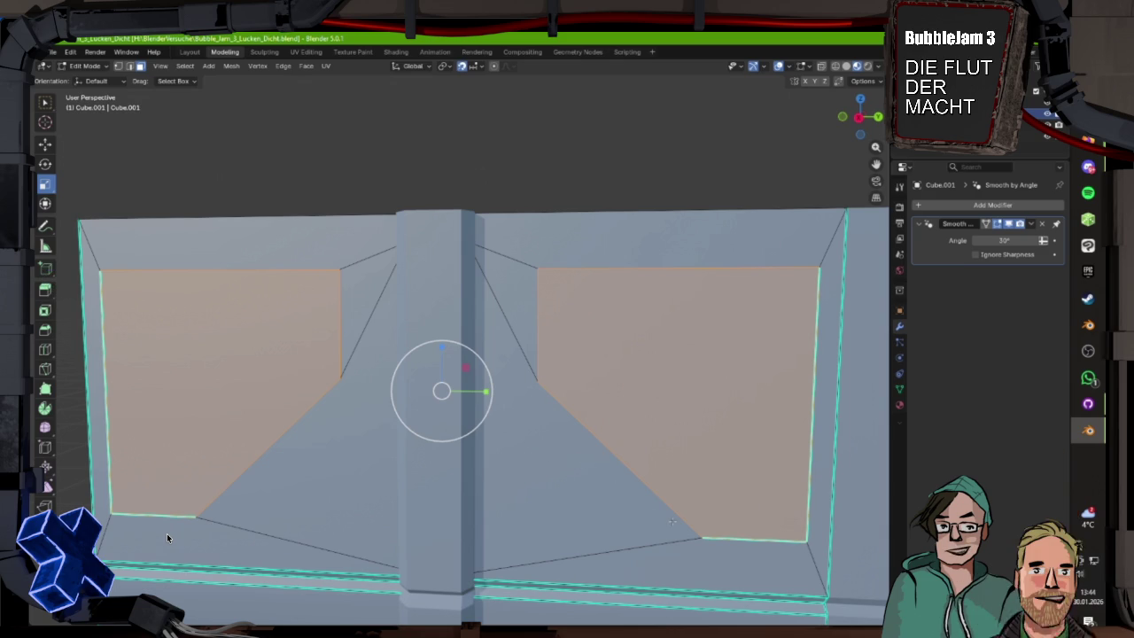
- Inset the selected window faces and grow the selection to the whole panel front
mouse_move(660, 509)
mouse_down()
mouse_move(656, 497)
mouse_move(638, 567)
mouse_move(603, 144)
mouse_up()
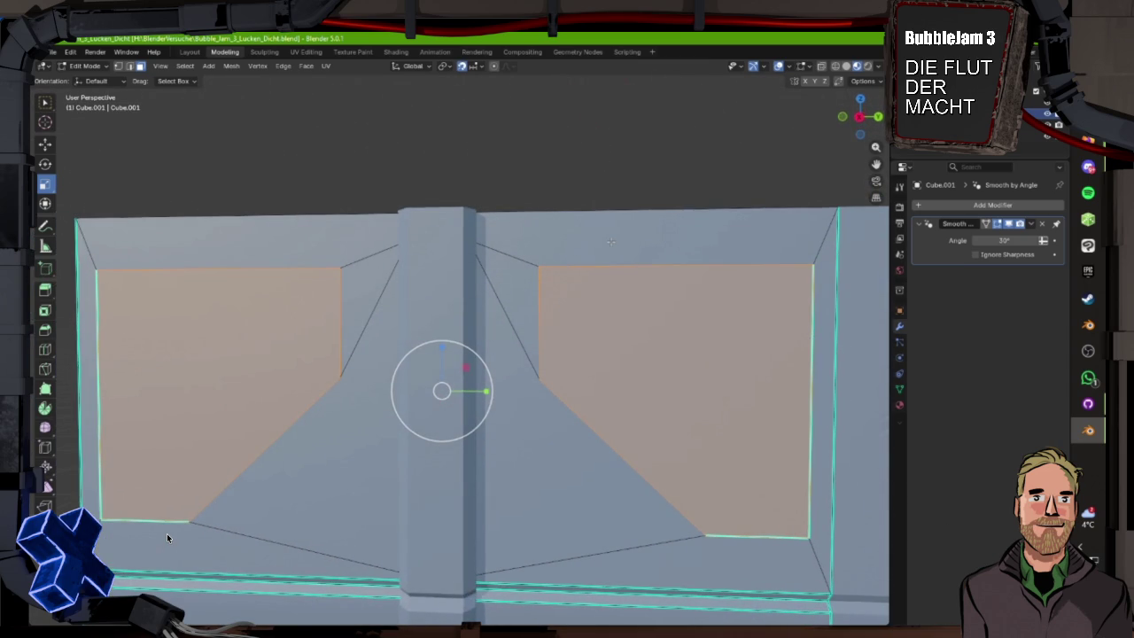
key(i)
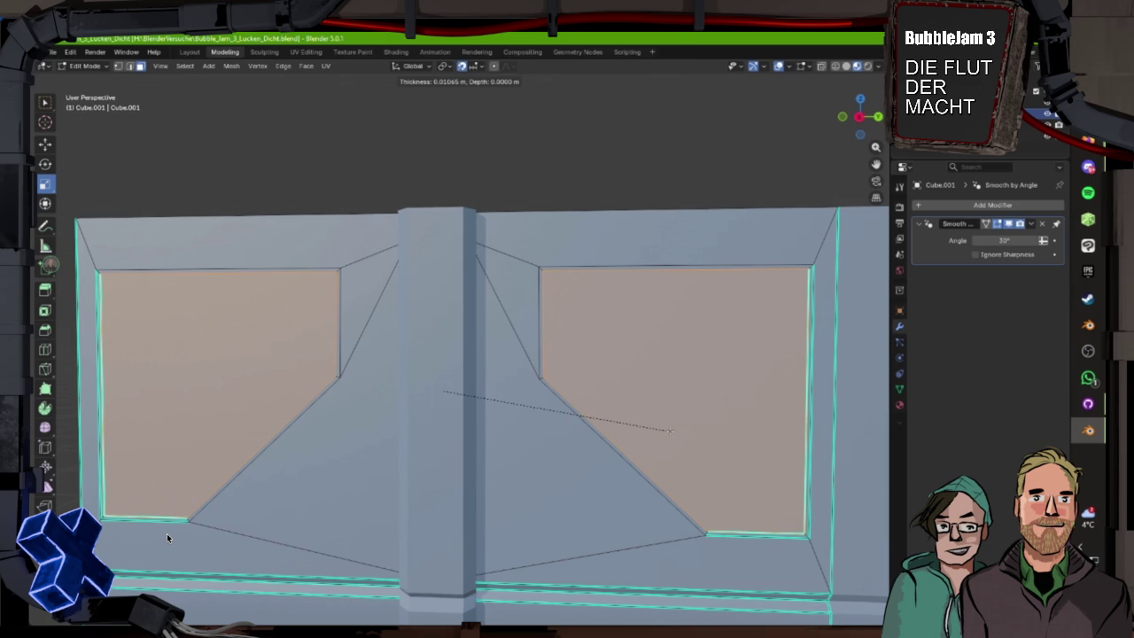
click(691, 454)
scroll(167, 533, down, 3)
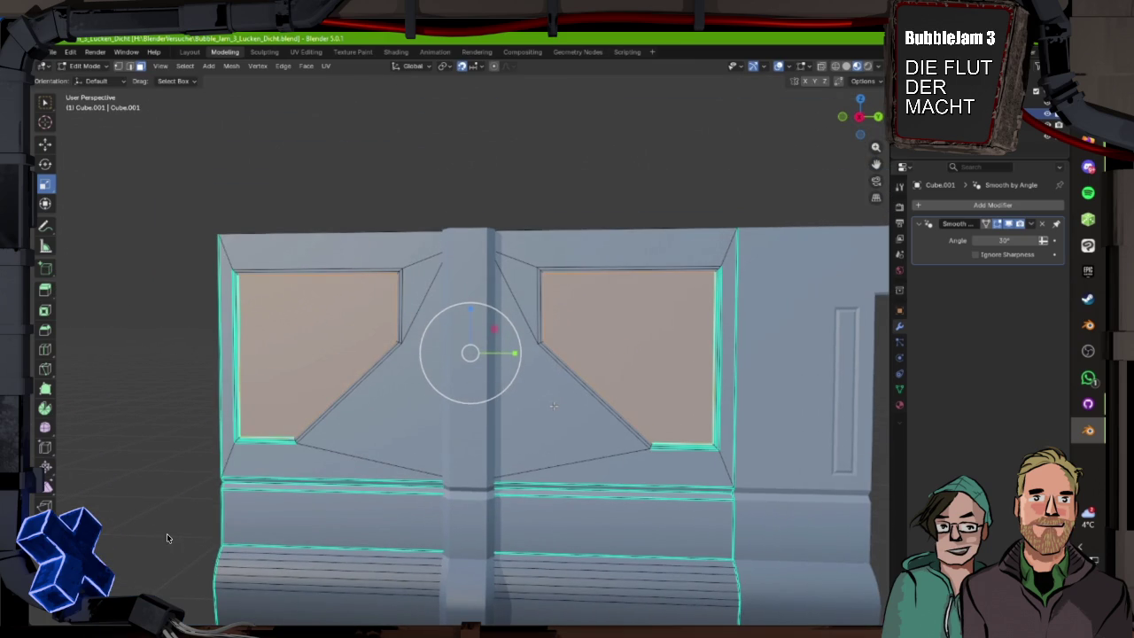
key(ctrl+KP_Add)
key(ctrl+KP_Add)
key(KP_6)
key(KP_6)
key(KP_1)
- Switch to edge selection and mark the selected edges as sharp
key(ctrl+f)
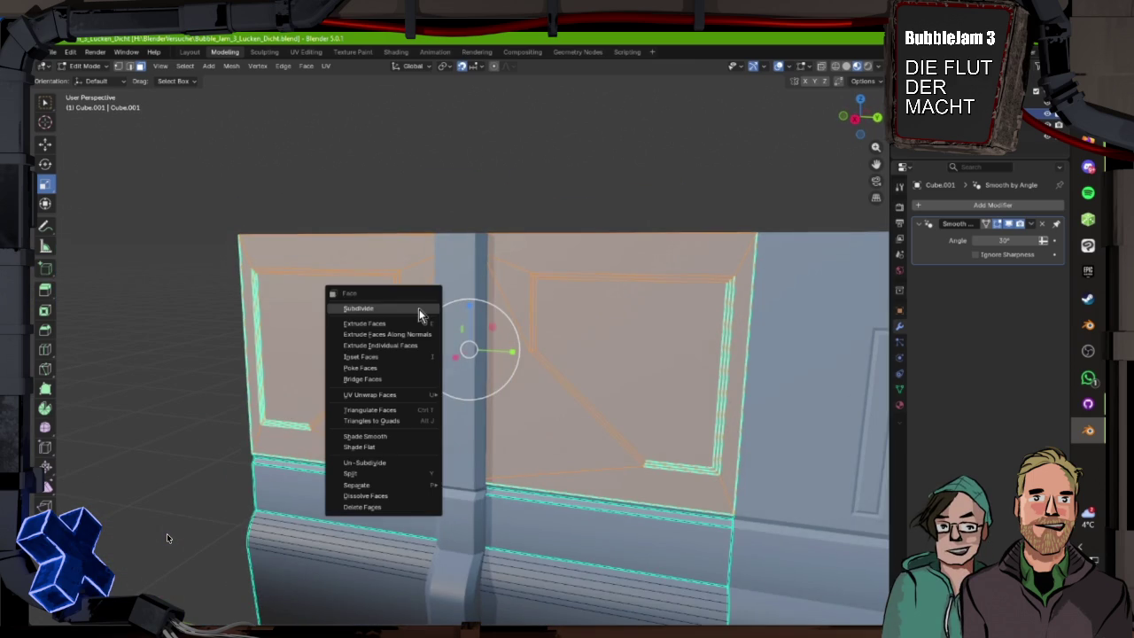
key(Escape)
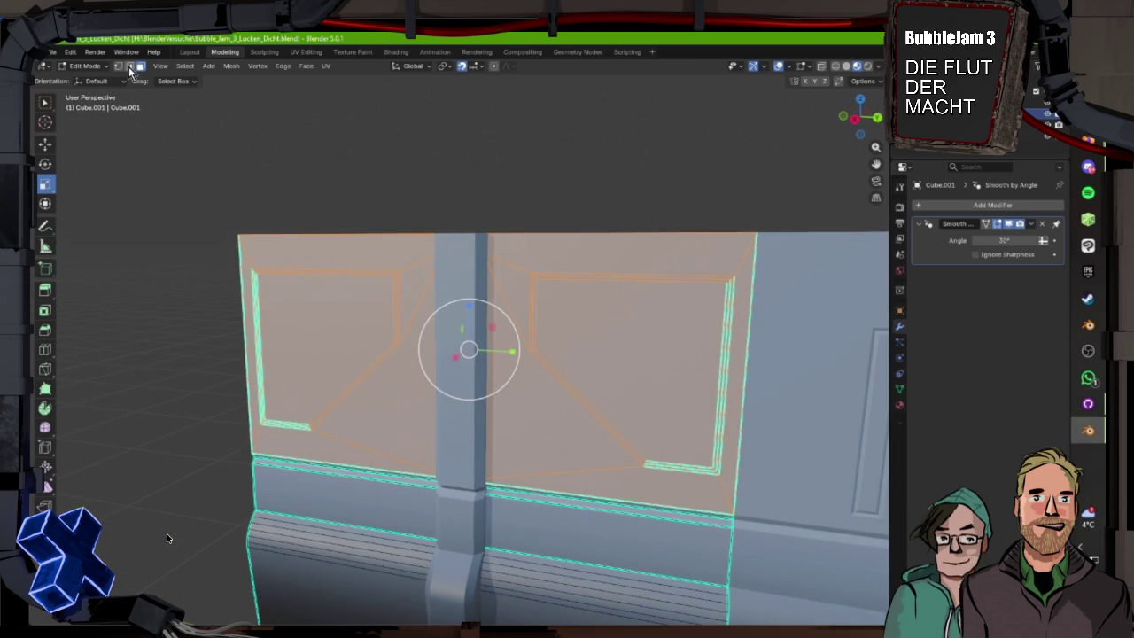
key(2)
key(ctrl+e)
click(367, 295)
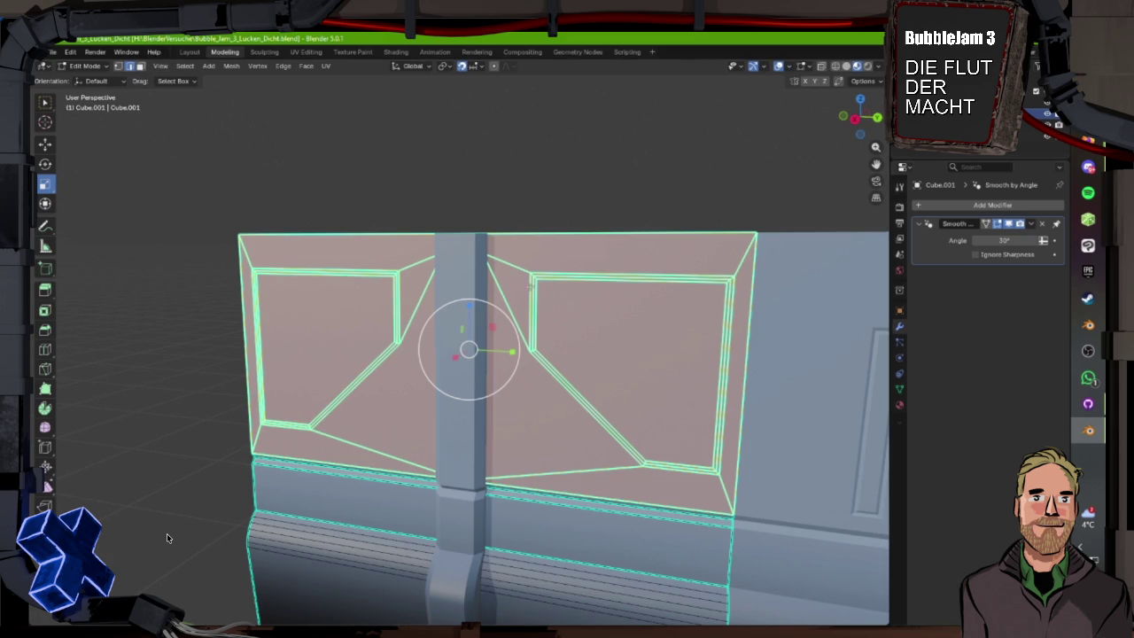
- Undo and redo to adjust the selection to include the left window faces and edges
key(ctrl+z)
key(ctrl+z)
key(ctrl+shift+z)
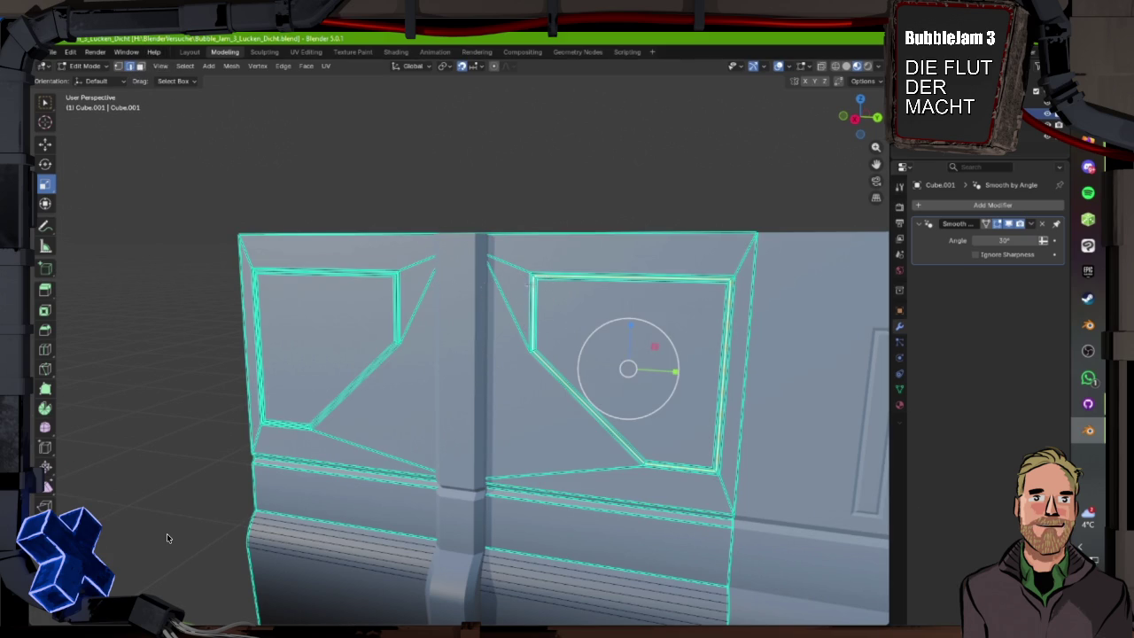
key(ctrl+shift+z)
mouse_move(576, 311)
mouse_down()
mouse_move(701, 309)
mouse_move(478, 268)
mouse_move(535, 264)
mouse_up()
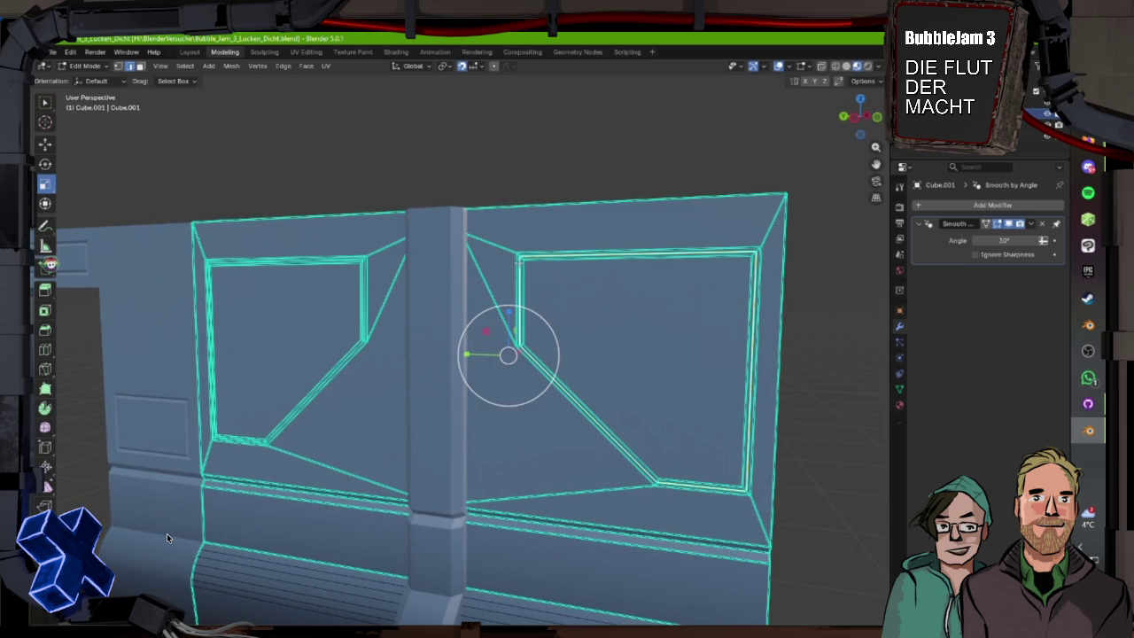
key(ctrl+z)
drag(167, 537, 167, 538)
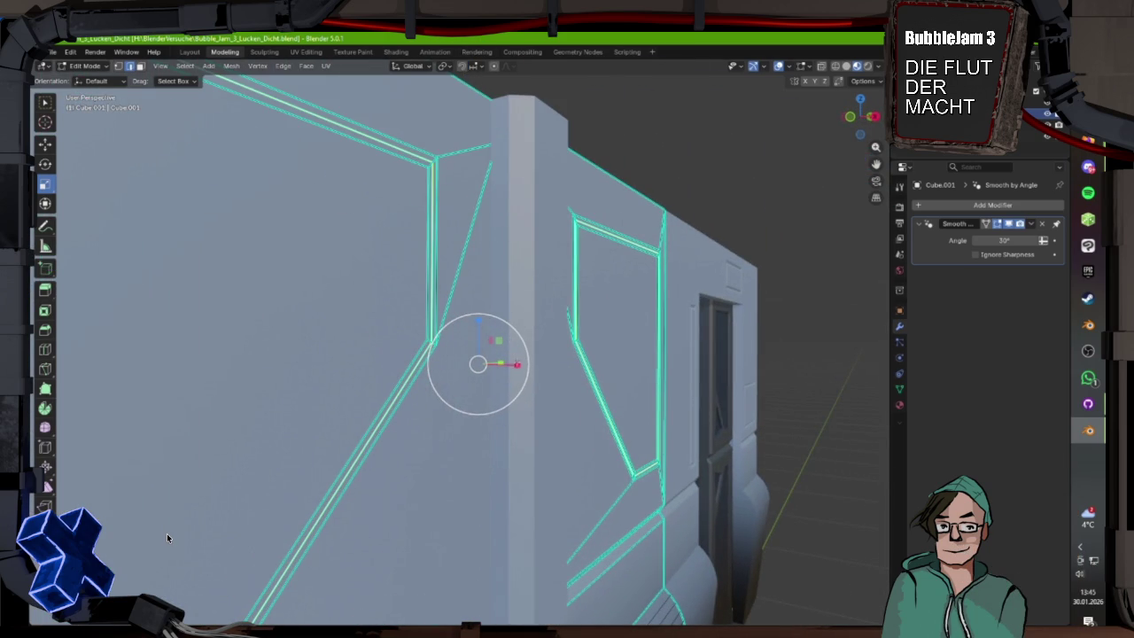
- Scale the selected faces along the X axis to widen them
key(s)
key(x)
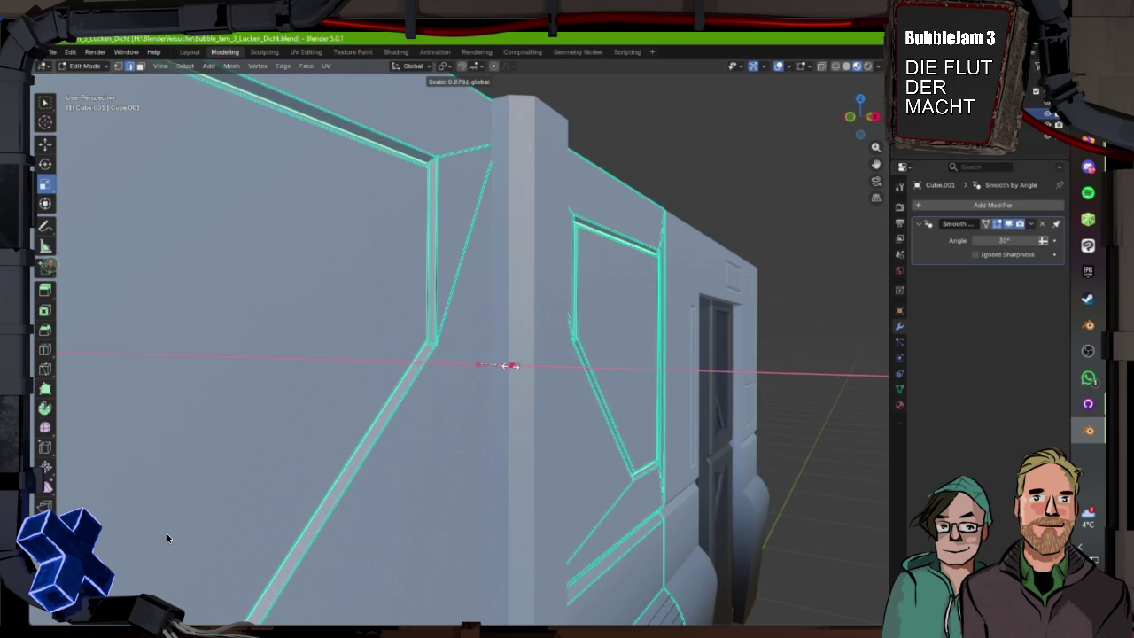
key(Return)
drag(167, 533, 167, 533)
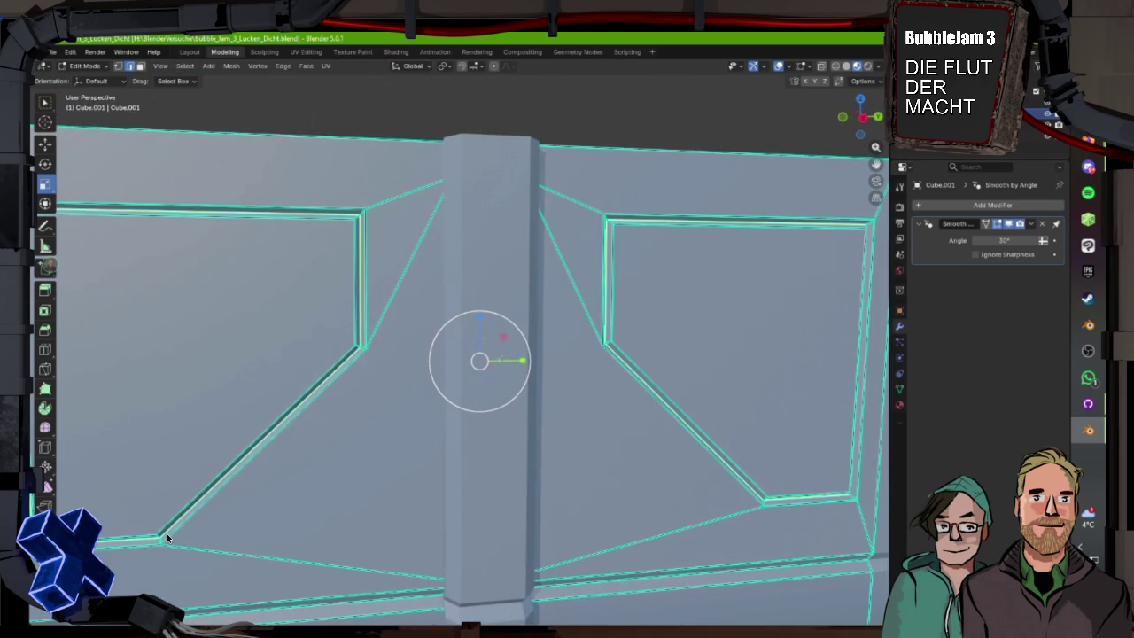
- Select both window panel faces and view them head-on in UV Editing over the palette
key(KP_1)
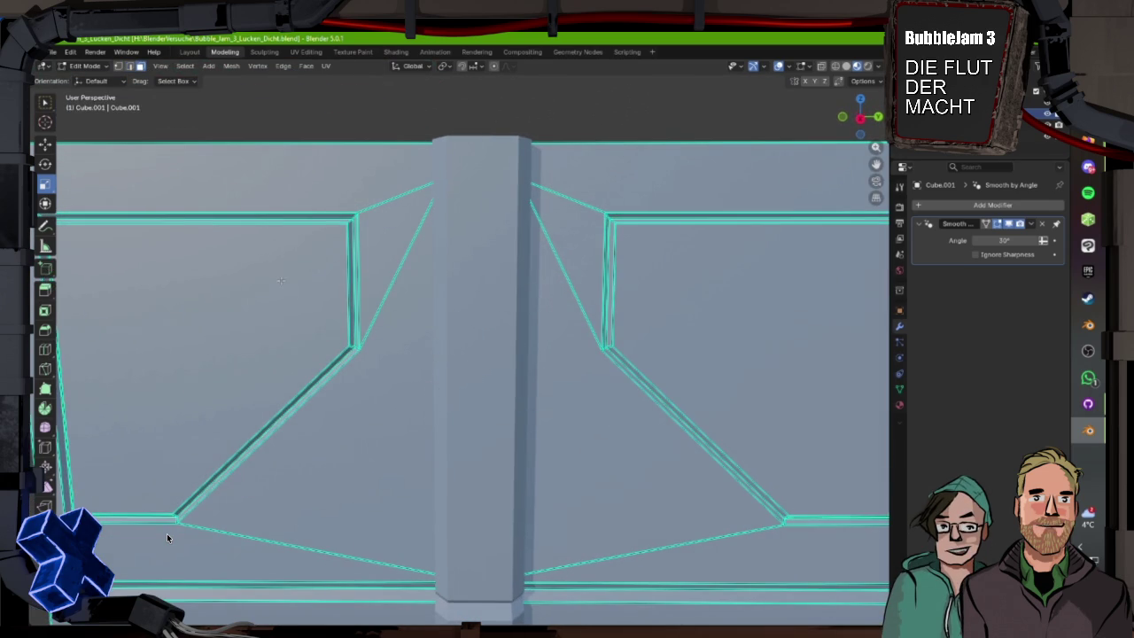
drag(167, 533, 167, 533)
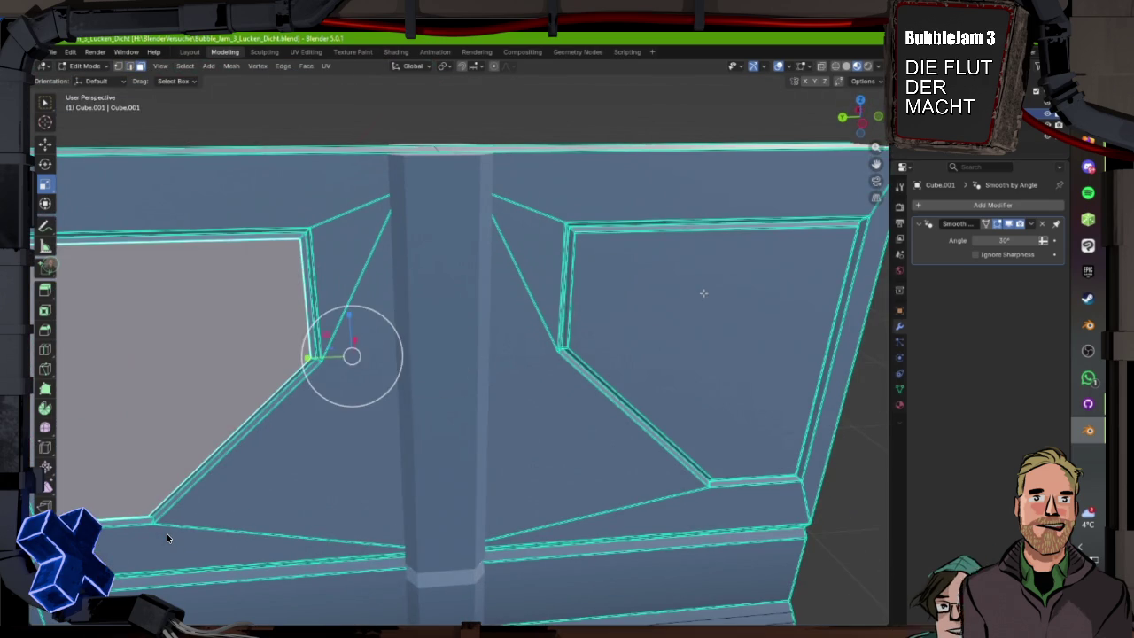
key(ctrl+z)
key(KP_1)
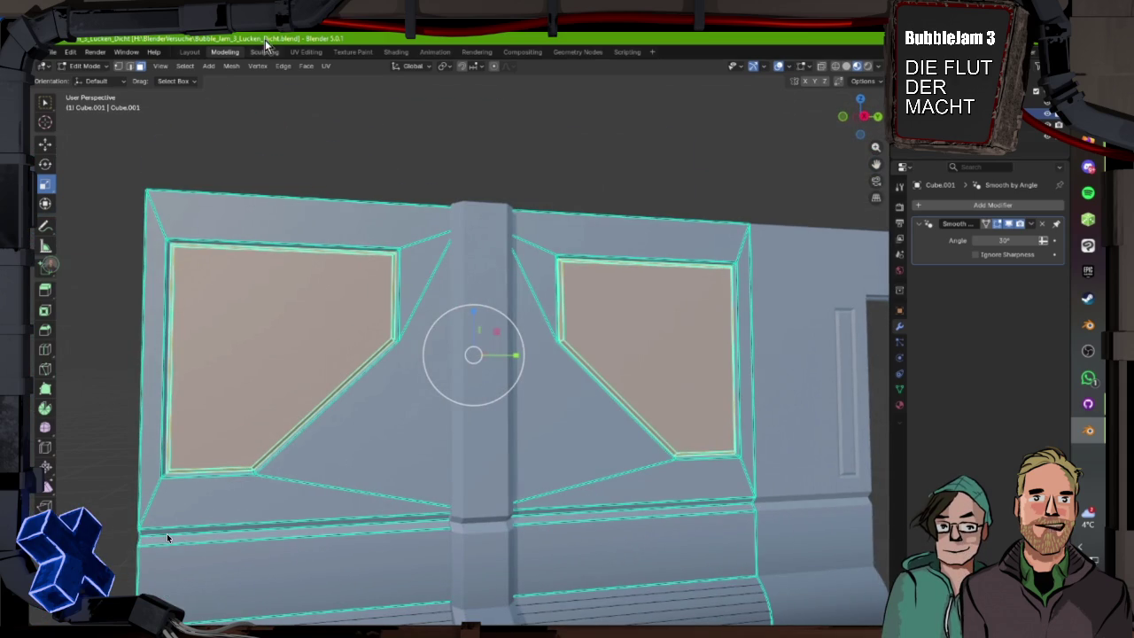
click(307, 52)
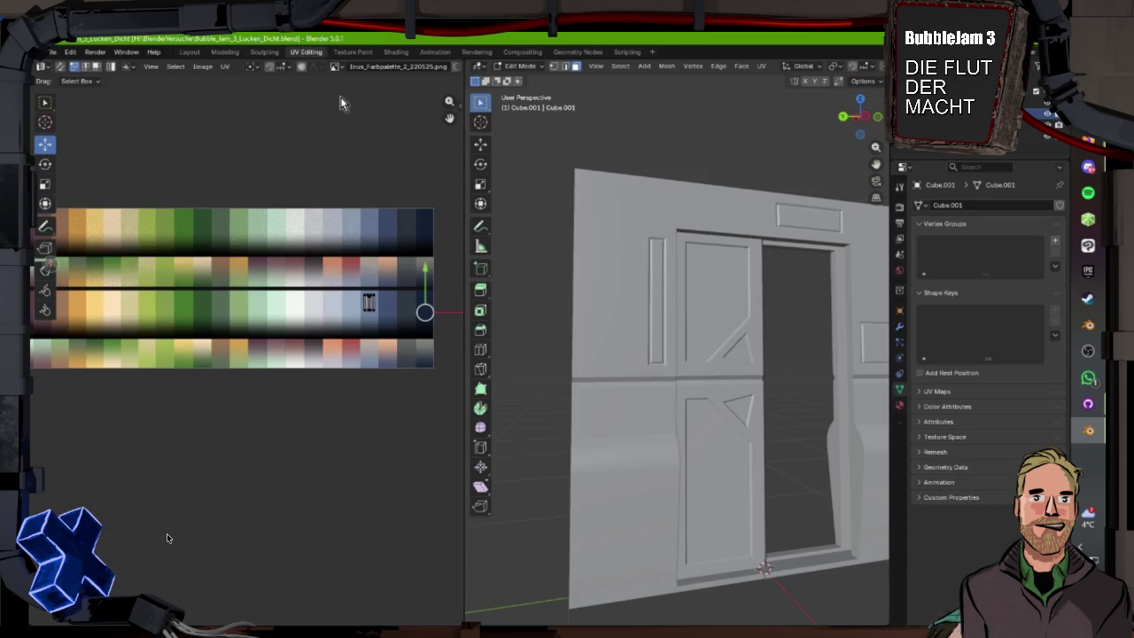
- Zoom the UV editor and centre the palette view on the UV island
scroll(303, 223, down, 3)
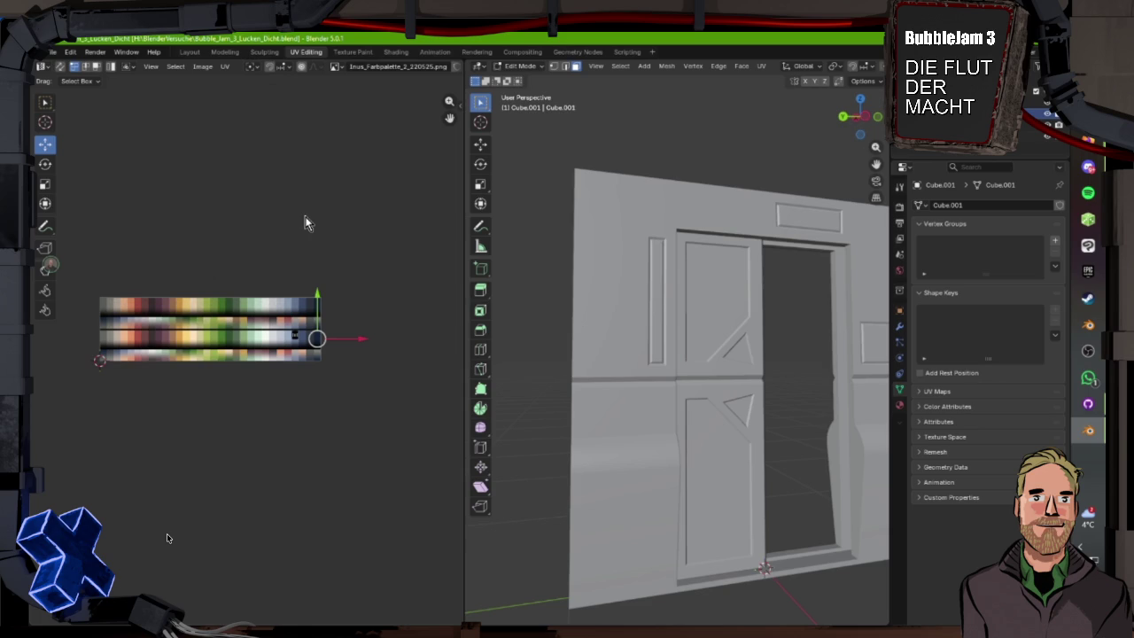
scroll(680, 277, down, 5)
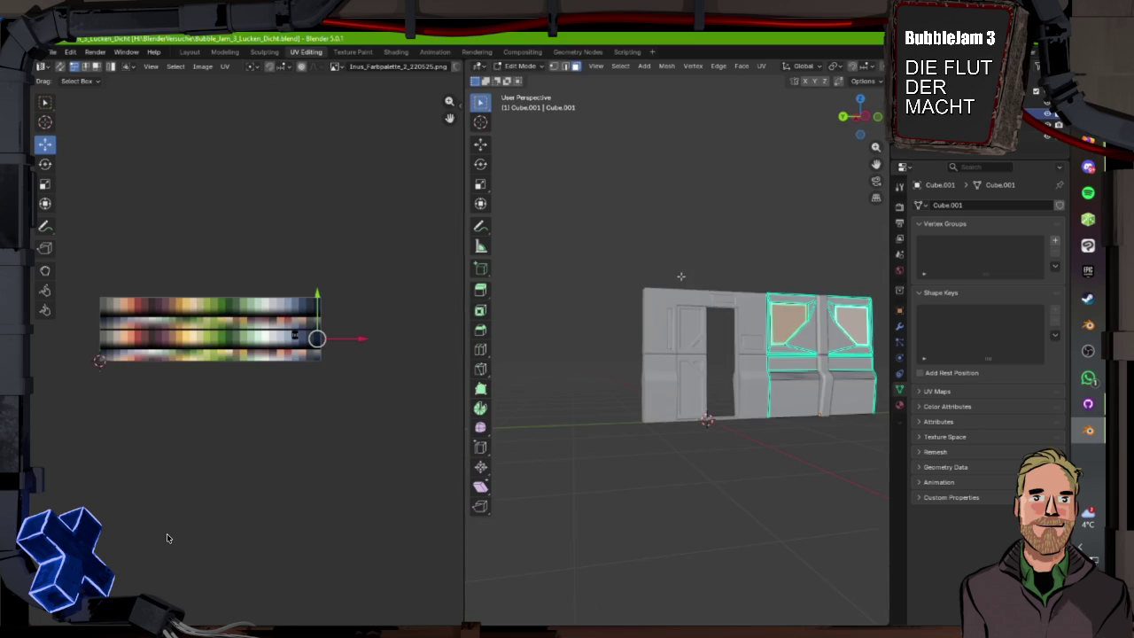
scroll(680, 276, up, 8)
scroll(398, 304, up, 5)
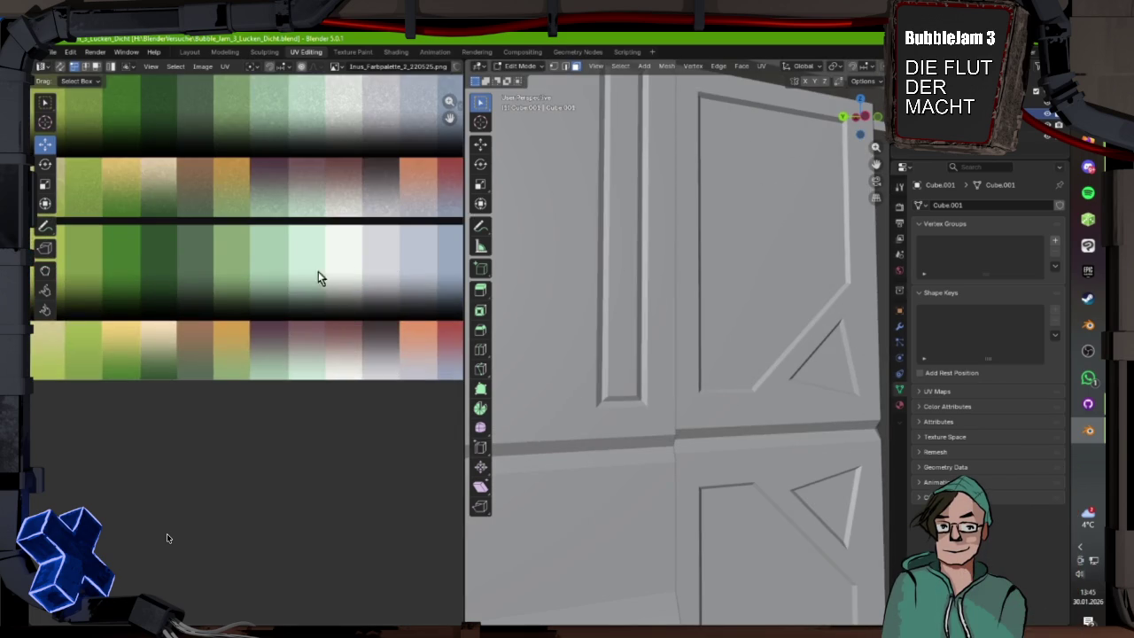
key(KP_Decimal)
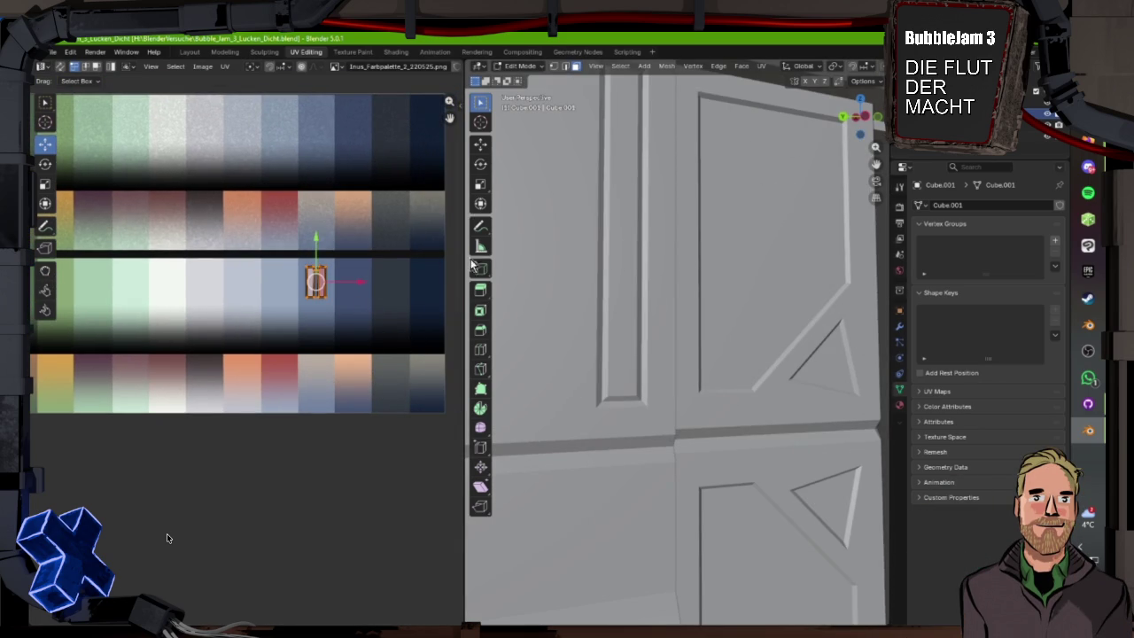
- In Layout, make the main wall object active, frame it, and enter edit mode
click(190, 51)
click(501, 211)
key(KP_Decimal)
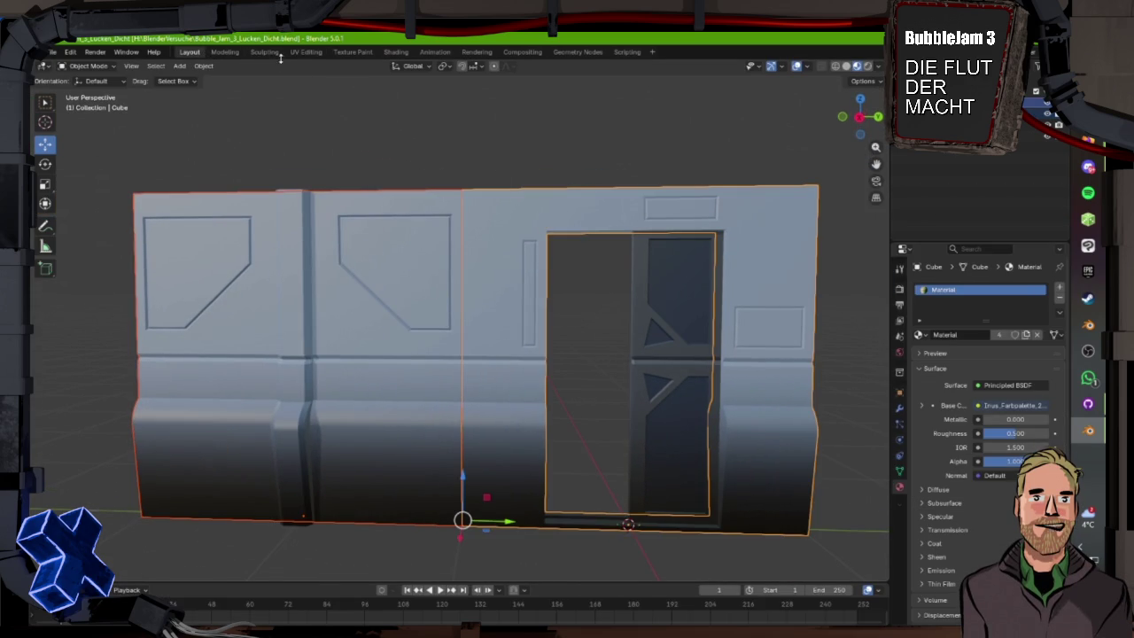
click(233, 50)
scroll(623, 297, down, 3)
- Select the window panel, small window and vertical slot faces on Cube.001
click(352, 339)
shift+click(584, 345)
key(KP_Decimal)
shift+click(516, 322)
shift+click(345, 321)
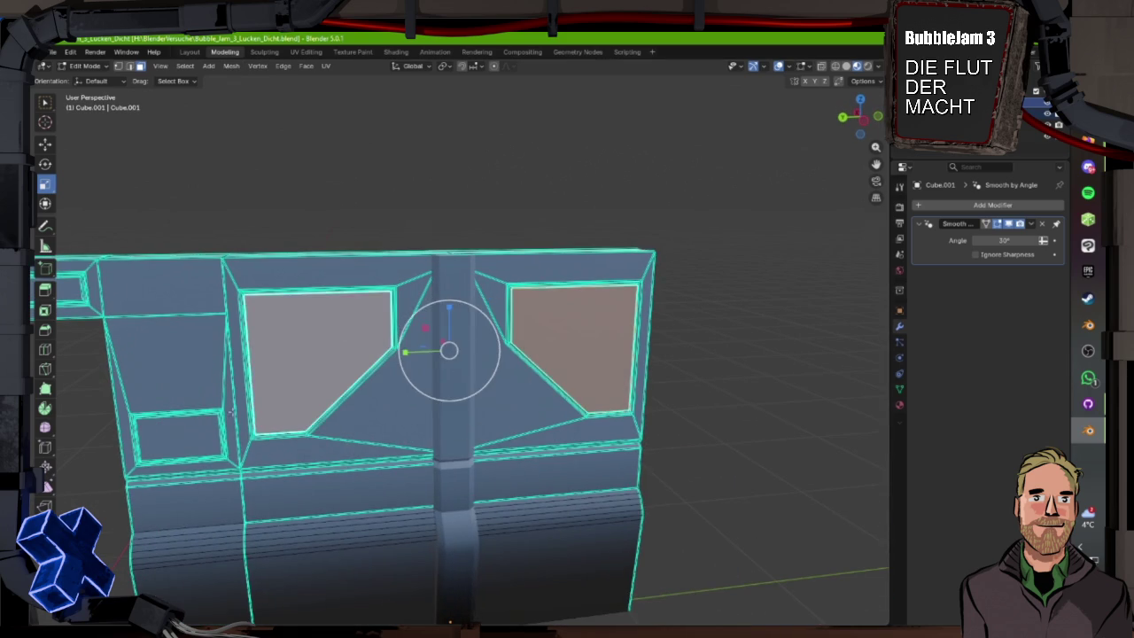
shift+click(704, 329)
shift+click(596, 178)
shift+click(379, 301)
shift+click(577, 334)
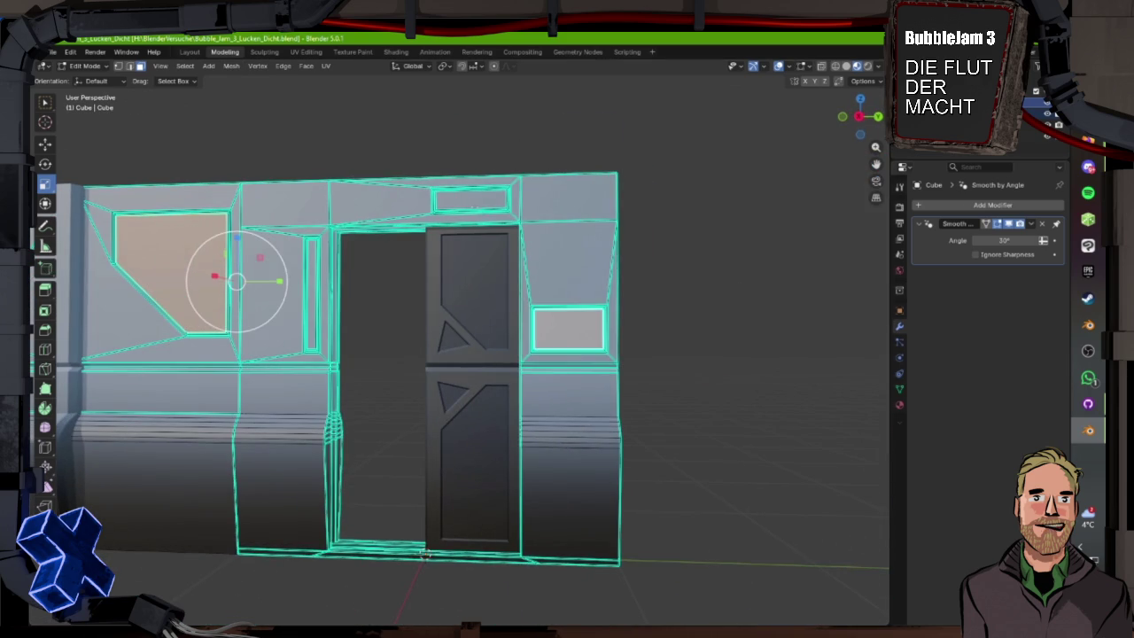
shift+click(311, 316)
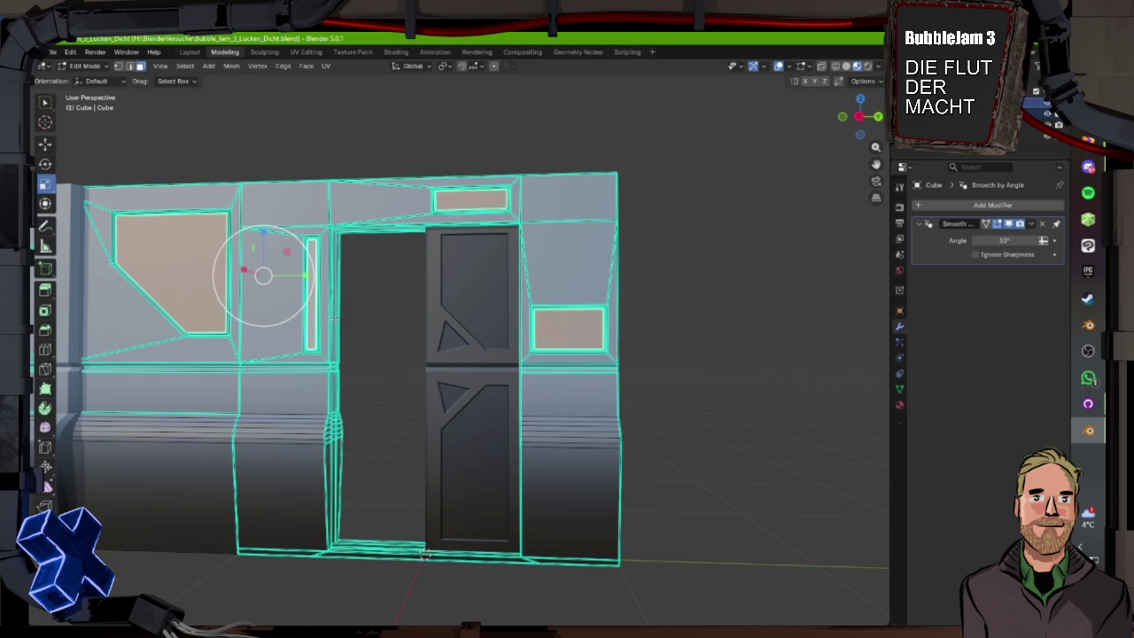
- Shift the UV island left, then right onto other palette swatches, checking colours in Layout
click(307, 53)
scroll(758, 346, down, 8)
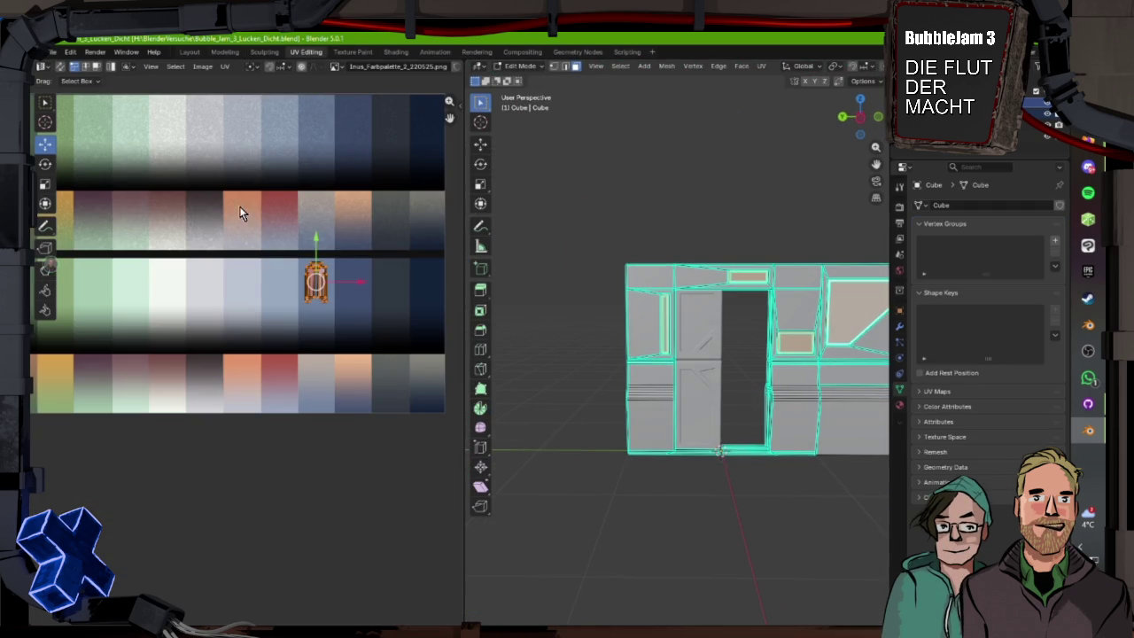
scroll(350, 354, down, 5)
scroll(348, 350, up, 8)
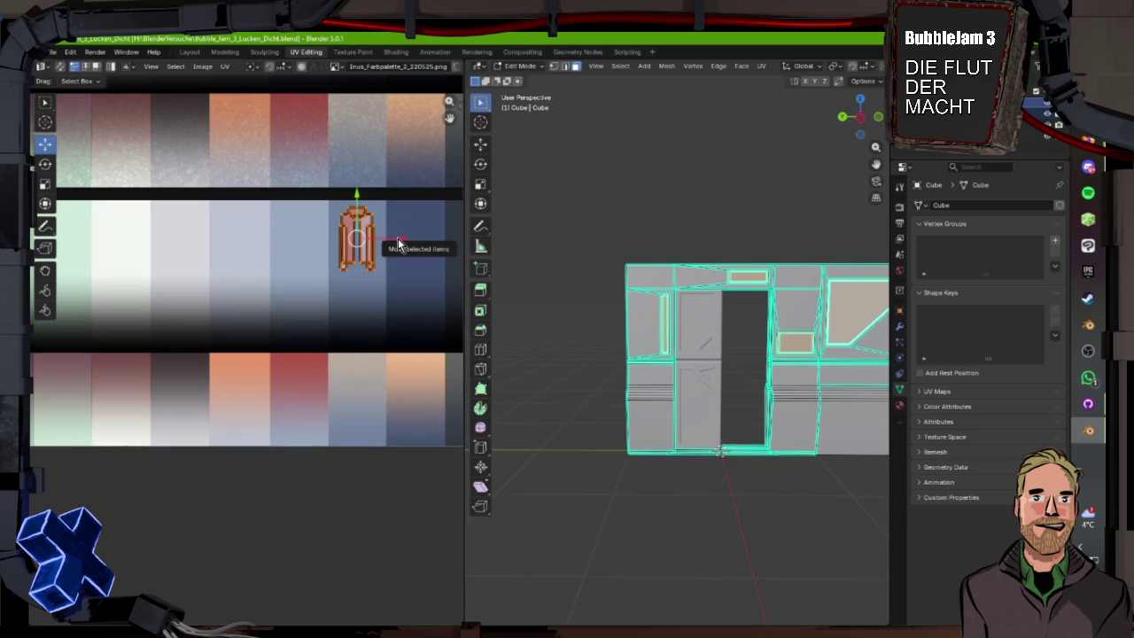
drag(398, 244, 342, 243)
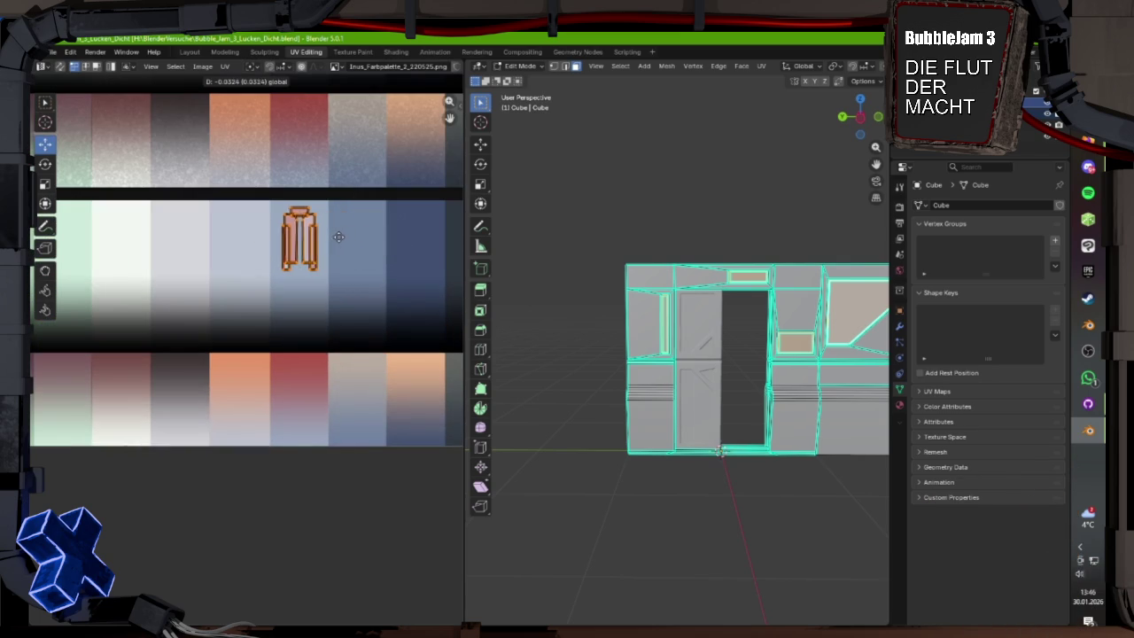
click(190, 51)
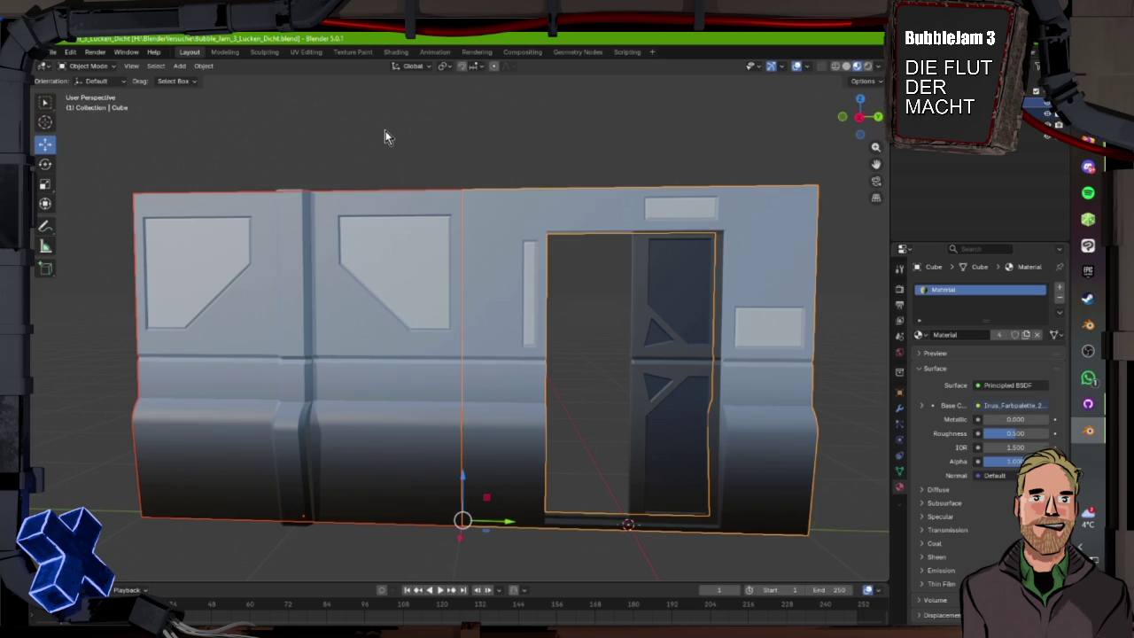
click(306, 52)
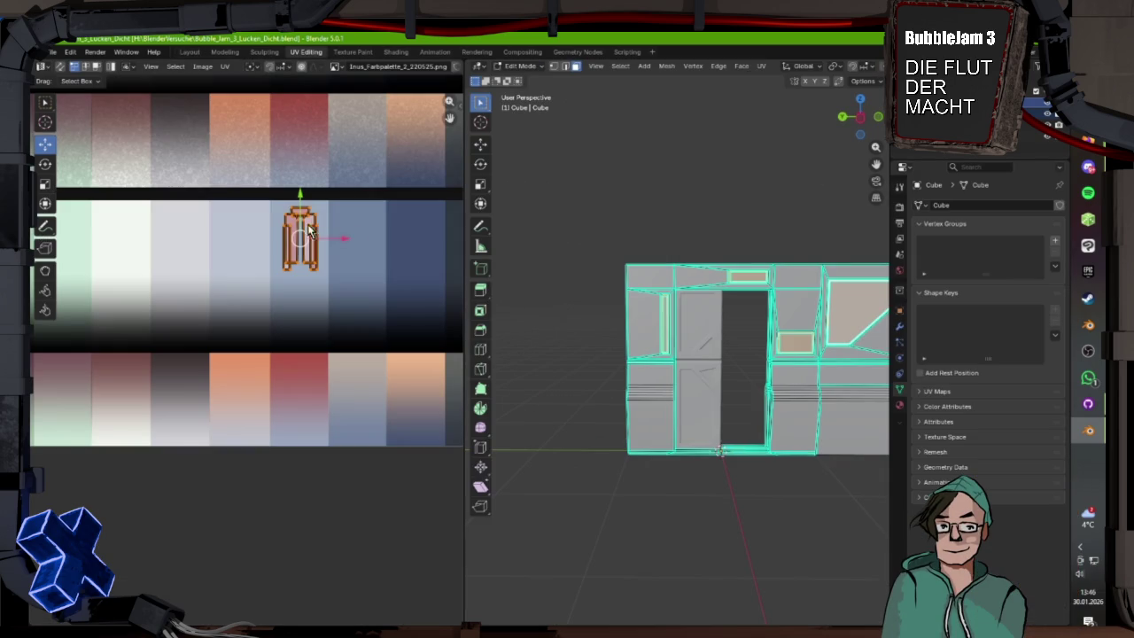
drag(345, 239, 462, 238)
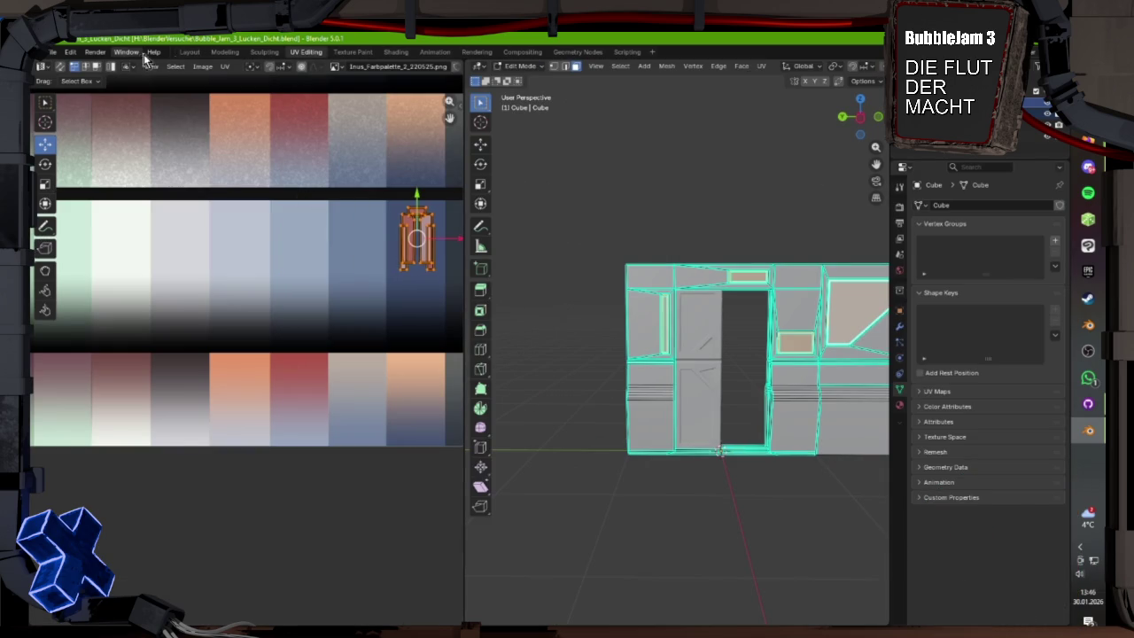
click(186, 51)
scroll(435, 102, down, 2)
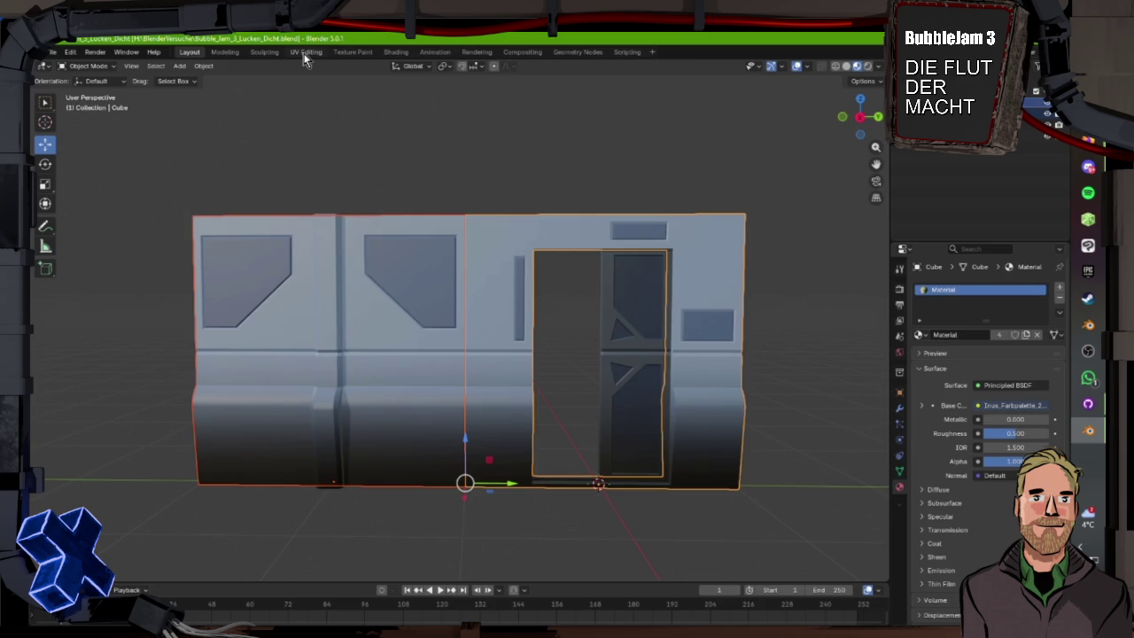
- Move the UV island with G, then right and down the palette, previewing the wall colours
click(304, 52)
scroll(347, 193, down, 1)
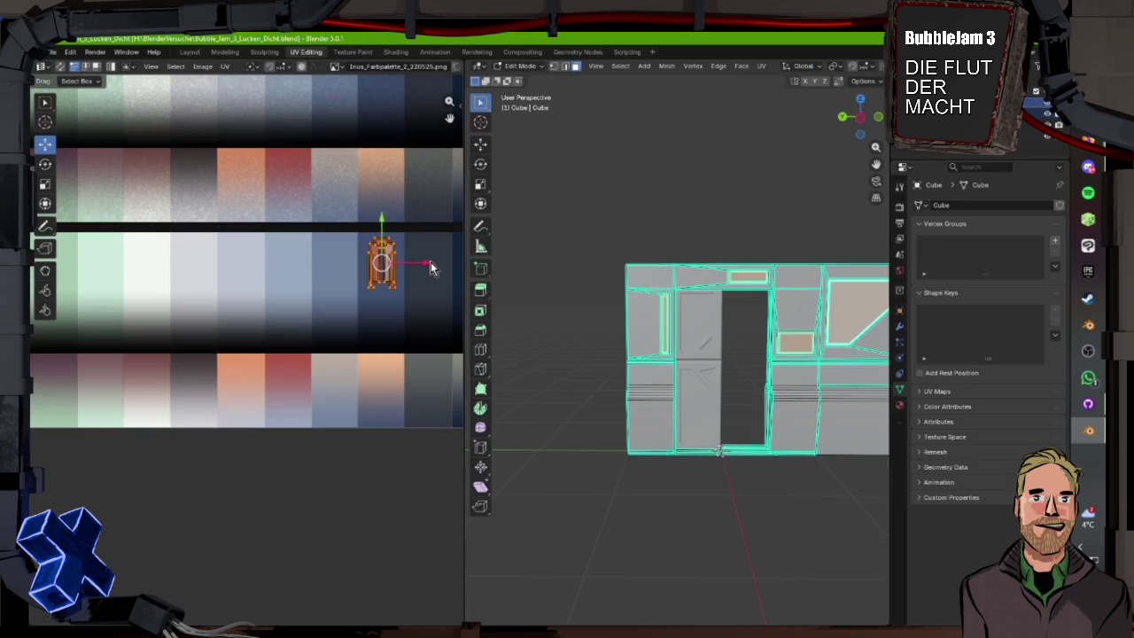
key(g)
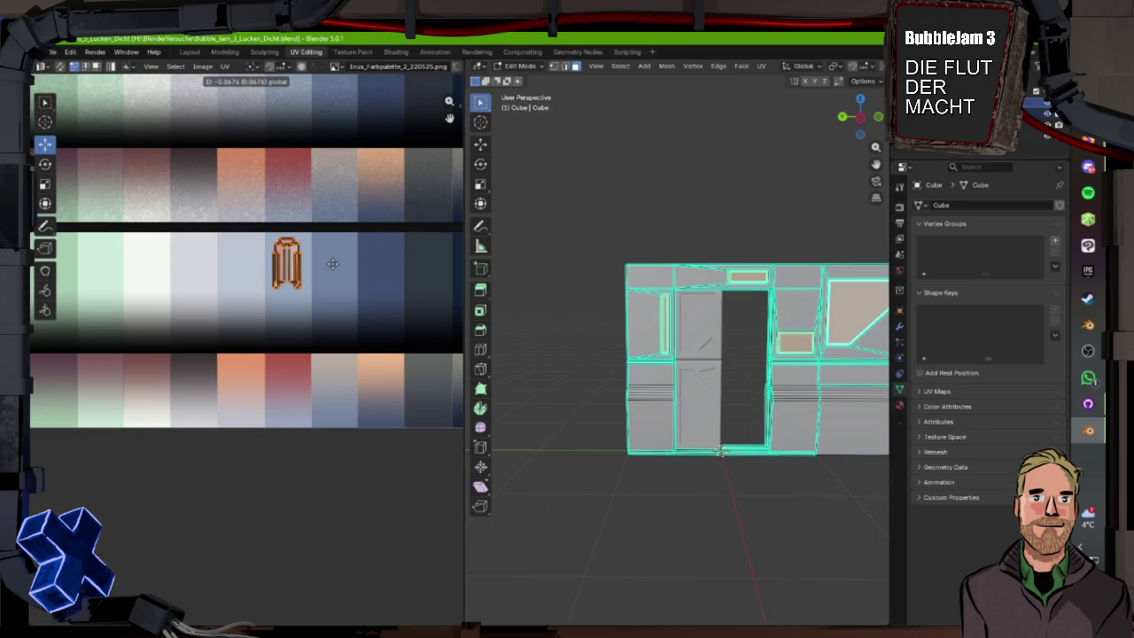
click(332, 263)
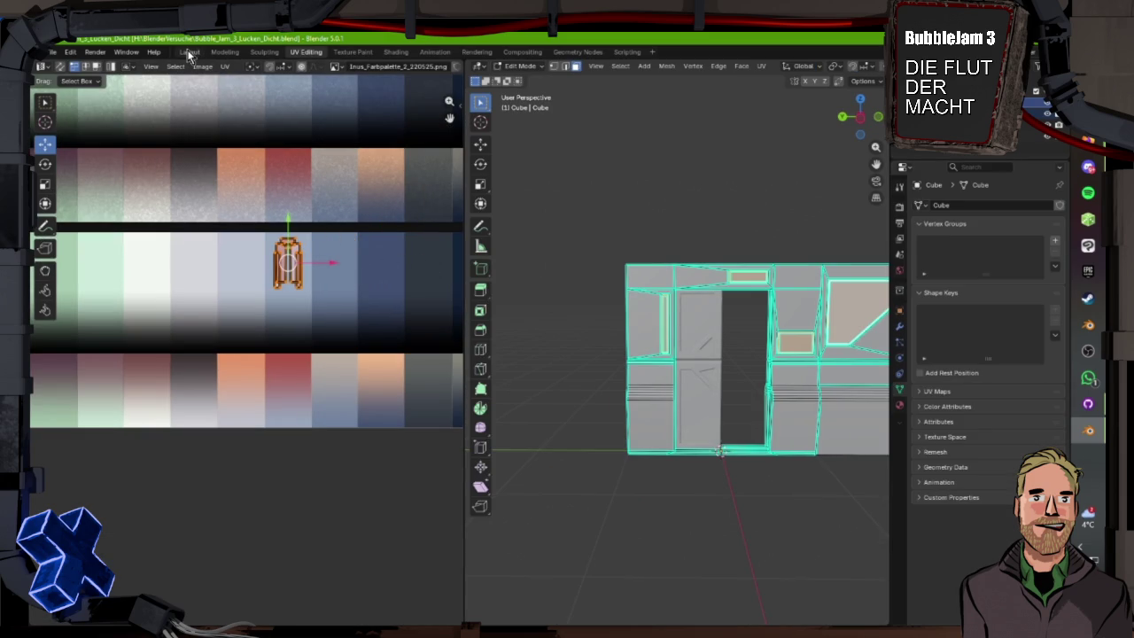
click(189, 52)
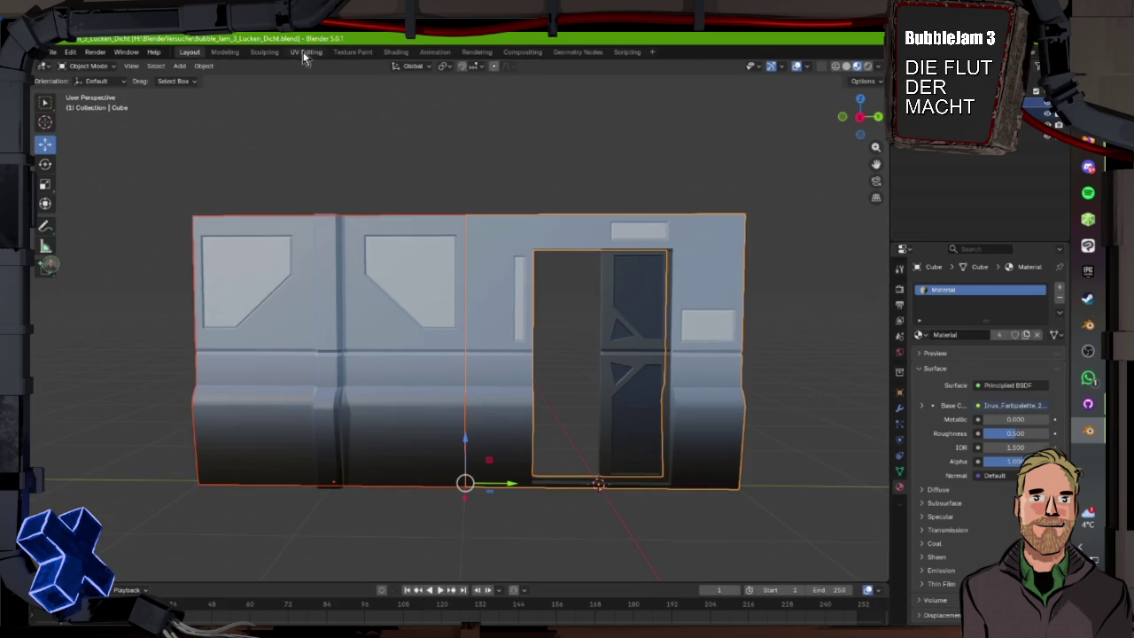
click(304, 54)
drag(337, 261, 383, 261)
drag(342, 227, 348, 282)
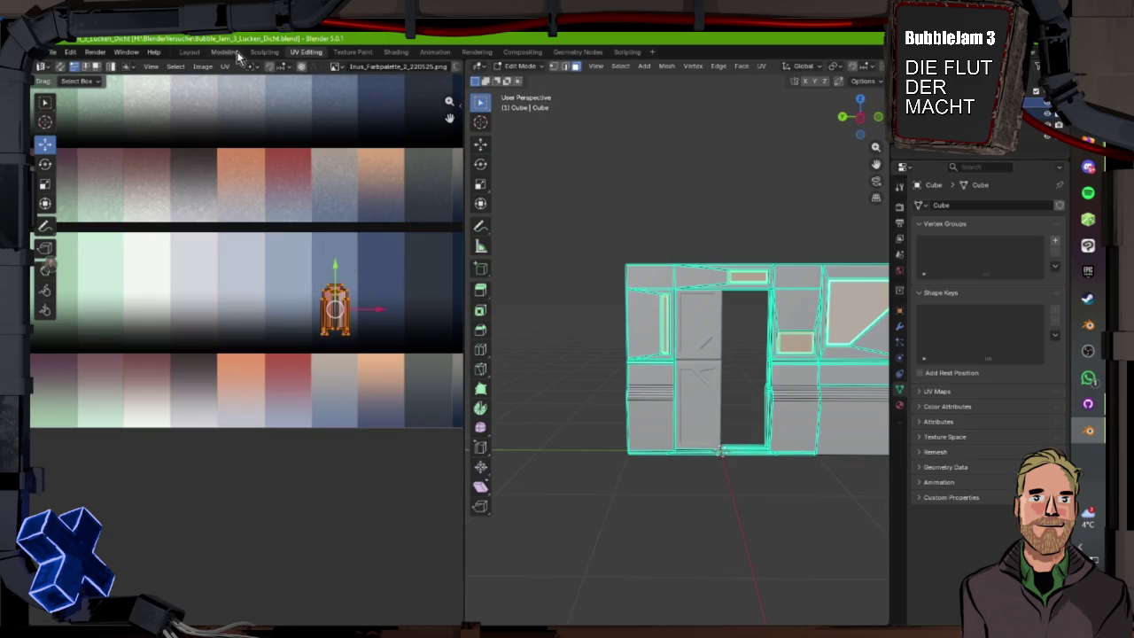
click(191, 53)
- Nudge the UV island up to a final swatch and inspect the coloured wall in Layout
mouse_move(336, 133)
mouse_down()
mouse_move(279, 156)
mouse_move(336, 142)
mouse_move(321, 123)
mouse_move(289, 163)
mouse_up()
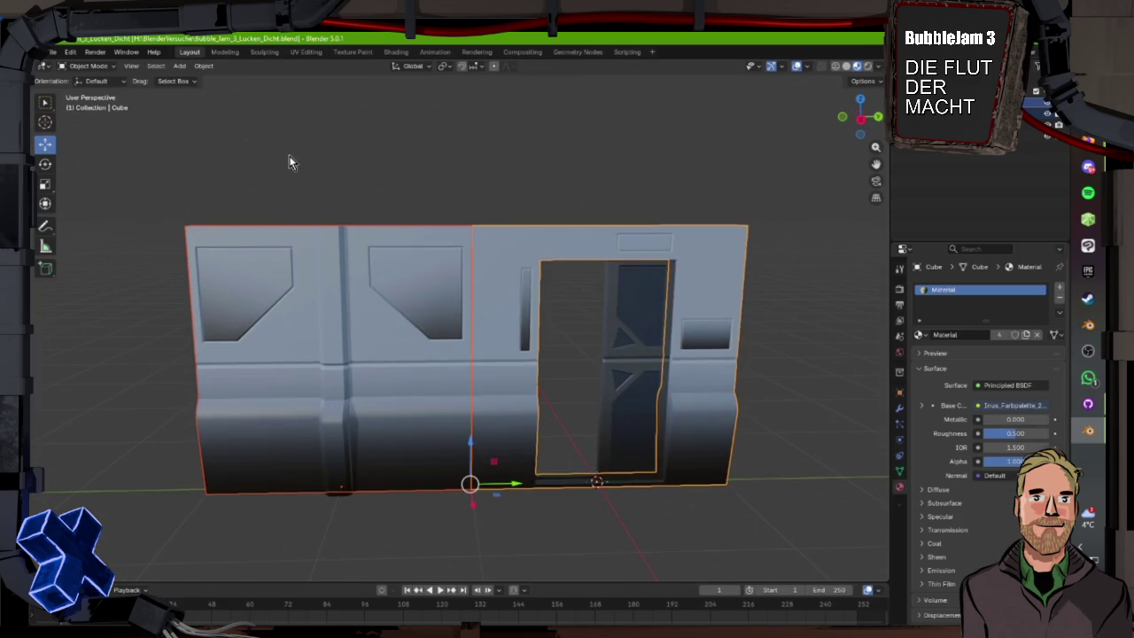
click(303, 54)
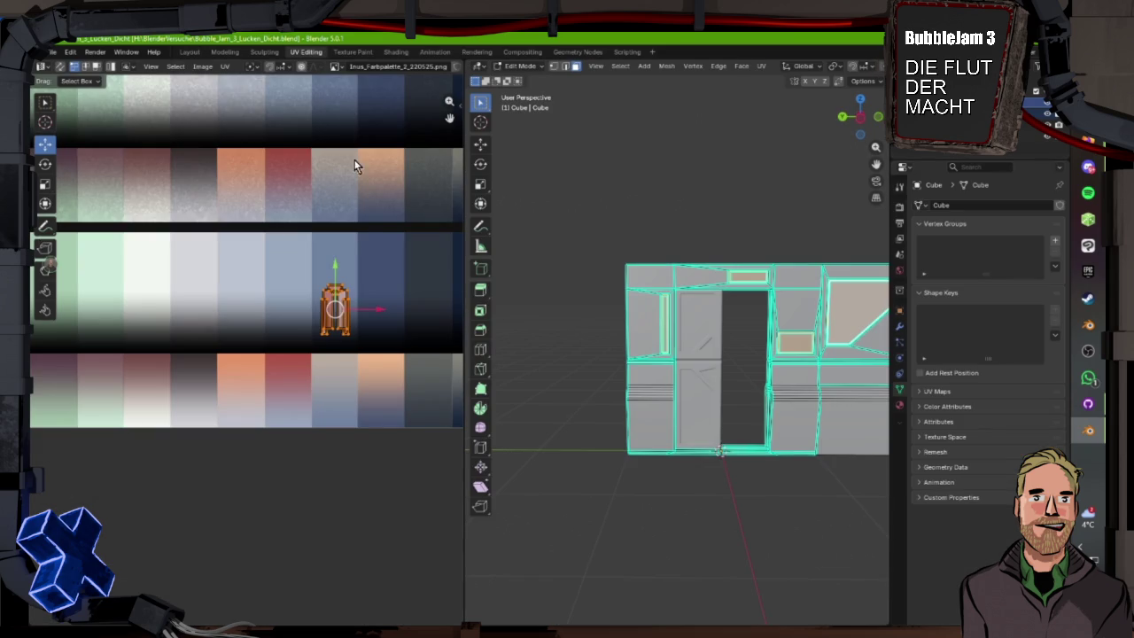
drag(339, 264, 331, 244)
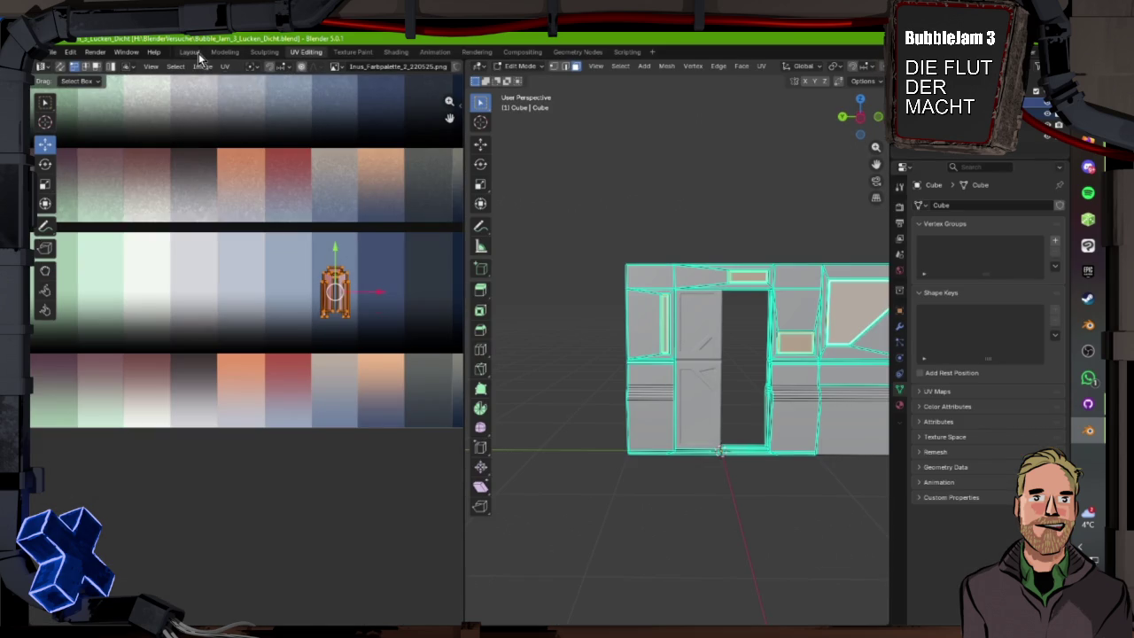
click(189, 54)
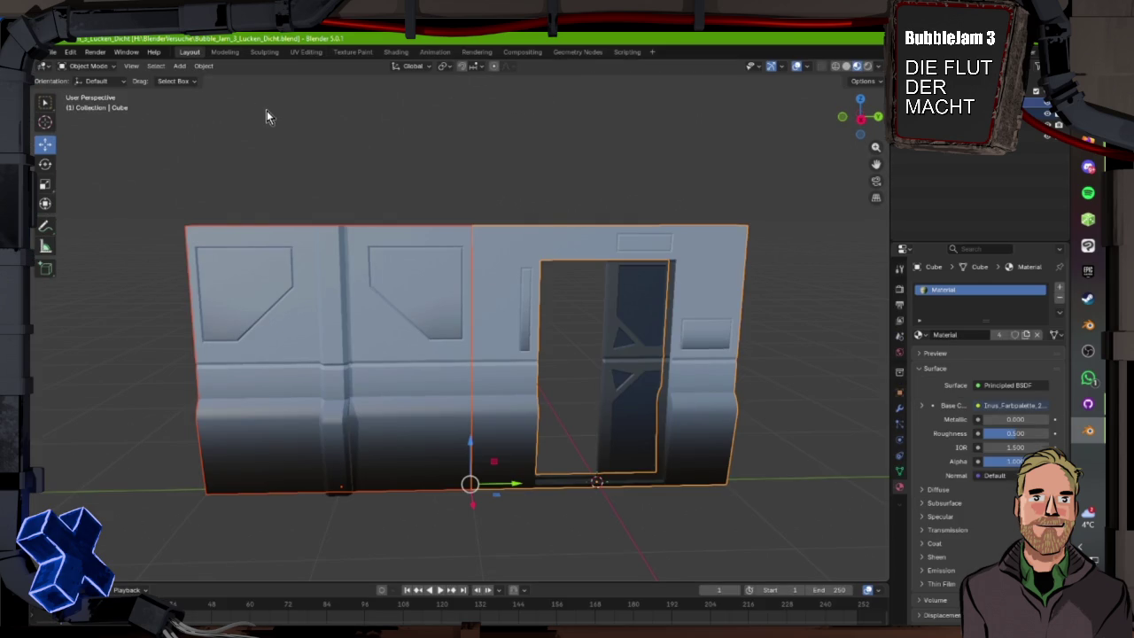
click(307, 55)
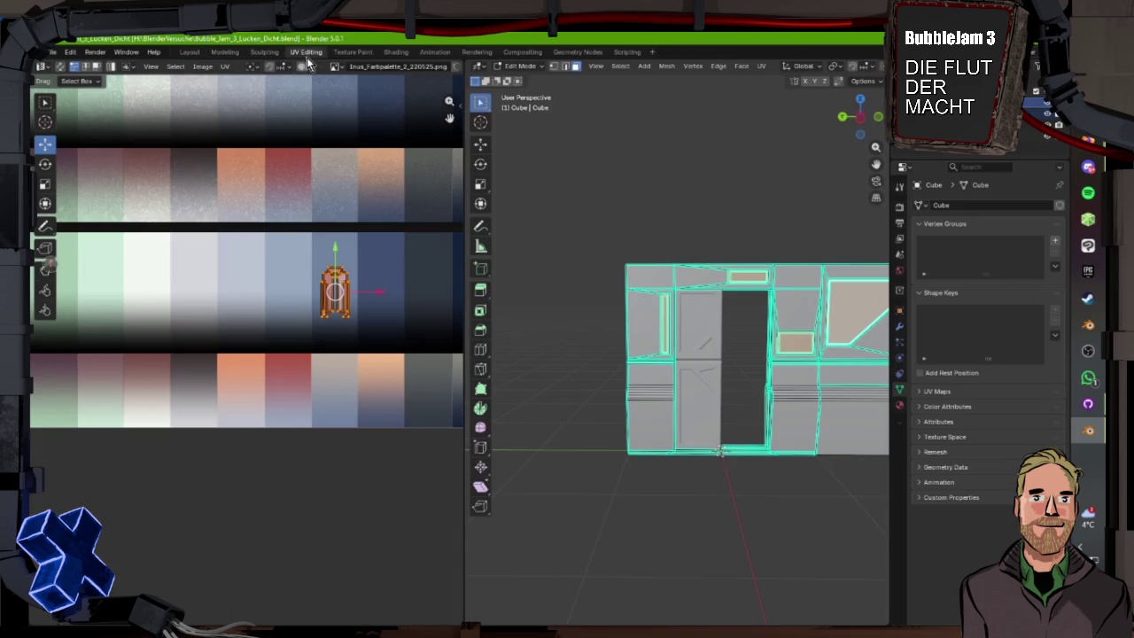
mouse_move(336, 250)
mouse_down()
mouse_move(339, 227)
mouse_move(384, 274)
mouse_move(325, 263)
mouse_up()
click(192, 52)
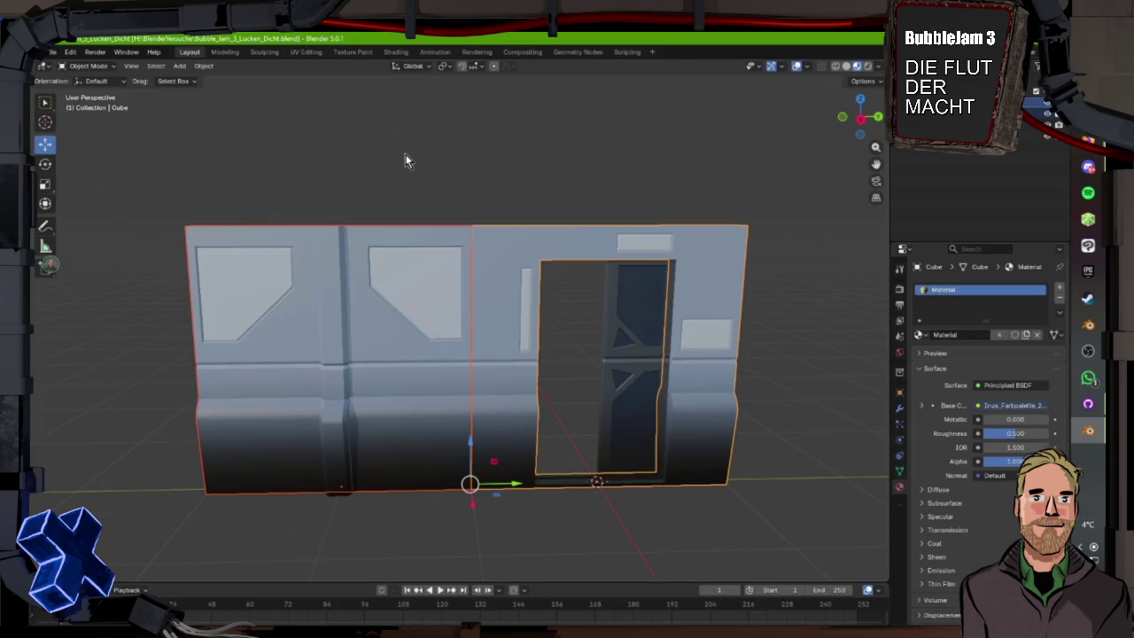
mouse_move(584, 210)
mouse_down()
mouse_move(437, 206)
mouse_move(529, 162)
mouse_move(535, 210)
mouse_move(331, 284)
mouse_move(405, 286)
mouse_up()
scroll(417, 245, up, 2)
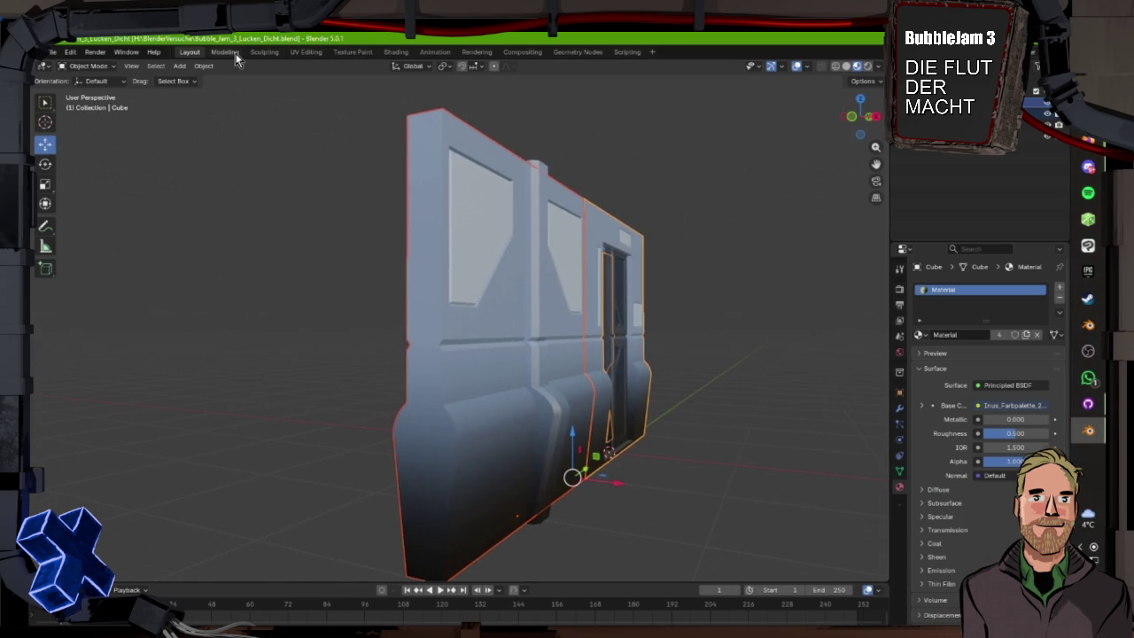
- In the Modeling workspace, select the ledge strip faces below the windows along the wall
click(224, 52)
drag(542, 373, 591, 428)
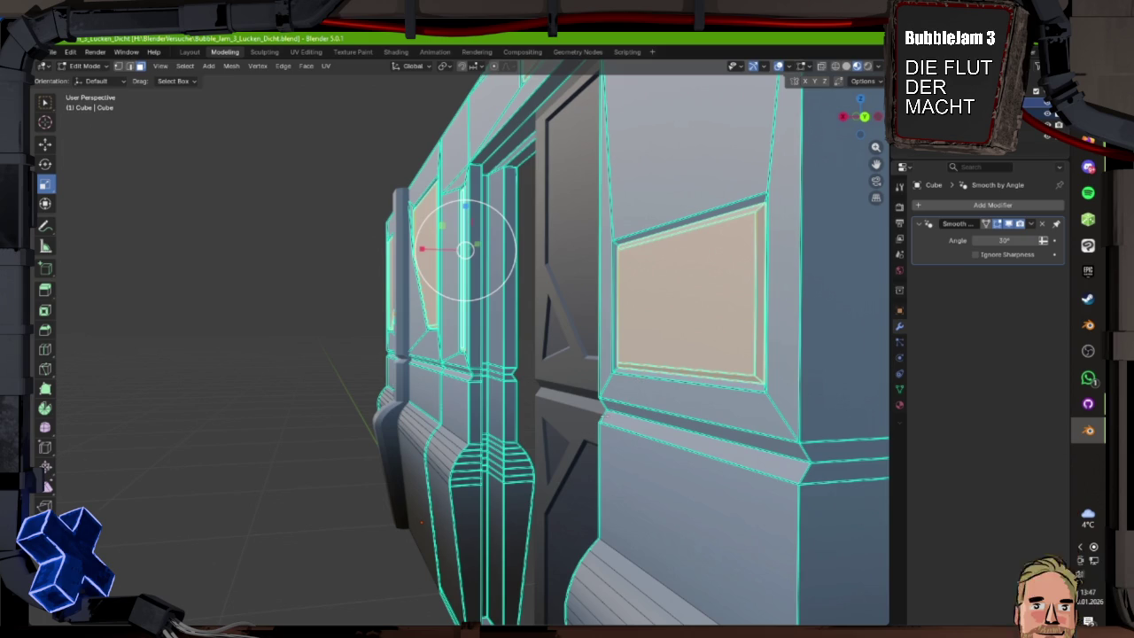
click(683, 431)
alt+click(696, 420)
drag(695, 421, 647, 416)
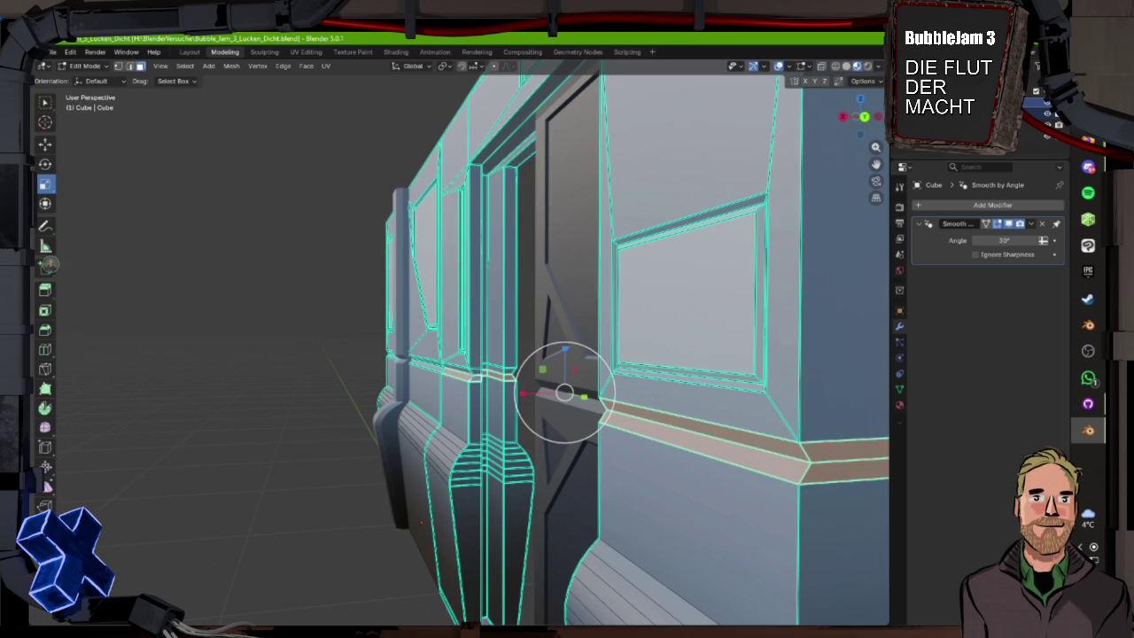
alt+shift+click(461, 369)
scroll(316, 382, up, 6)
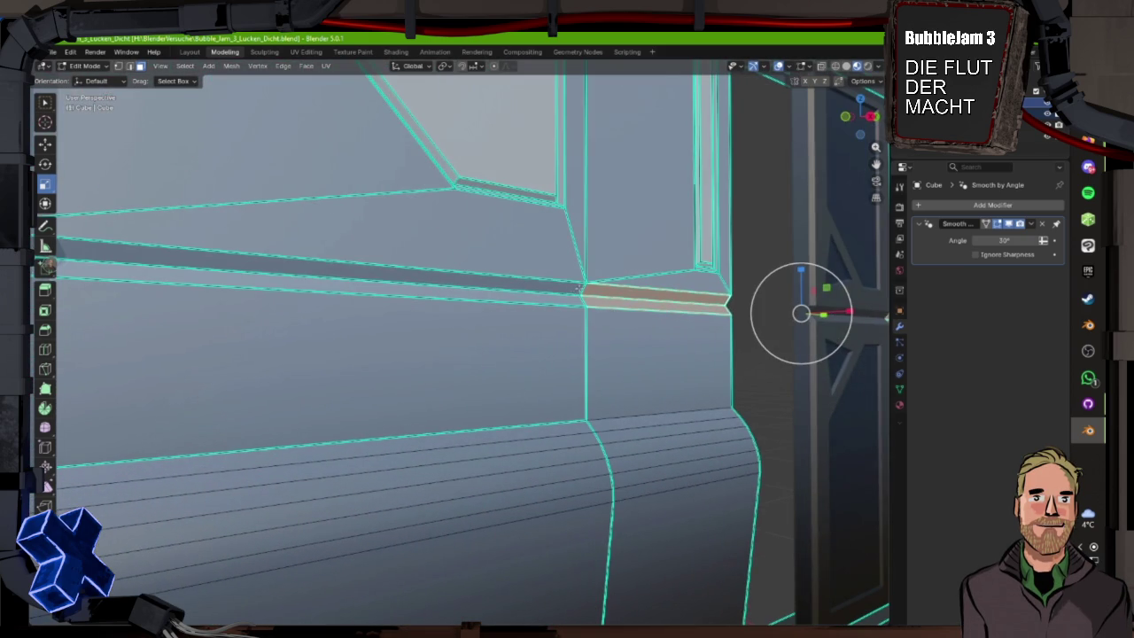
alt+shift+click(577, 289)
mouse_move(578, 289)
mouse_down()
mouse_move(531, 355)
mouse_move(484, 379)
mouse_up()
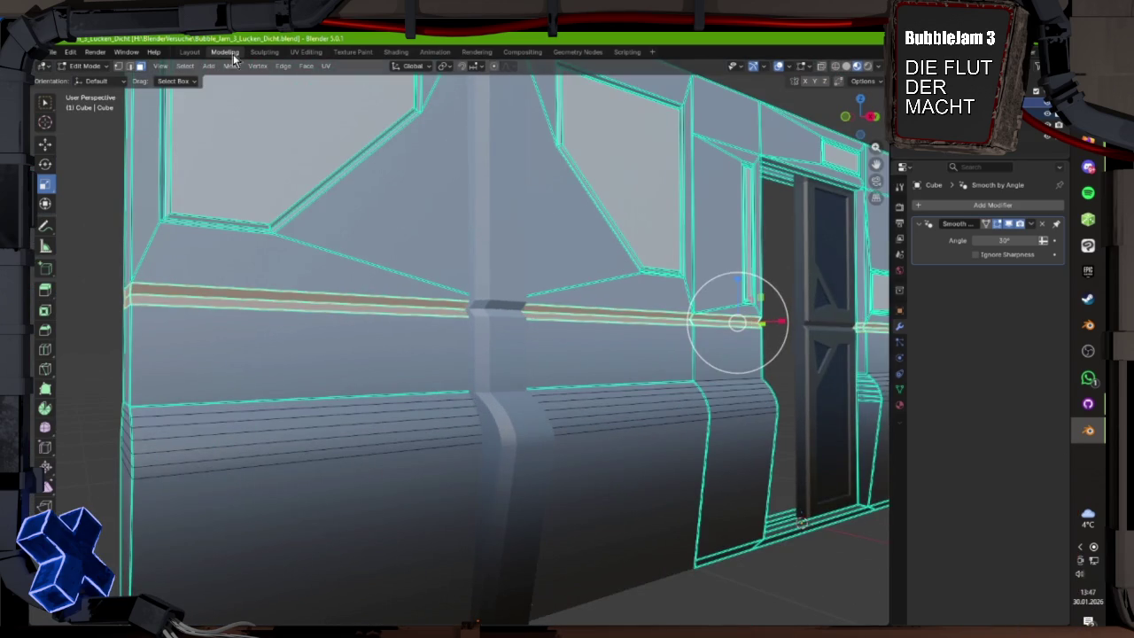
- Edit the pillar strip object, keeping only the horizontal ledge faces selected for UV editing
click(200, 53)
shift+click(540, 288)
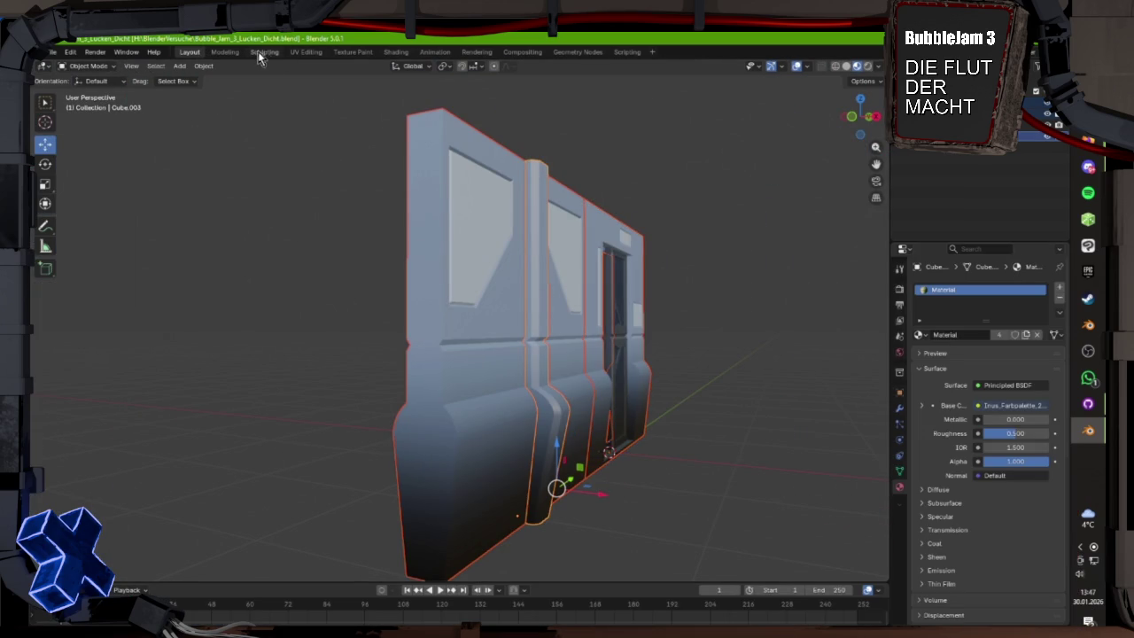
click(232, 53)
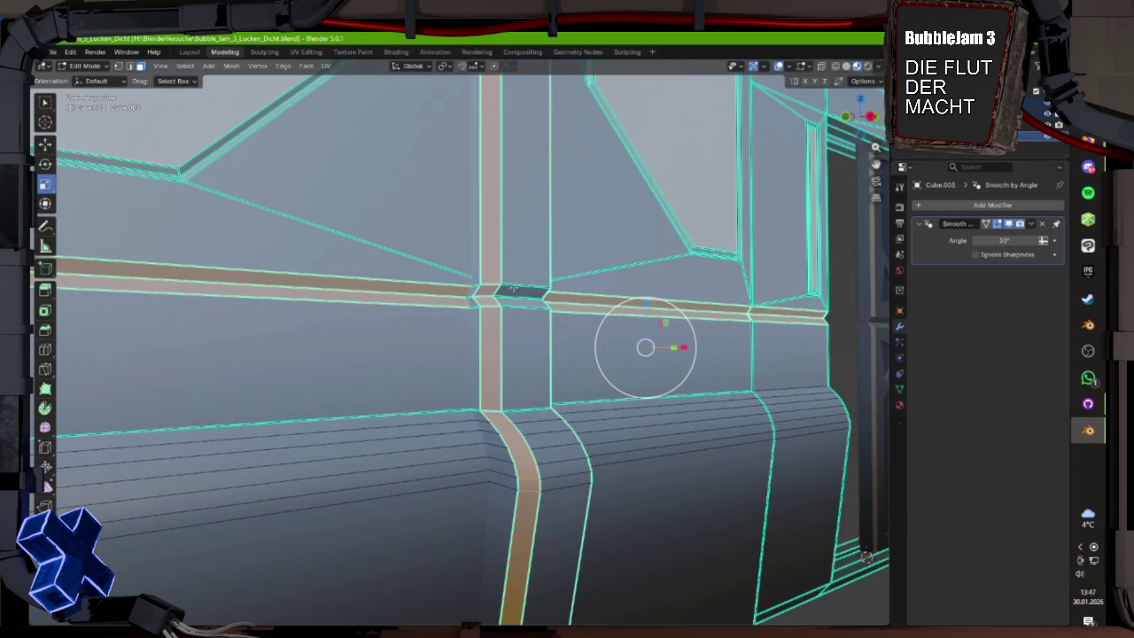
key(ctrl+z)
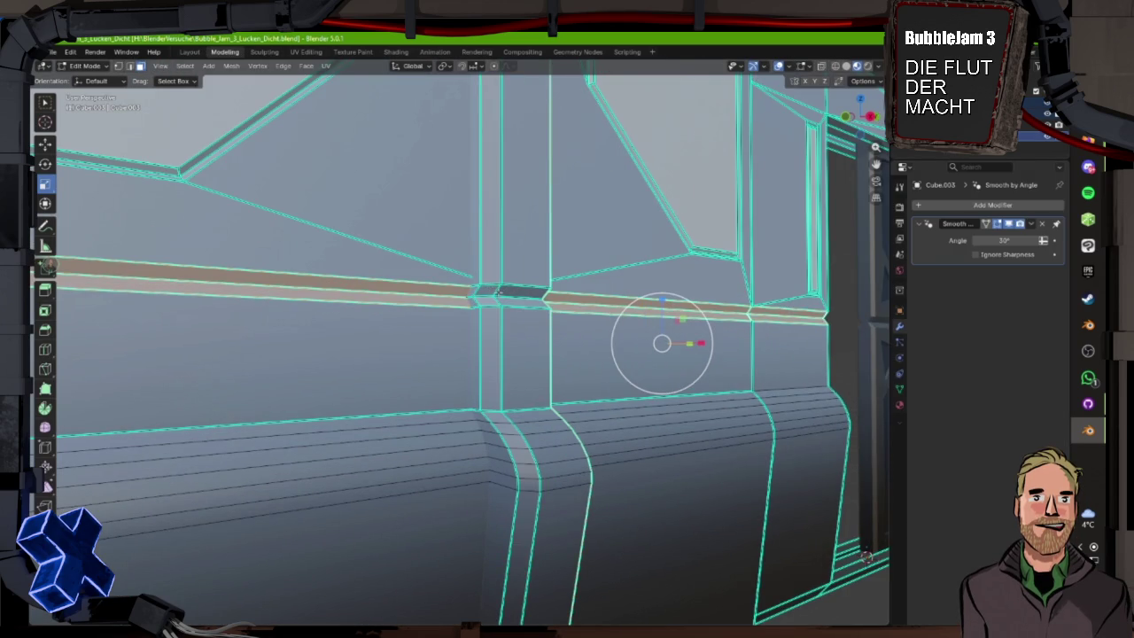
drag(549, 302, 194, 309)
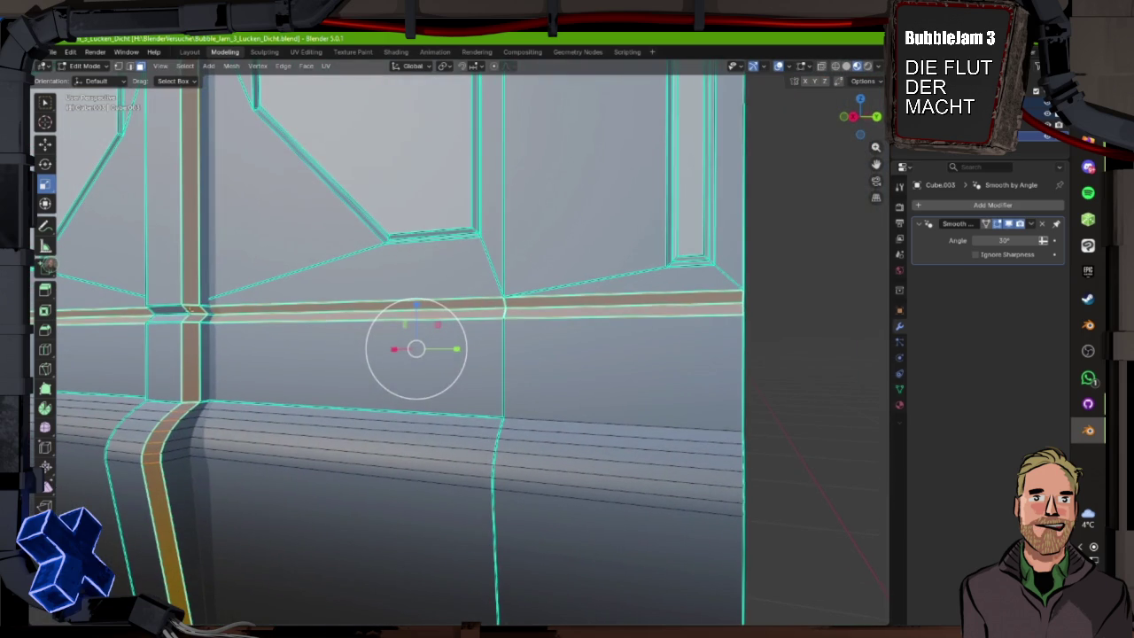
mouse_move(184, 312)
mouse_down()
mouse_move(367, 329)
mouse_move(278, 337)
mouse_move(173, 157)
mouse_up()
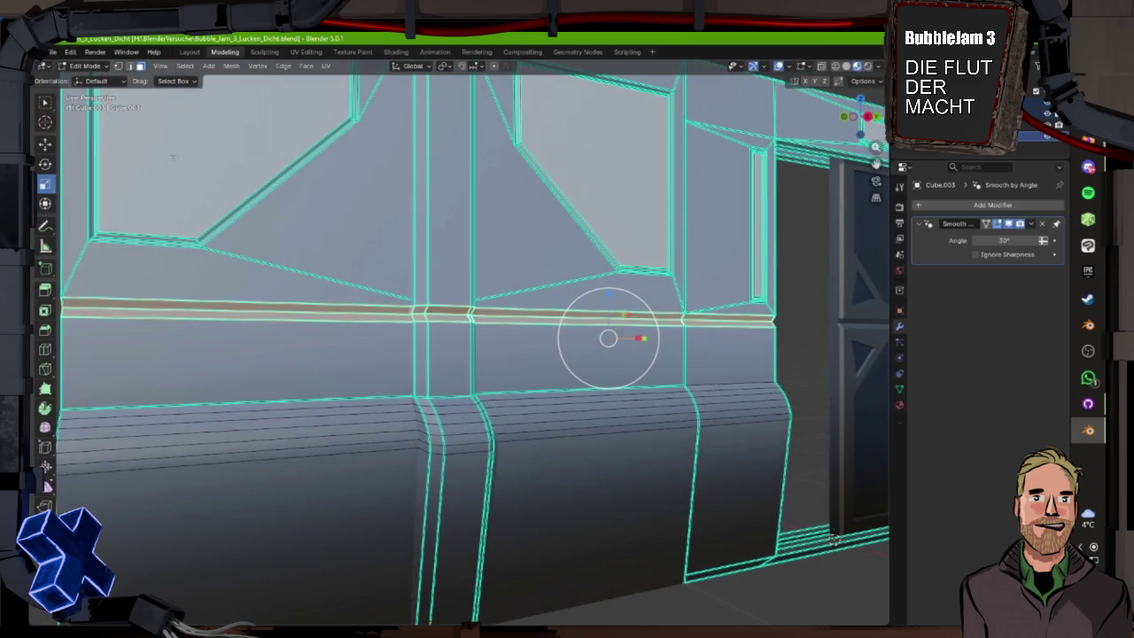
click(306, 51)
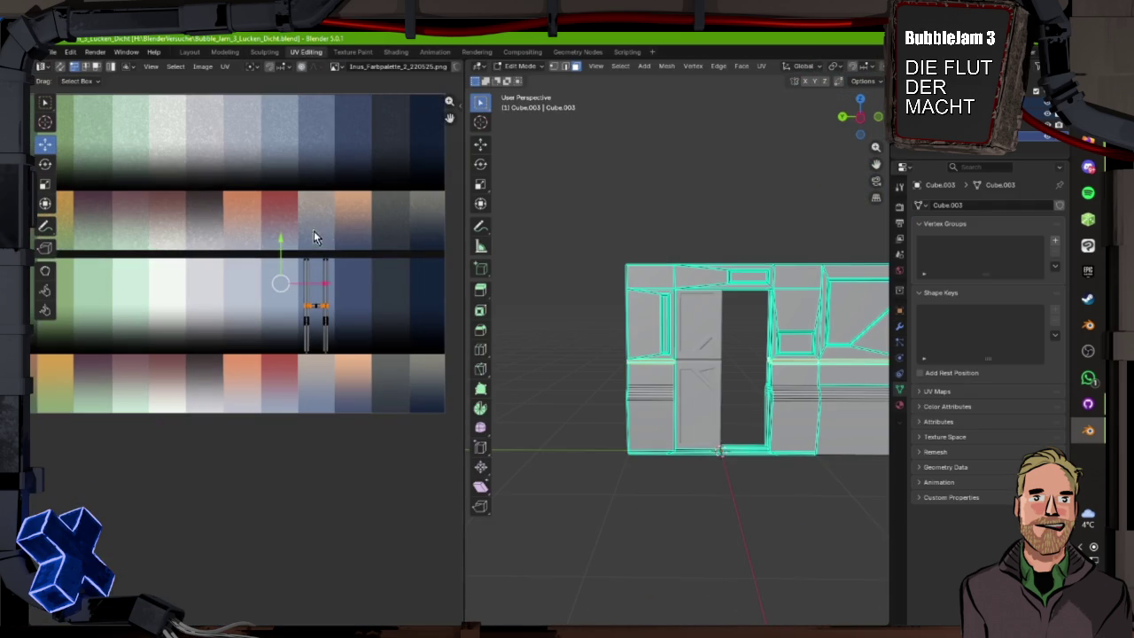
- Drag the ledge UVs onto a pale near-white palette swatch and check the wall in Layout
scroll(372, 398, down, 2)
scroll(254, 335, down, 2)
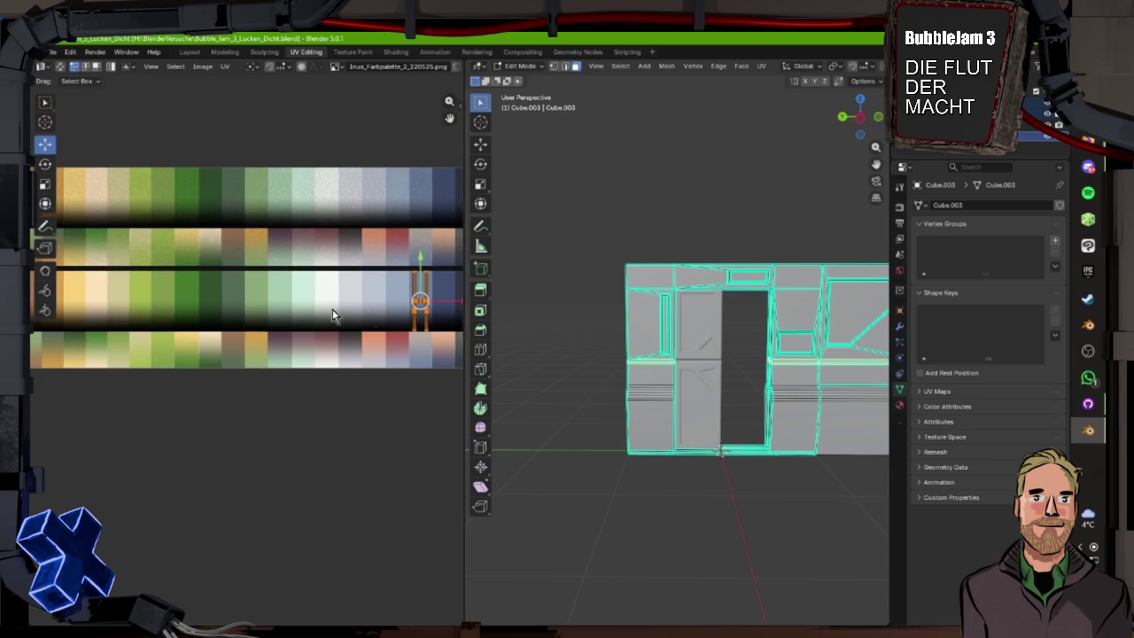
drag(445, 311, 353, 297)
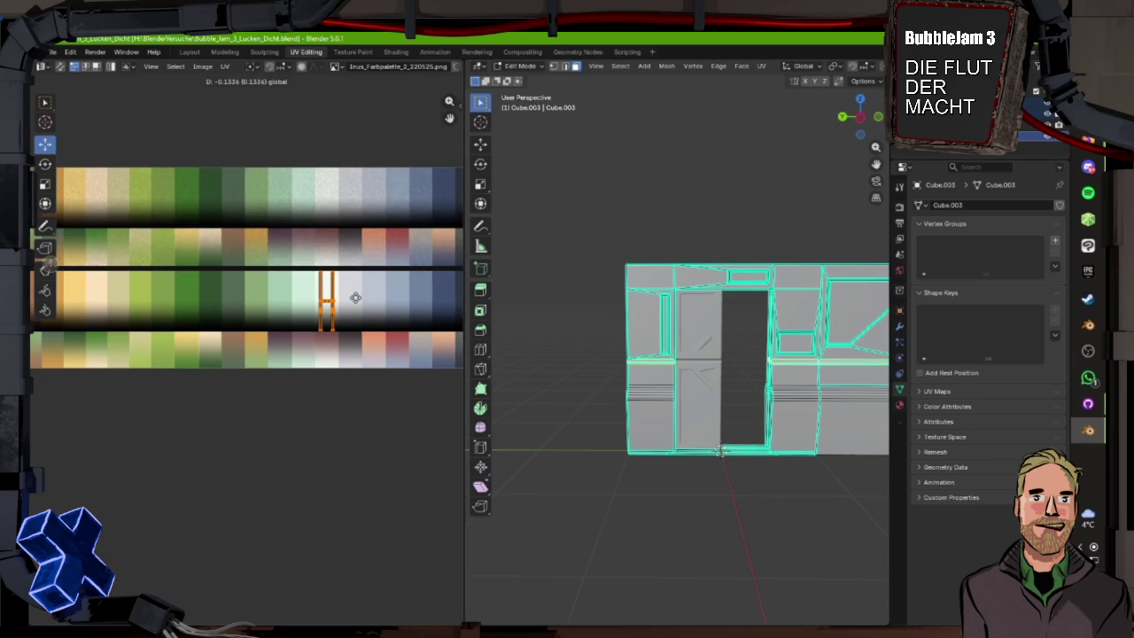
click(189, 51)
mouse_move(564, 339)
mouse_down()
mouse_move(485, 334)
mouse_move(409, 248)
mouse_up()
scroll(486, 334, up, 2)
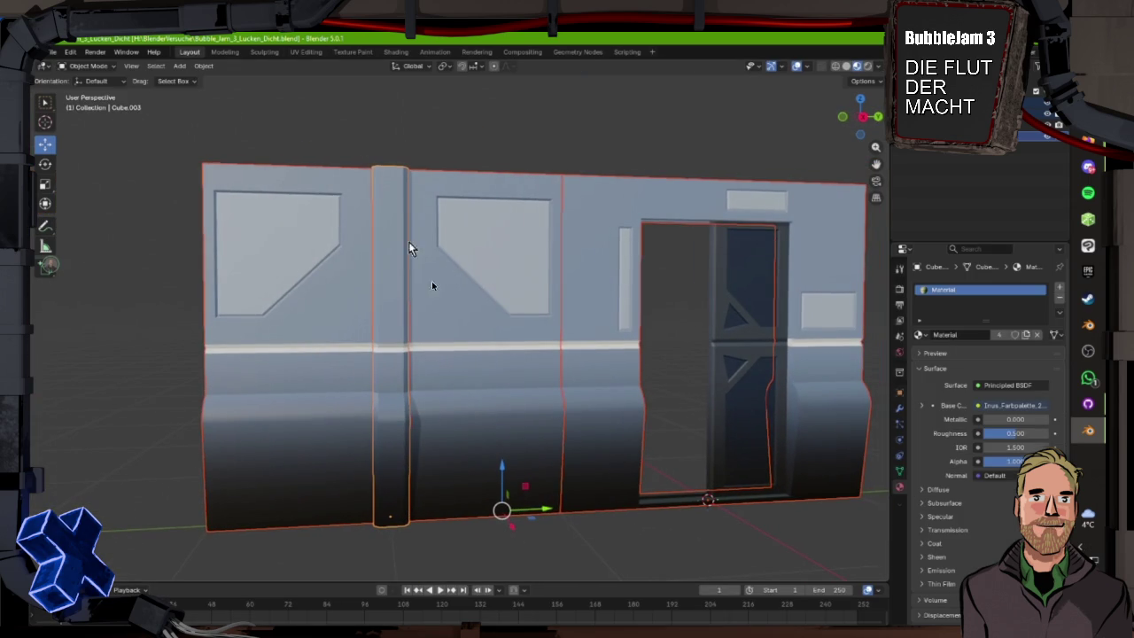
click(307, 52)
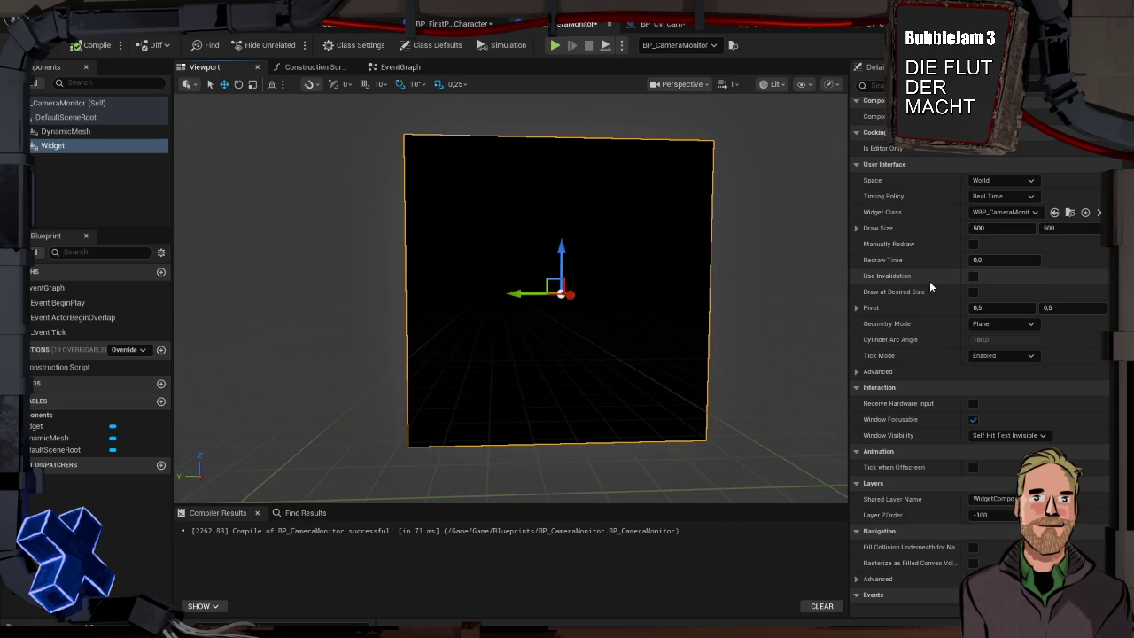
scroll(940, 285, up, 1)
scroll(941, 284, up, 10)
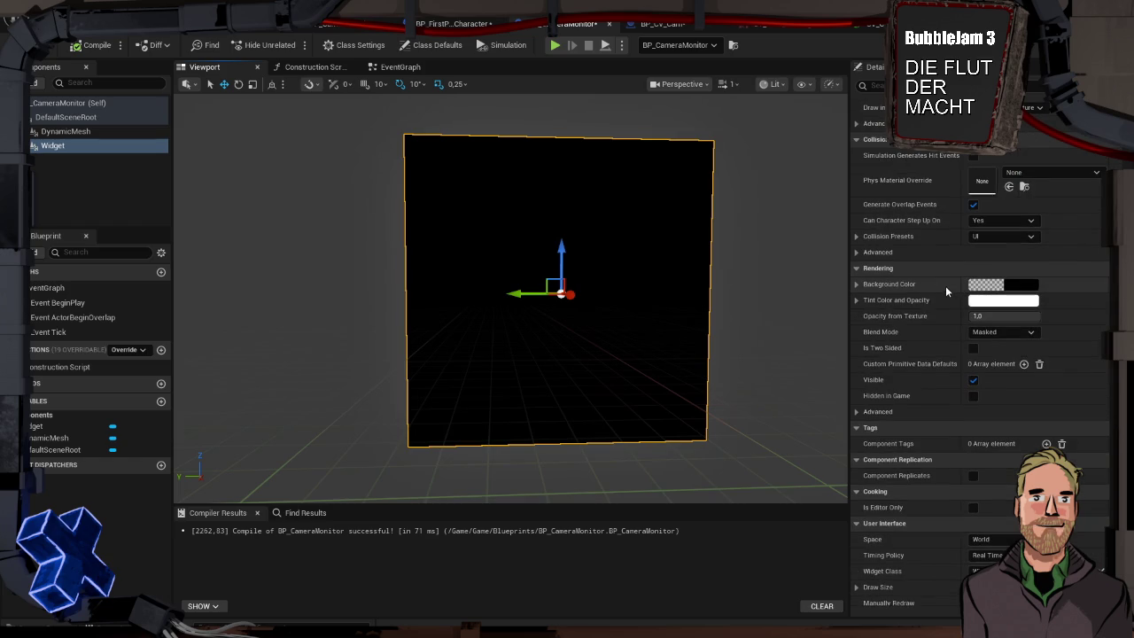
scroll(946, 361, up, 6)
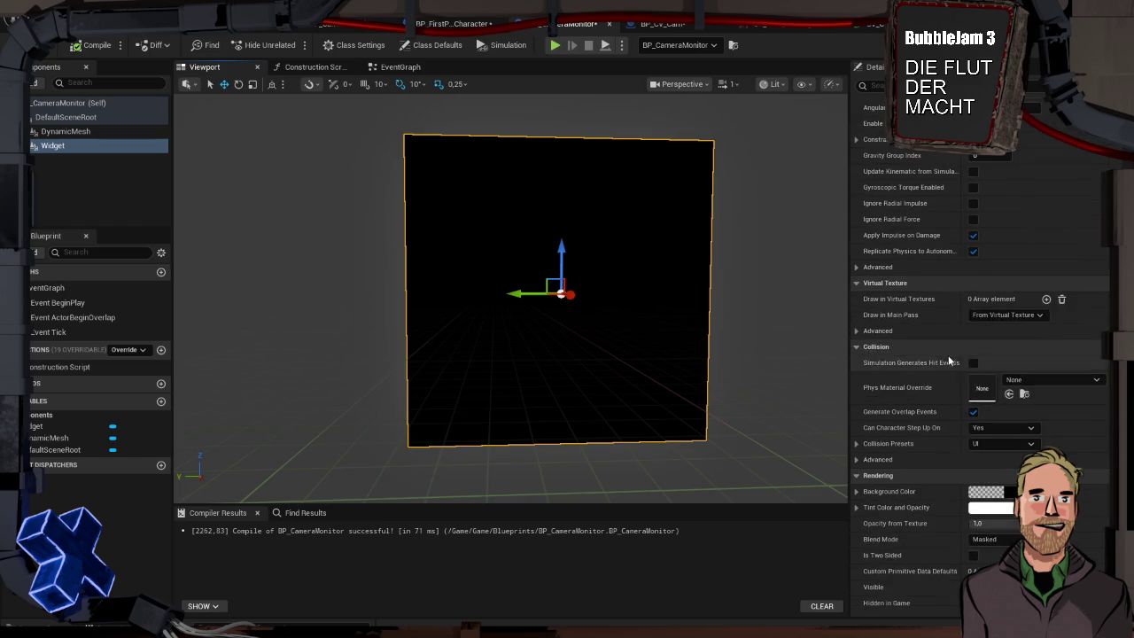
scroll(977, 257, up, 12)
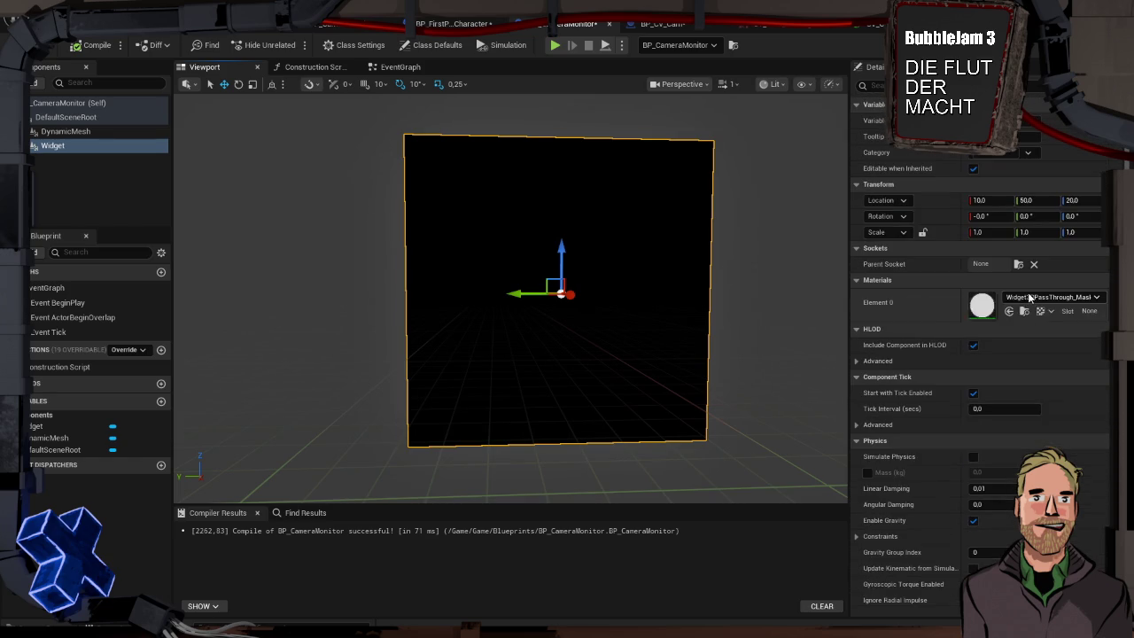
scroll(1056, 459, down, 3)
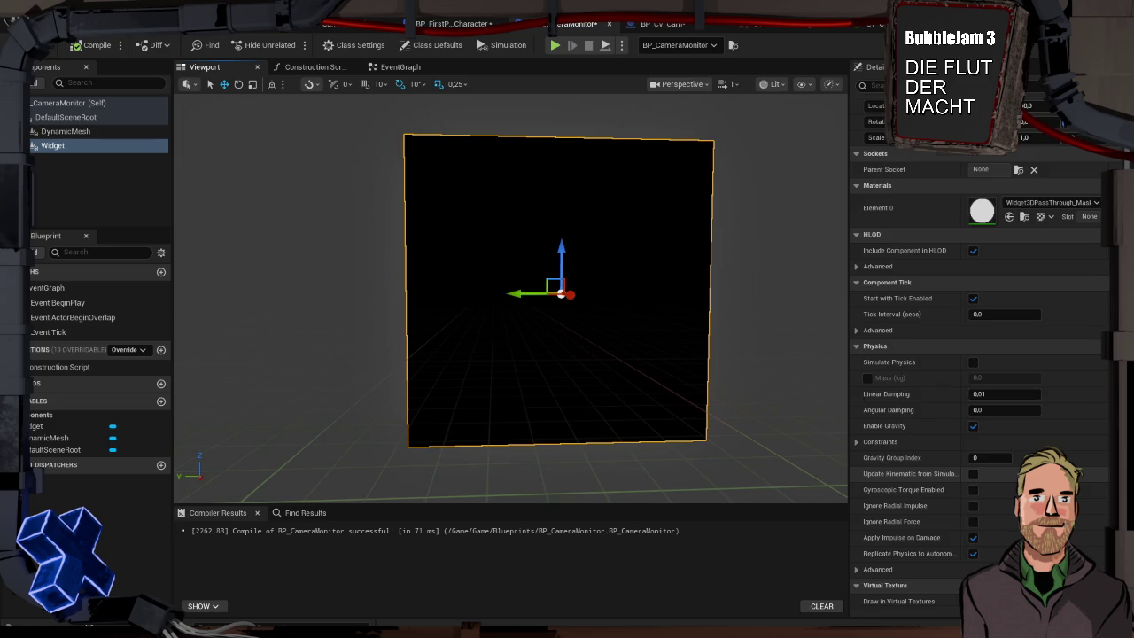
scroll(979, 478, up, 3)
scroll(979, 479, down, 5)
scroll(979, 354, down, 9)
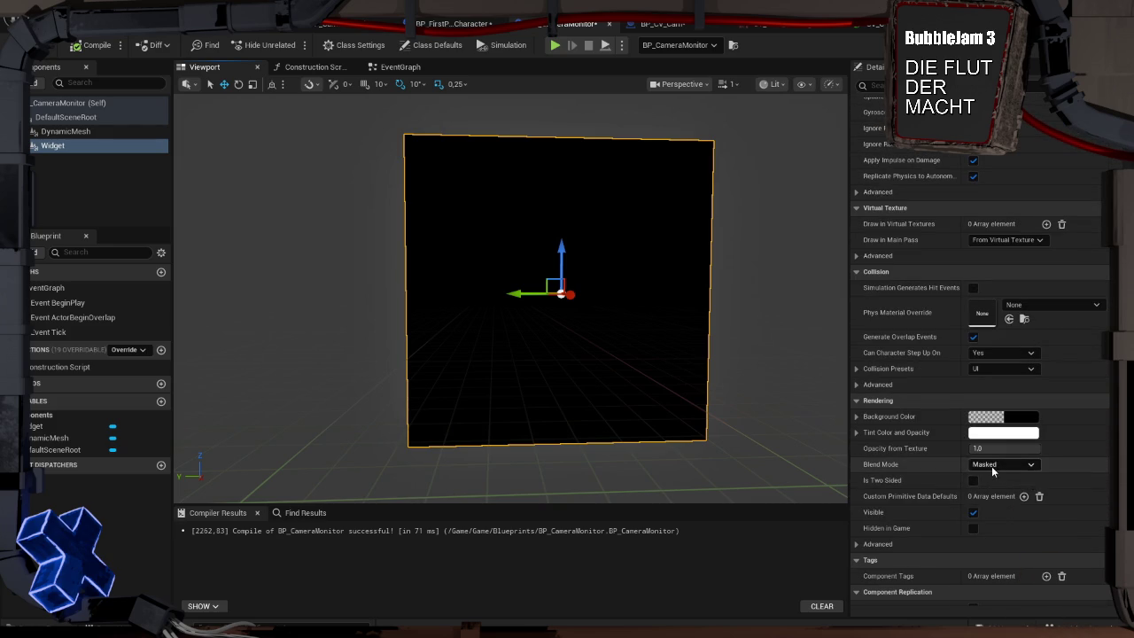
scroll(991, 466, down, 3)
scroll(991, 466, down, 8)
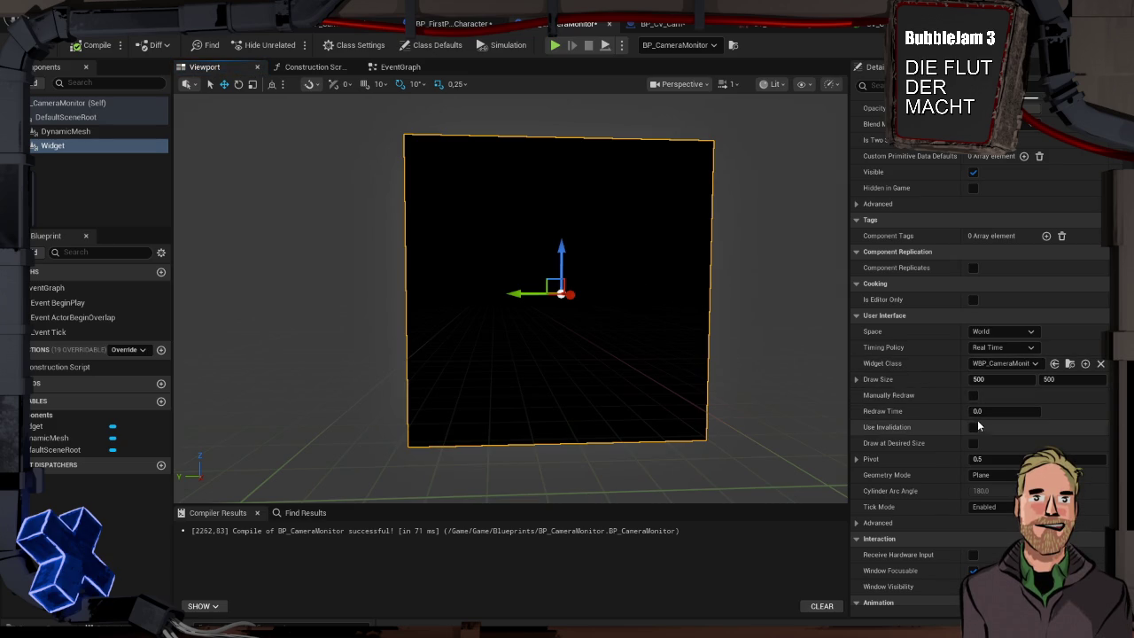
- Make the widget draw at its desired size, then reselect the Widget component after checking DynamicMesh
click(973, 444)
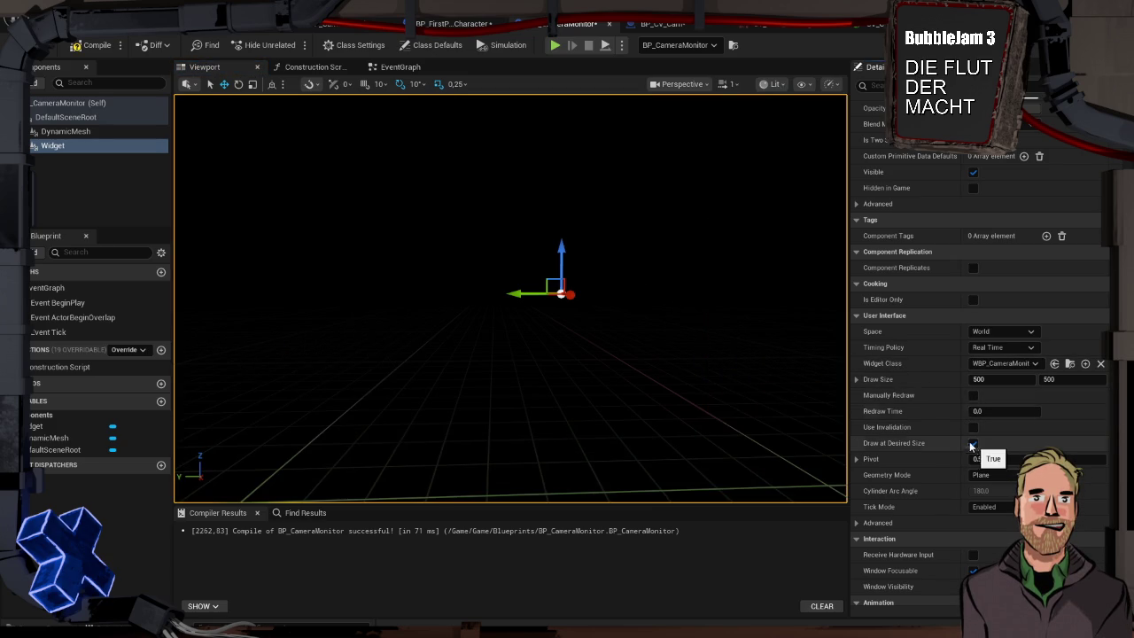
scroll(615, 327, down, 5)
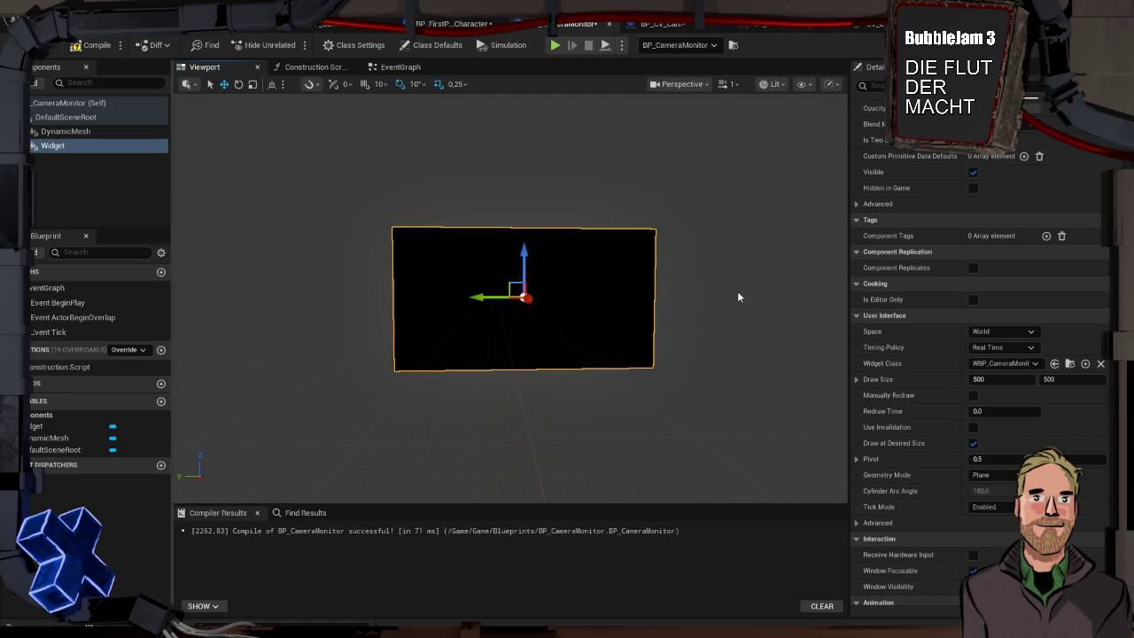
drag(380, 294, 575, 303)
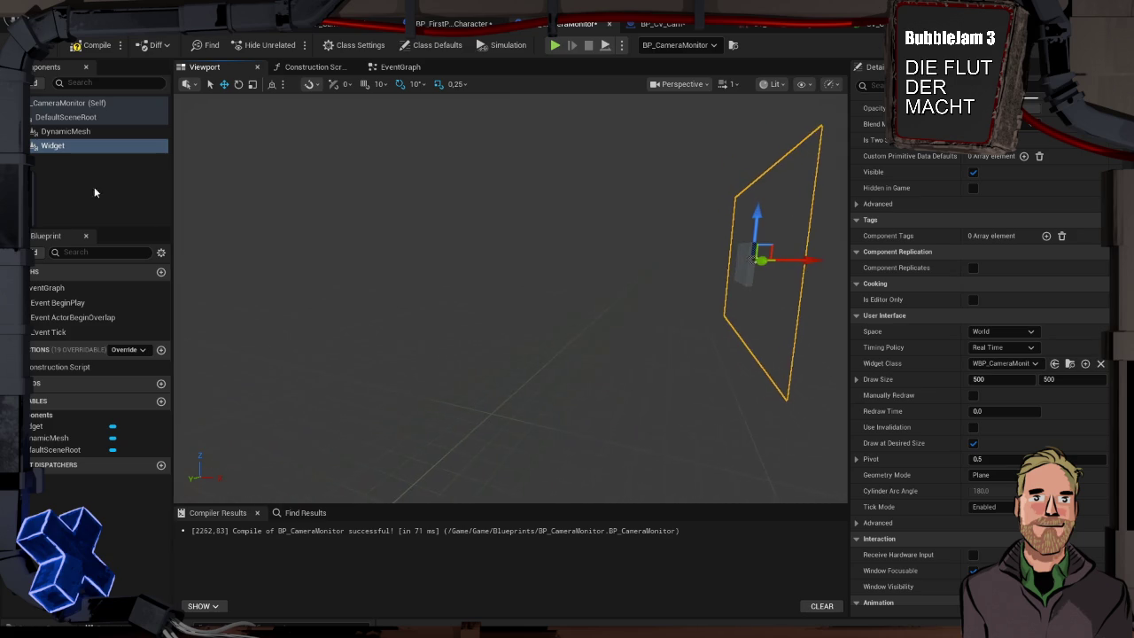
click(88, 131)
click(113, 144)
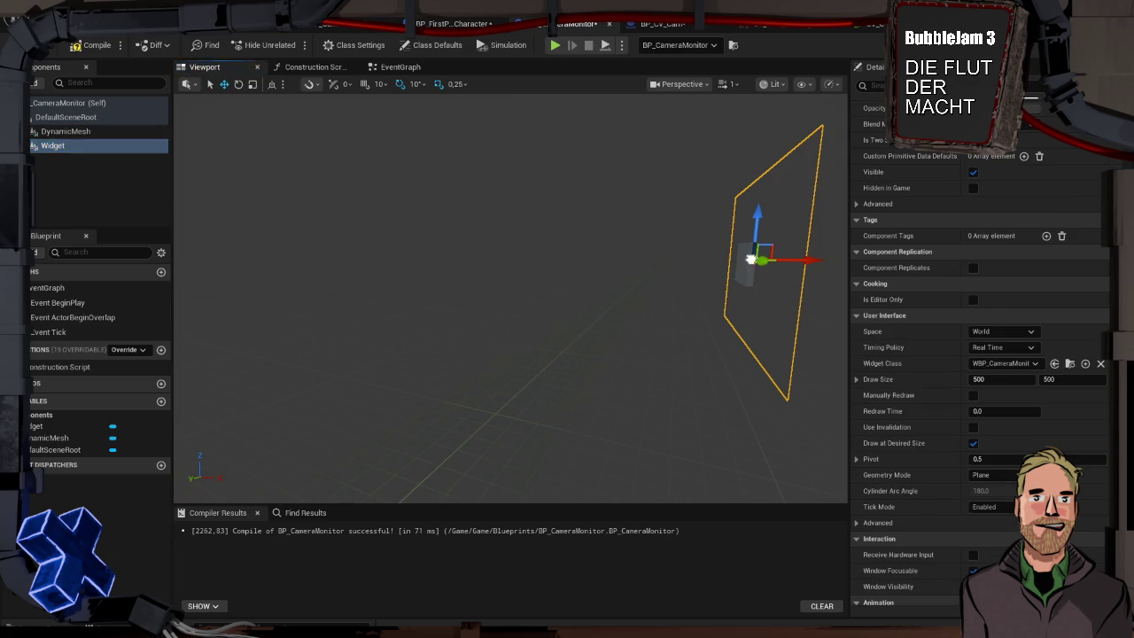
click(152, 132)
click(152, 147)
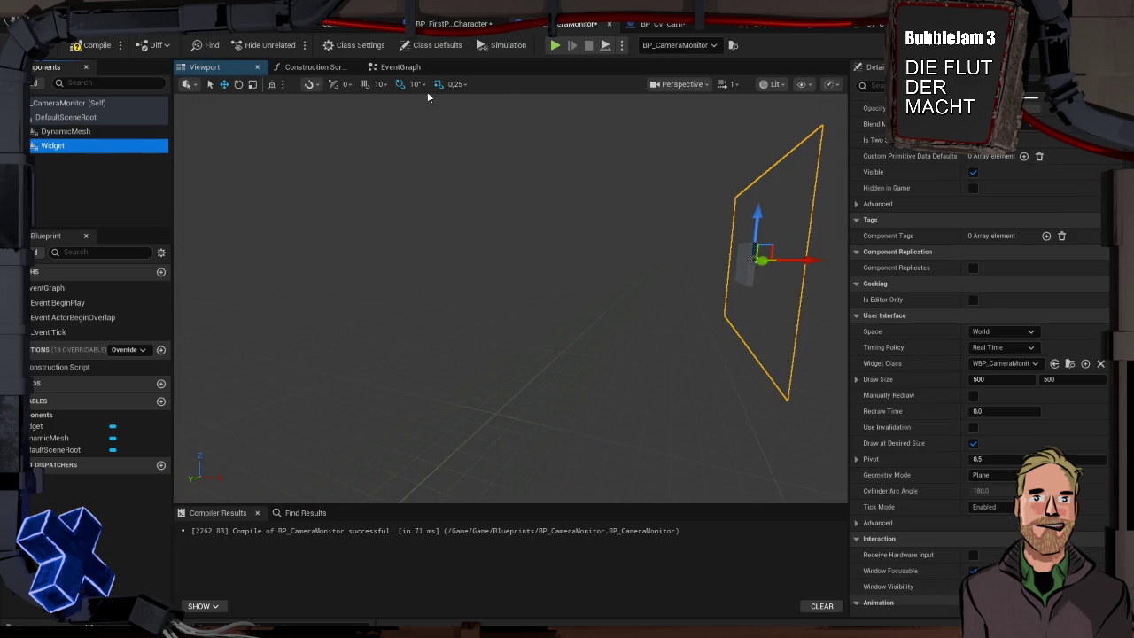
- Scale the widget plane down to a small rectangle
click(253, 86)
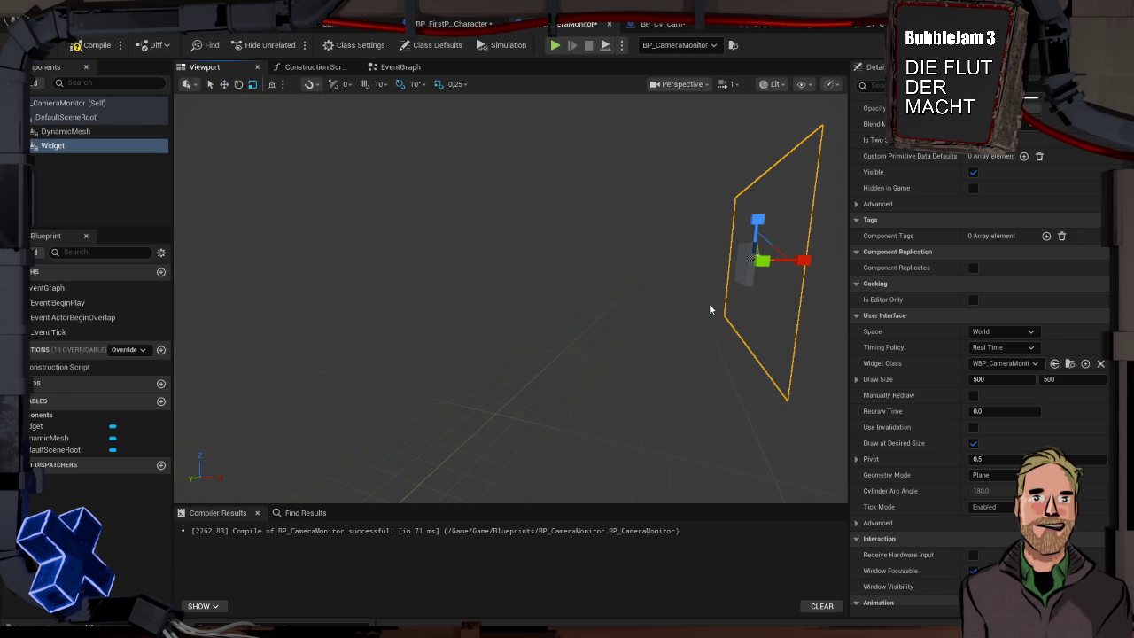
key(f)
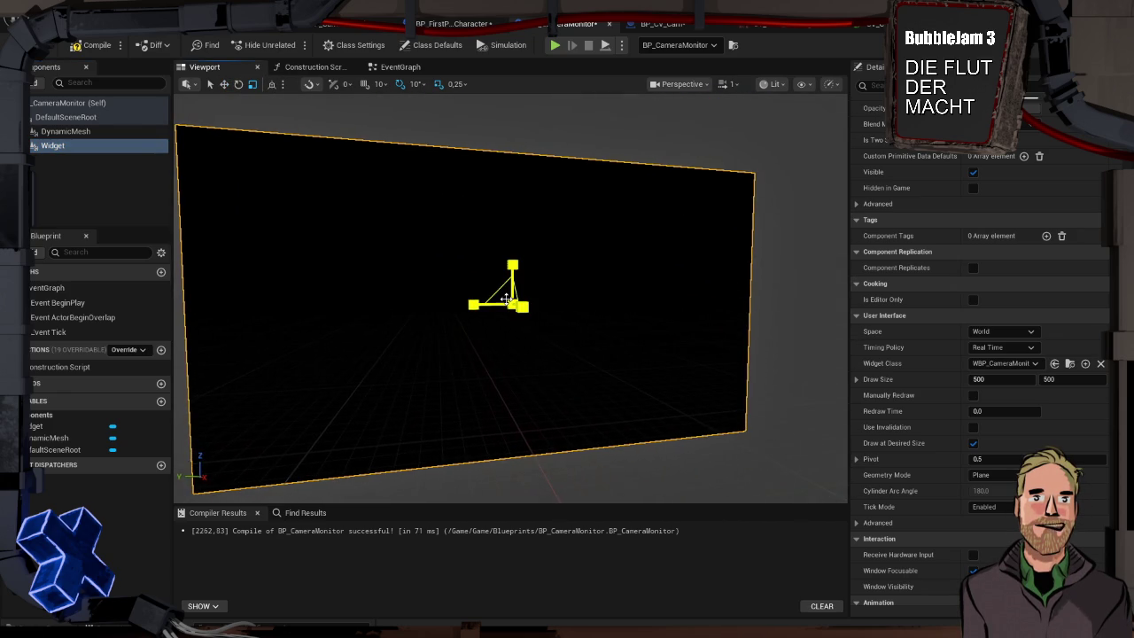
drag(523, 307, 532, 312)
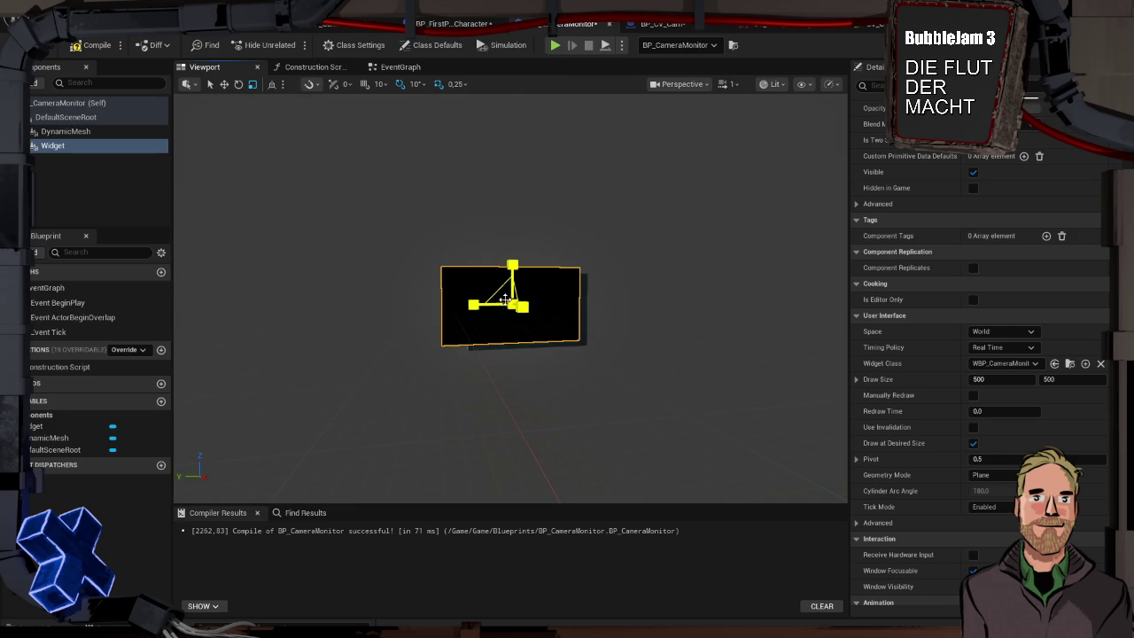
key(f)
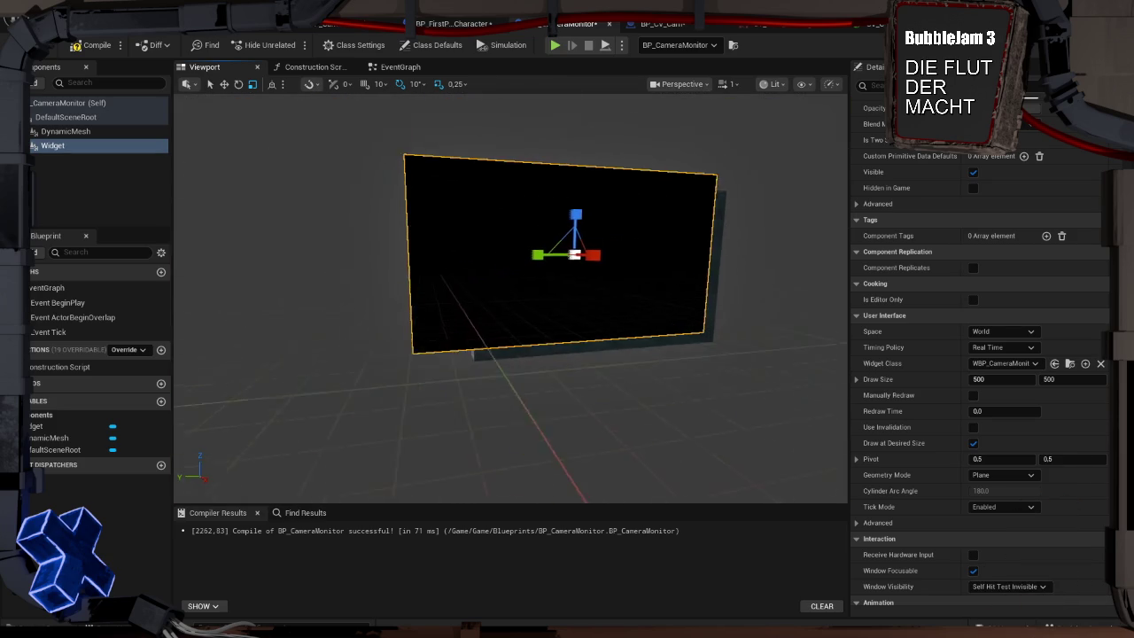
key(f)
- Move the widget plane slightly right along X and lower along Z
key(w)
drag(471, 300, 512, 296)
drag(547, 256, 550, 272)
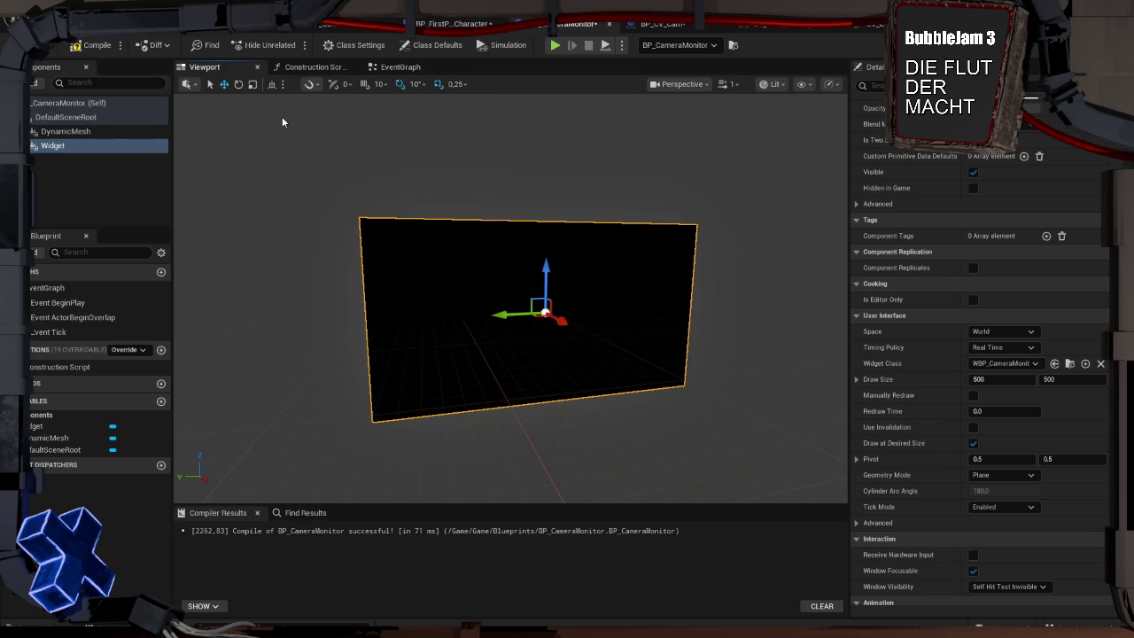
mouse_move(531, 399)
mouse_down()
mouse_move(399, 372)
mouse_move(456, 376)
mouse_up()
- Select the DynamicMesh, frame it, and scale the backing plane wider
click(618, 346)
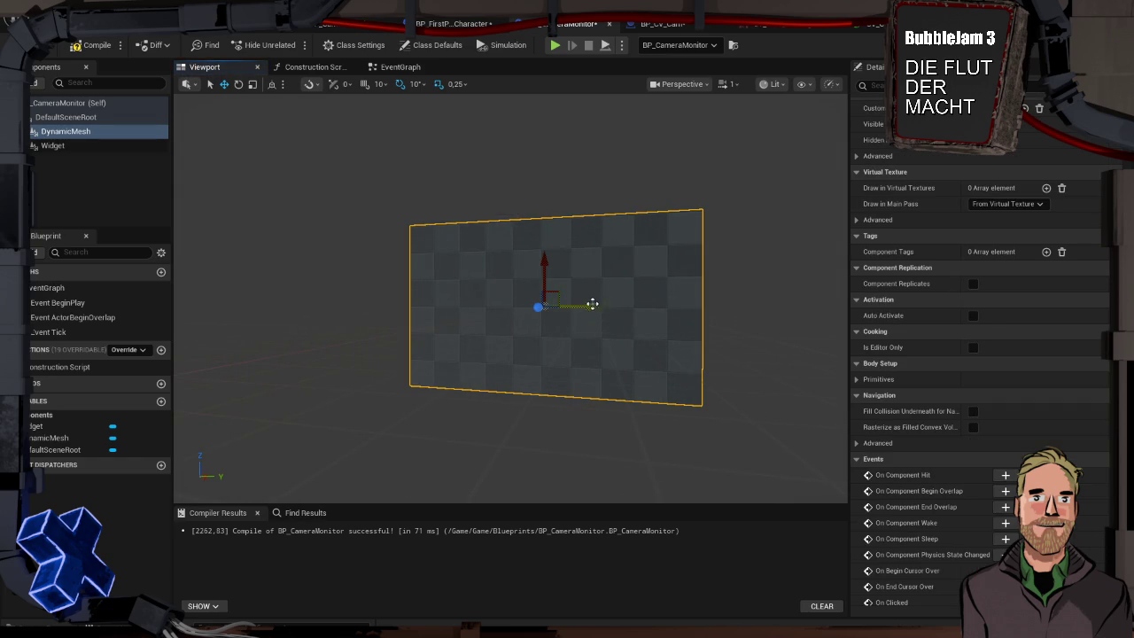
mouse_move(595, 312)
mouse_down()
mouse_move(631, 304)
mouse_move(620, 292)
mouse_up()
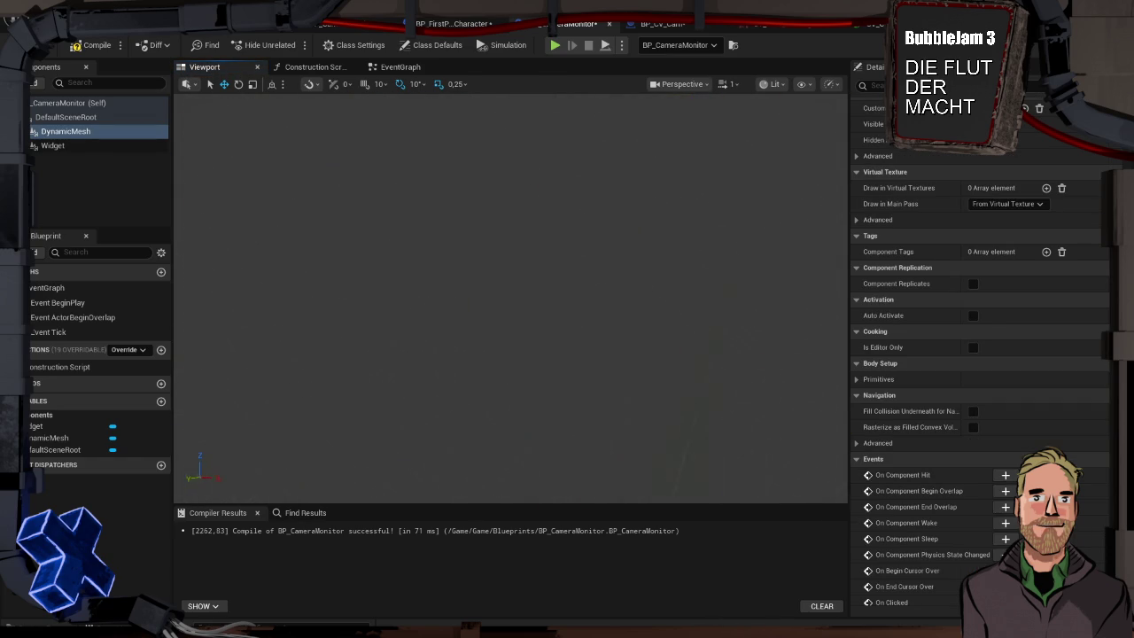
key(f)
drag(457, 280, 491, 274)
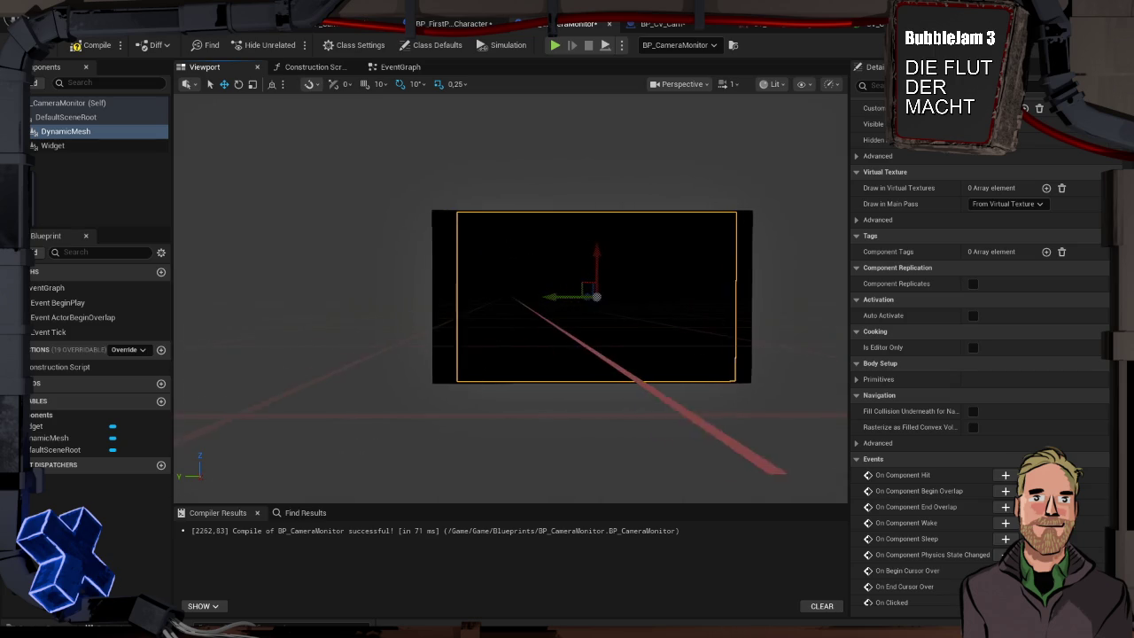
key(e)
key(r)
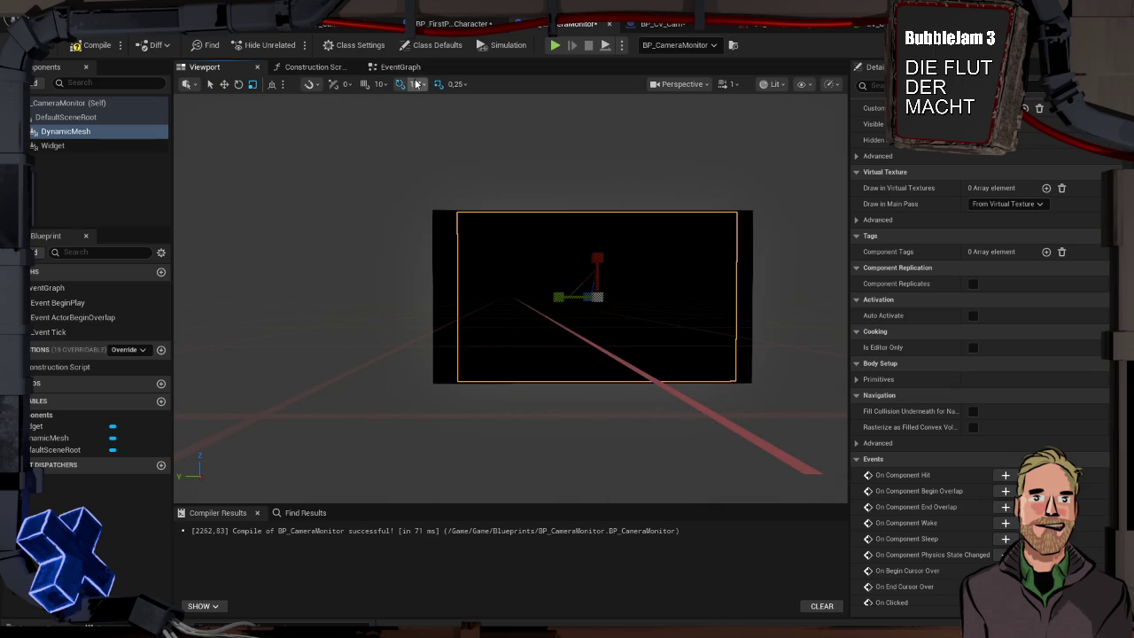
drag(548, 291, 572, 290)
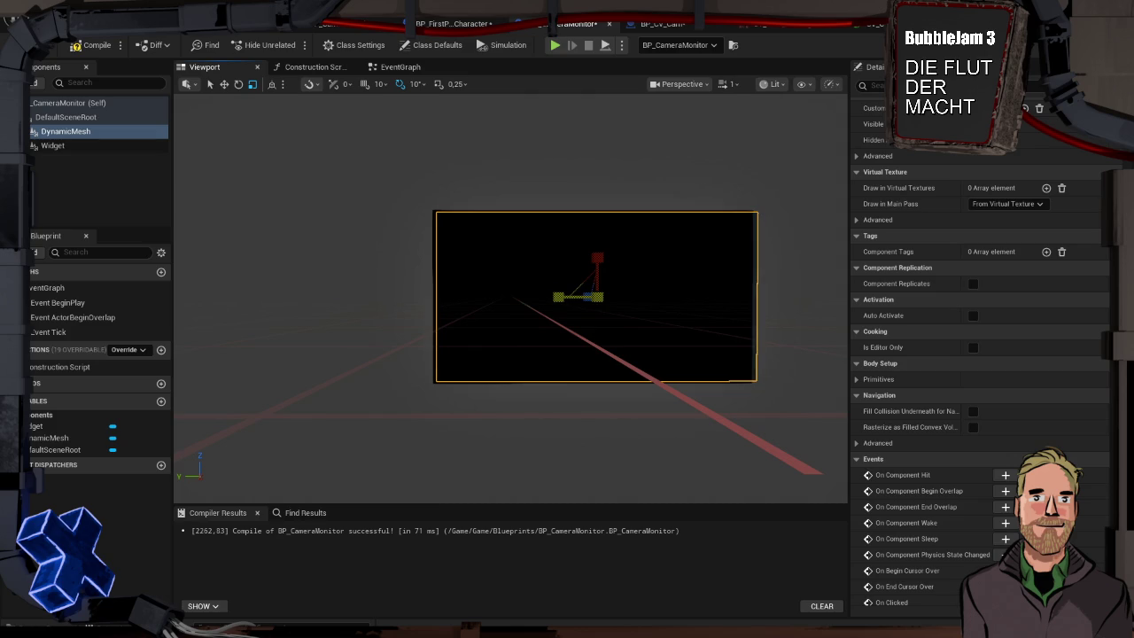
drag(557, 296, 550, 296)
- In the orthographic Front view, shift the mesh plane sideways
click(681, 85)
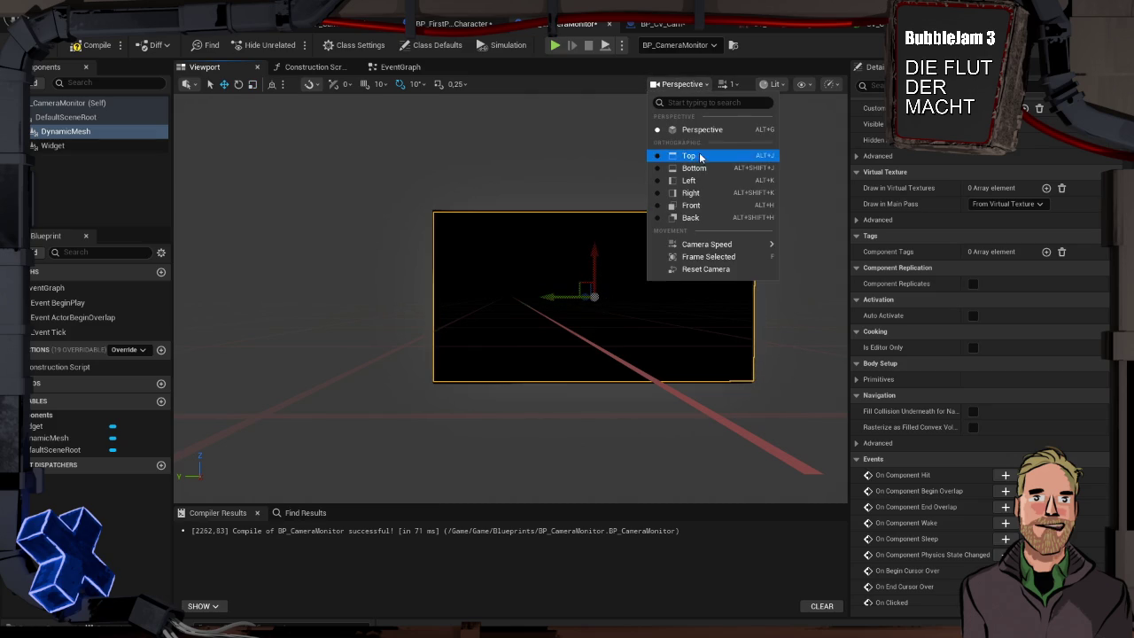
click(707, 205)
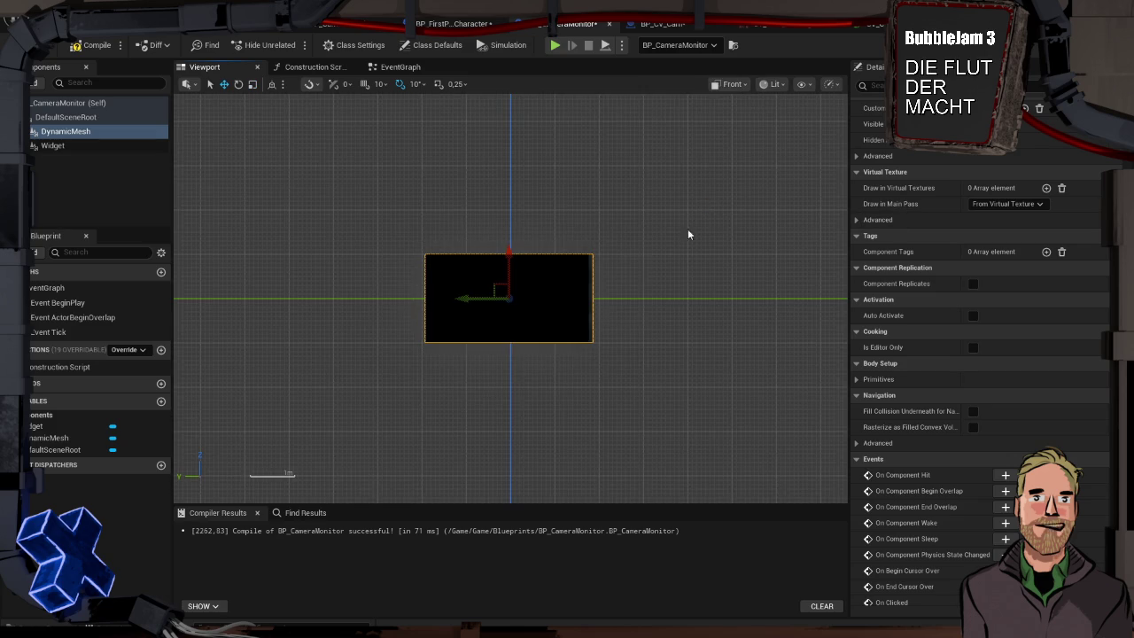
scroll(530, 280, up, 2)
mouse_move(445, 332)
mouse_down()
mouse_move(463, 331)
mouse_move(413, 339)
mouse_move(428, 345)
mouse_move(414, 335)
mouse_move(428, 332)
mouse_up()
key(e)
key(r)
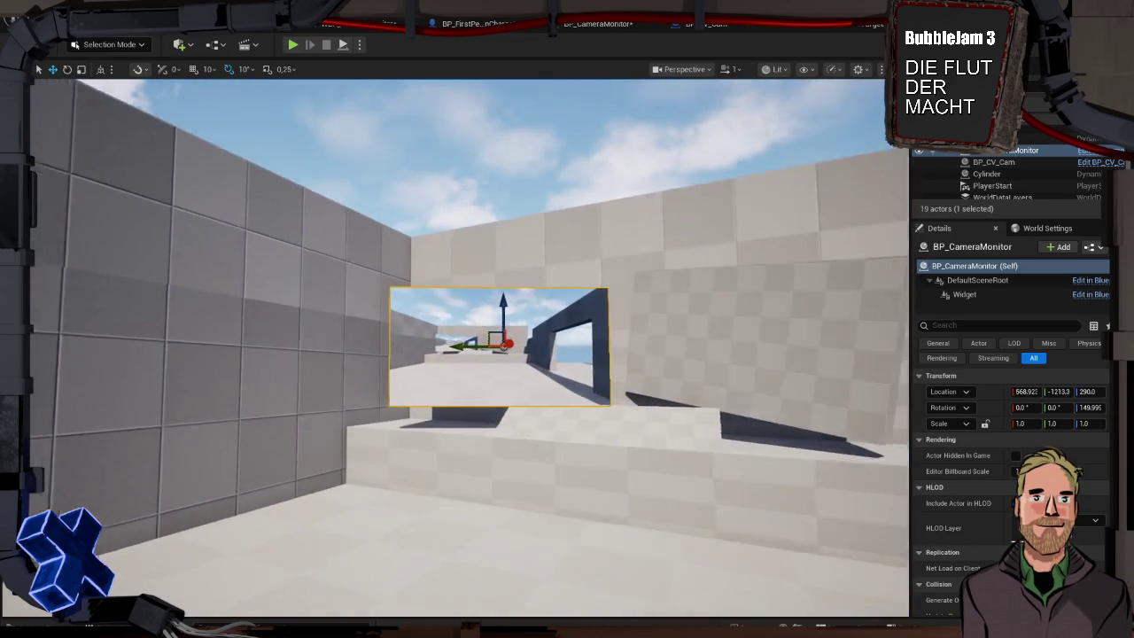
mouse_move(496, 345)
mouse_down()
mouse_move(479, 376)
mouse_move(496, 395)
mouse_up()
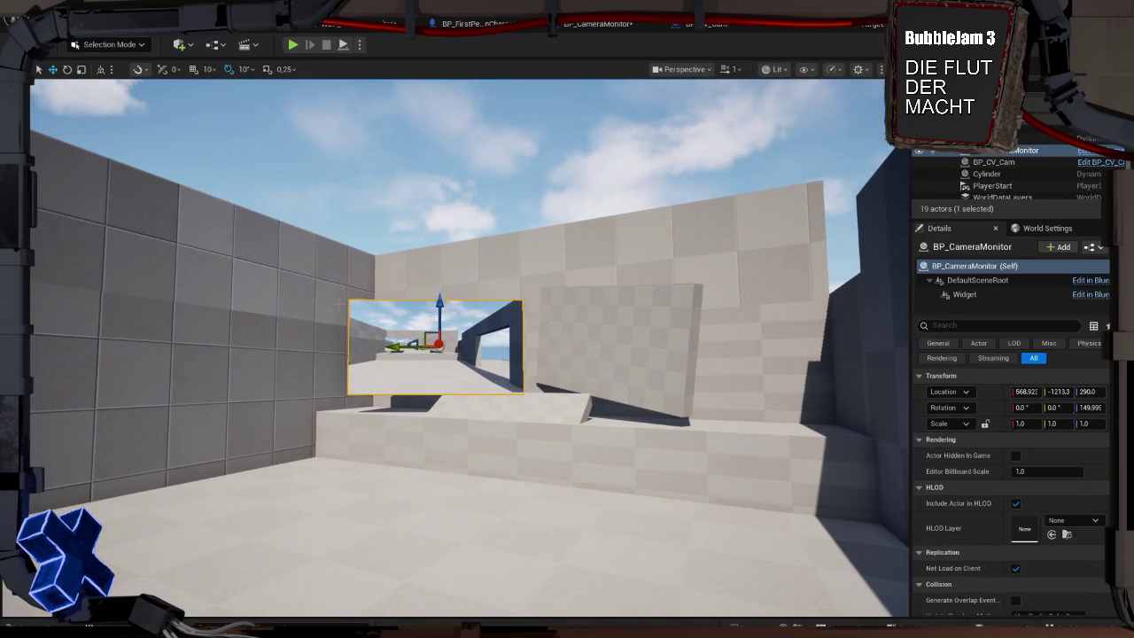
- Play-test the level walking toward the monitor, then open the WBP_CameraMonitor designer
key(alt+p)
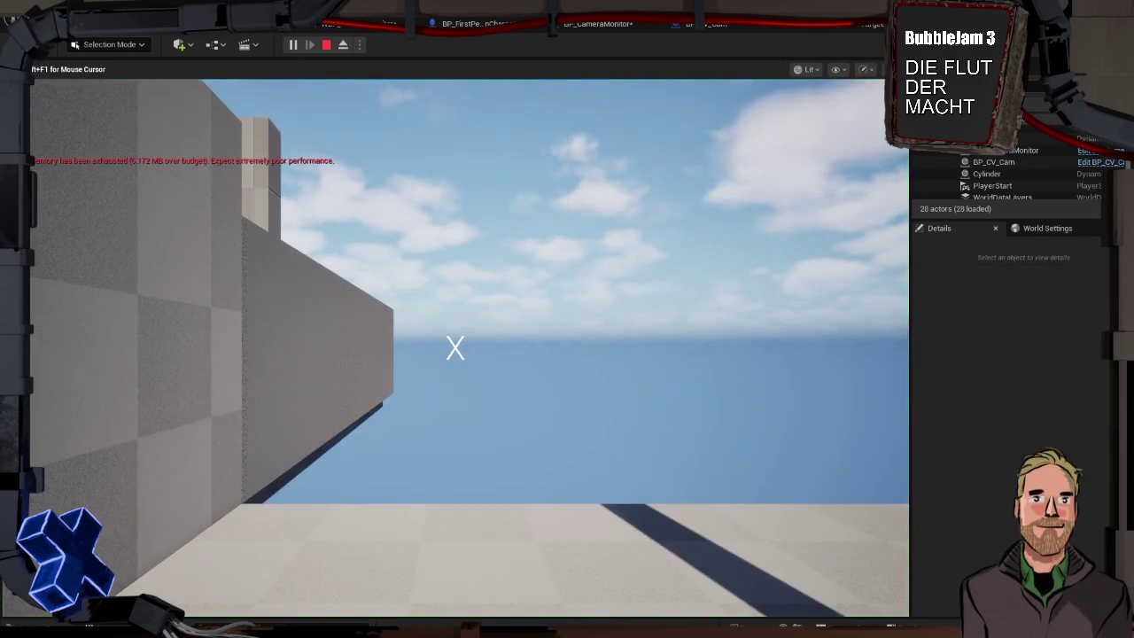
key(w)
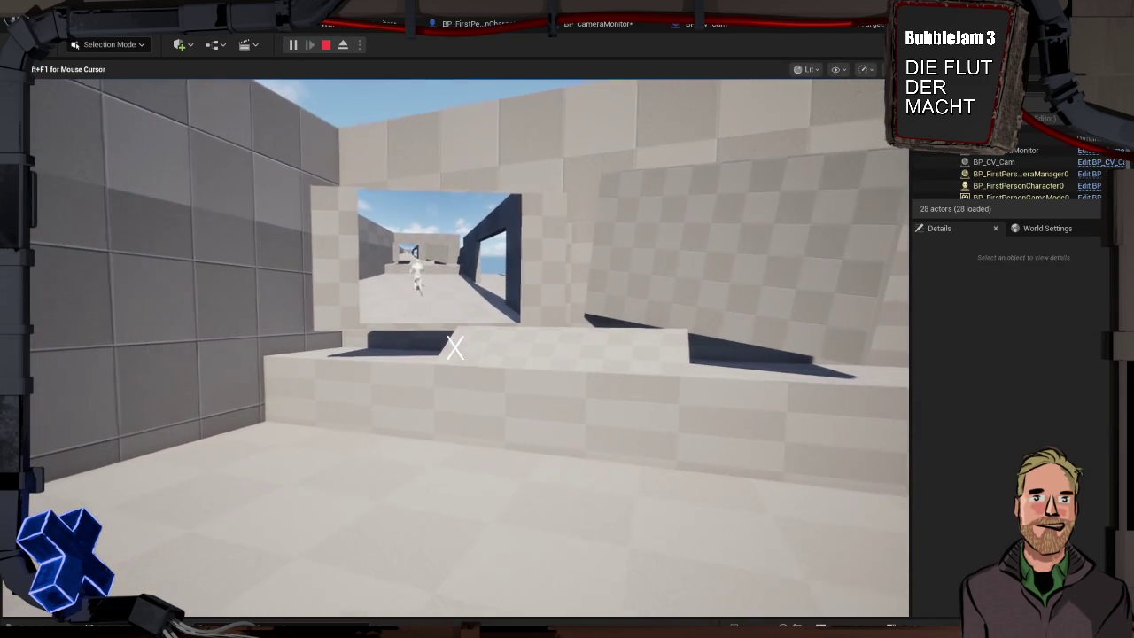
key(Escape)
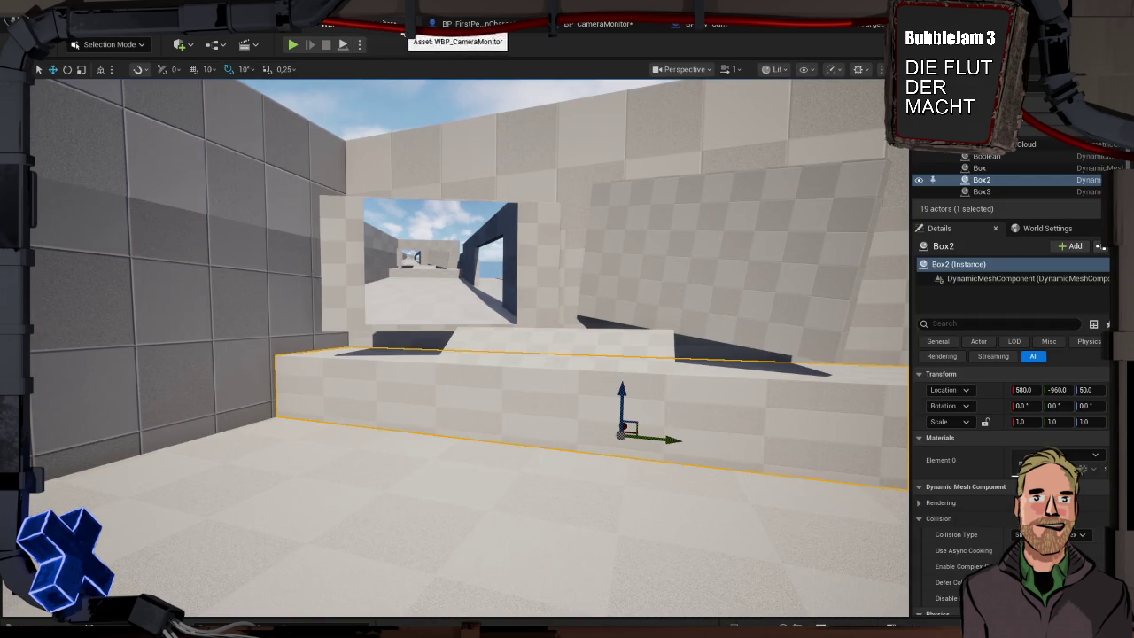
click(585, 23)
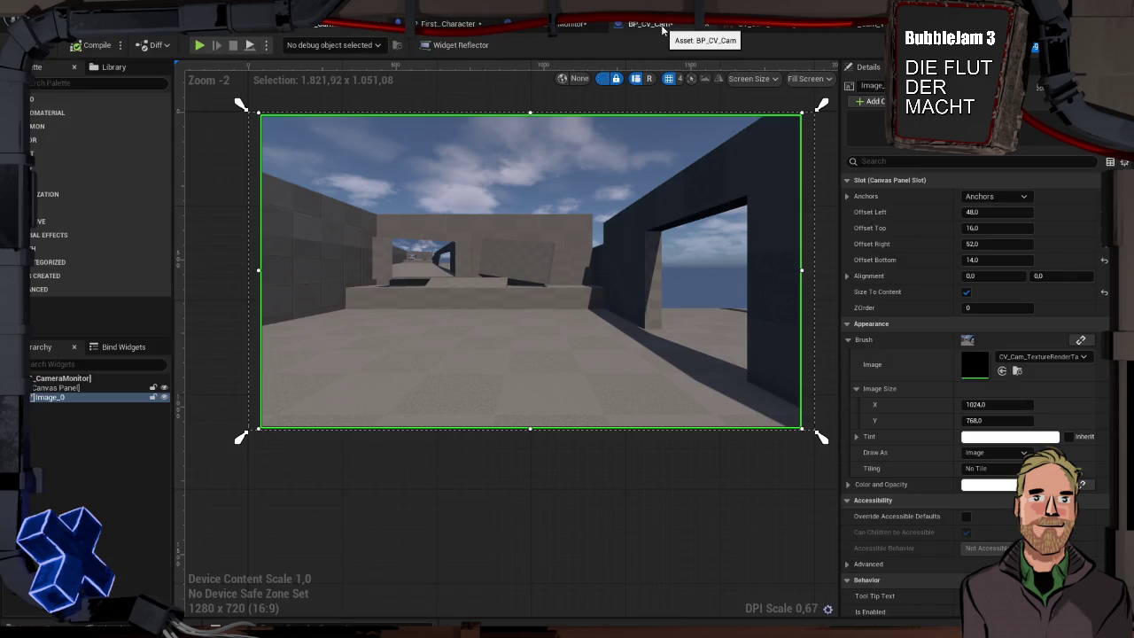
- Turn off Size To Content on the camera image, try narrowing it, undo, and play-test
click(967, 293)
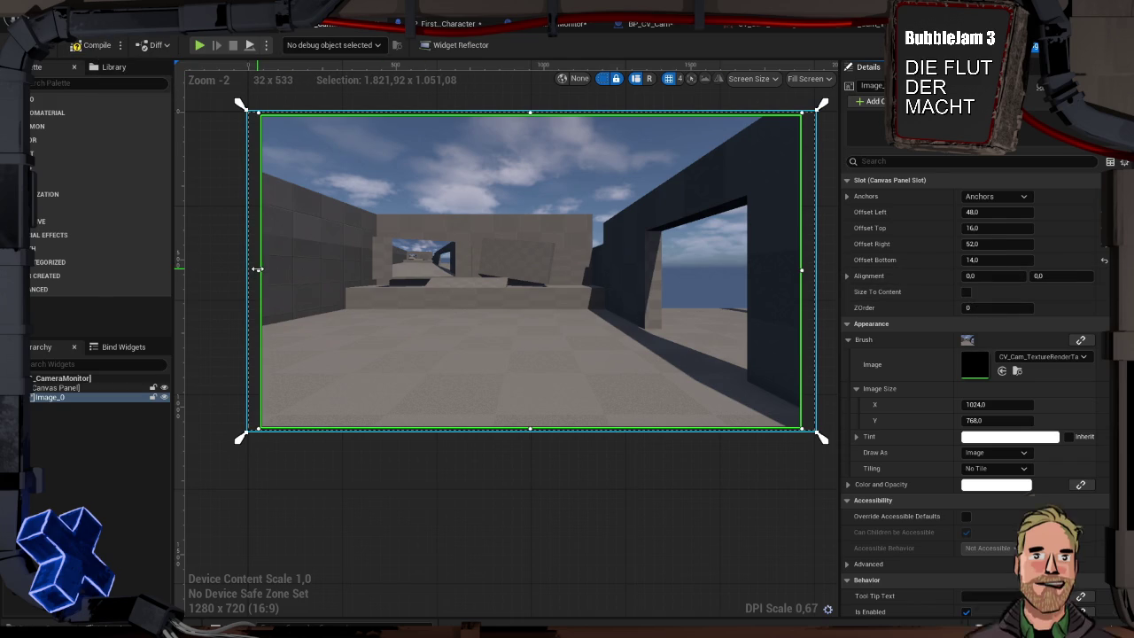
mouse_move(257, 269)
mouse_down()
mouse_move(387, 282)
mouse_move(261, 301)
mouse_up()
key(ctrl+z)
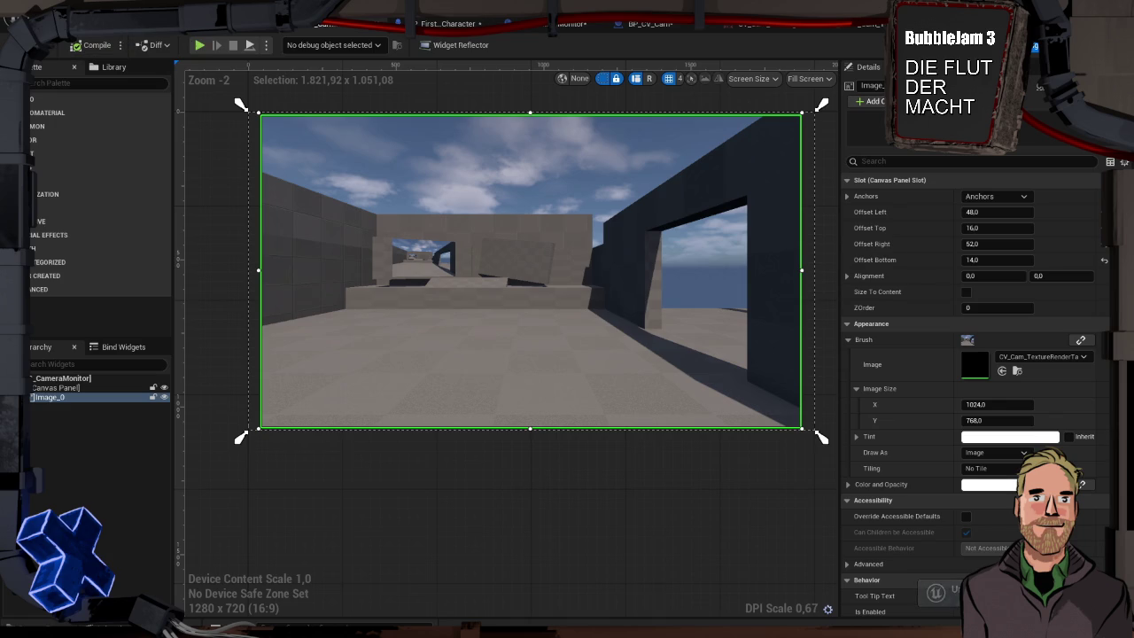
key(alt+p)
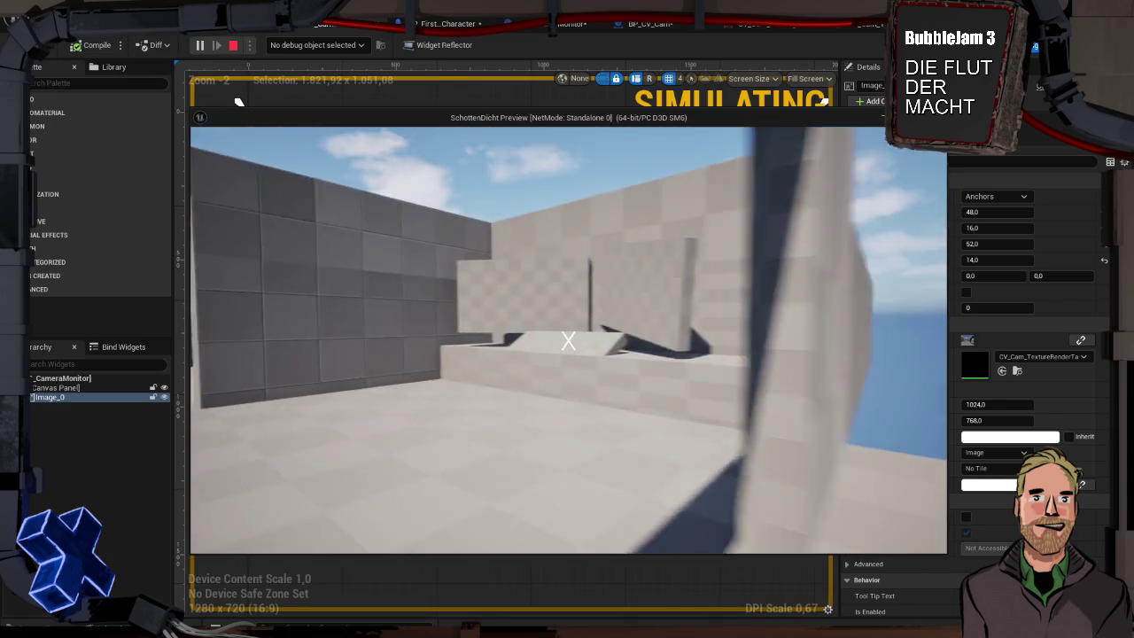
key(Escape)
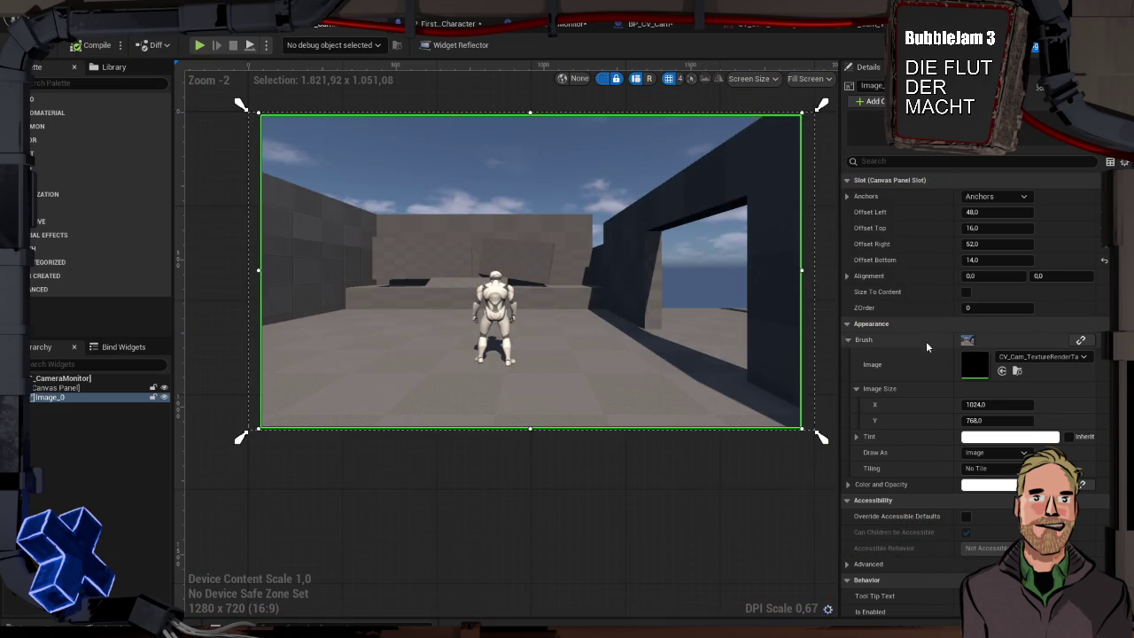
- Re-enable Size To Content, compile the widget, play-test, and return to BP_CameraMonitor
click(967, 293)
click(93, 46)
key(alt+p)
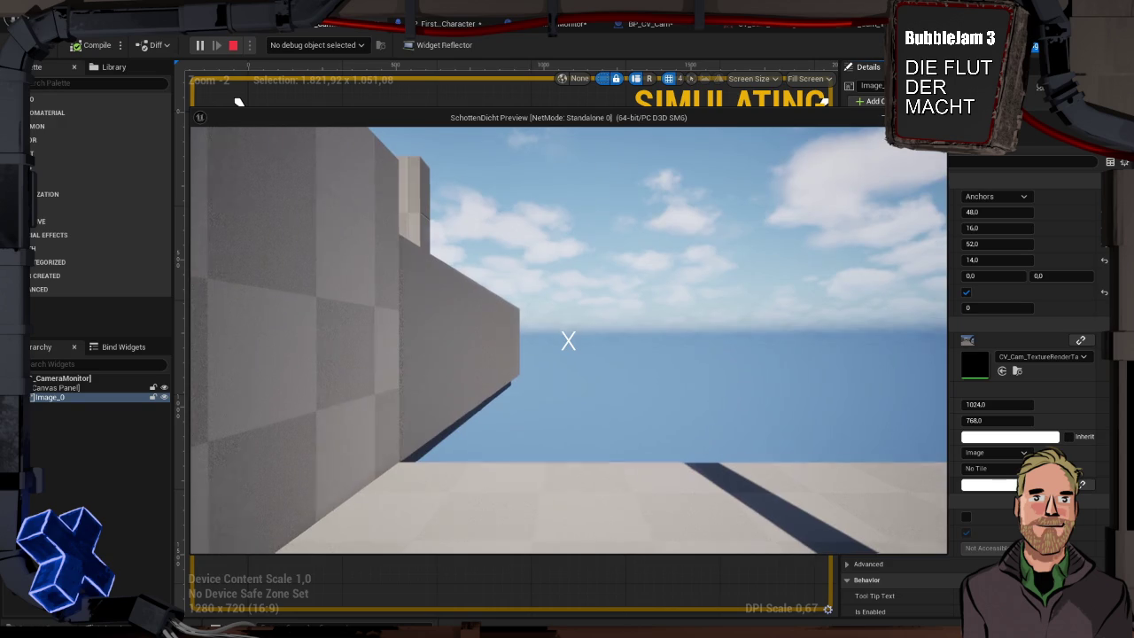
click(233, 45)
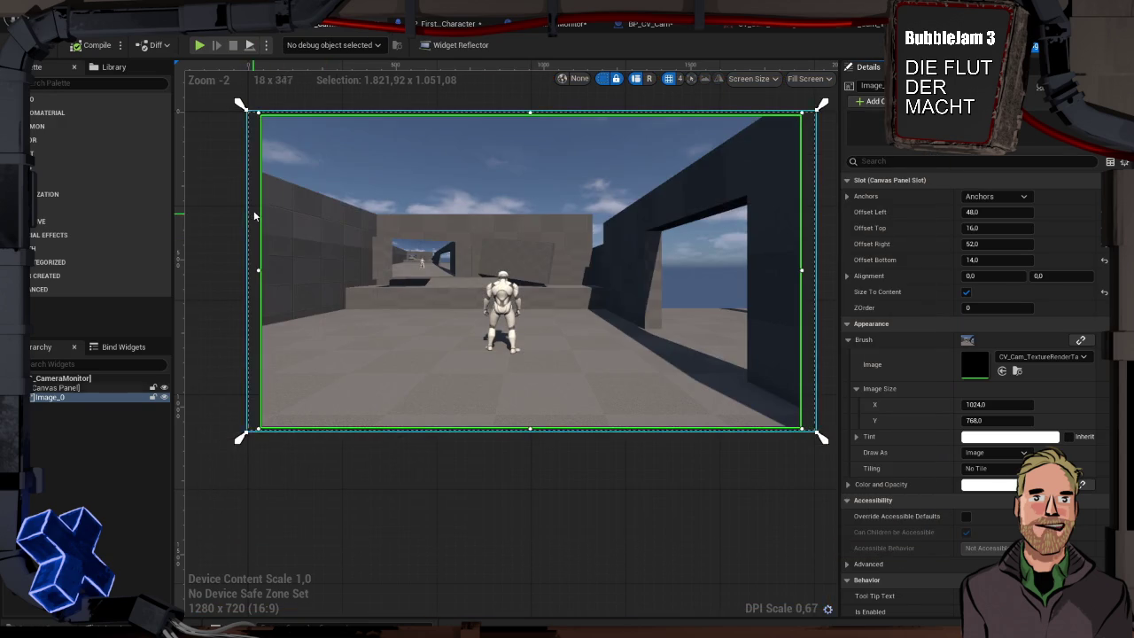
click(564, 25)
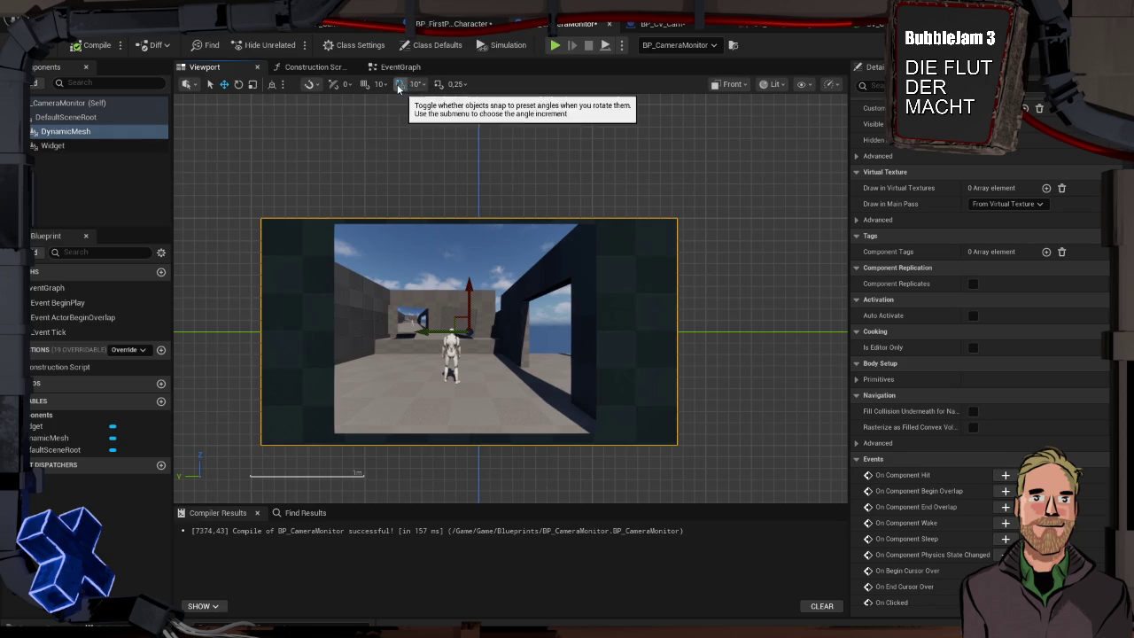
- Narrow the DynamicMesh backing plane, make the Widget plane taller, and reduce the mesh height
click(253, 84)
mouse_move(429, 328)
mouse_down()
mouse_move(383, 328)
mouse_move(424, 331)
mouse_up()
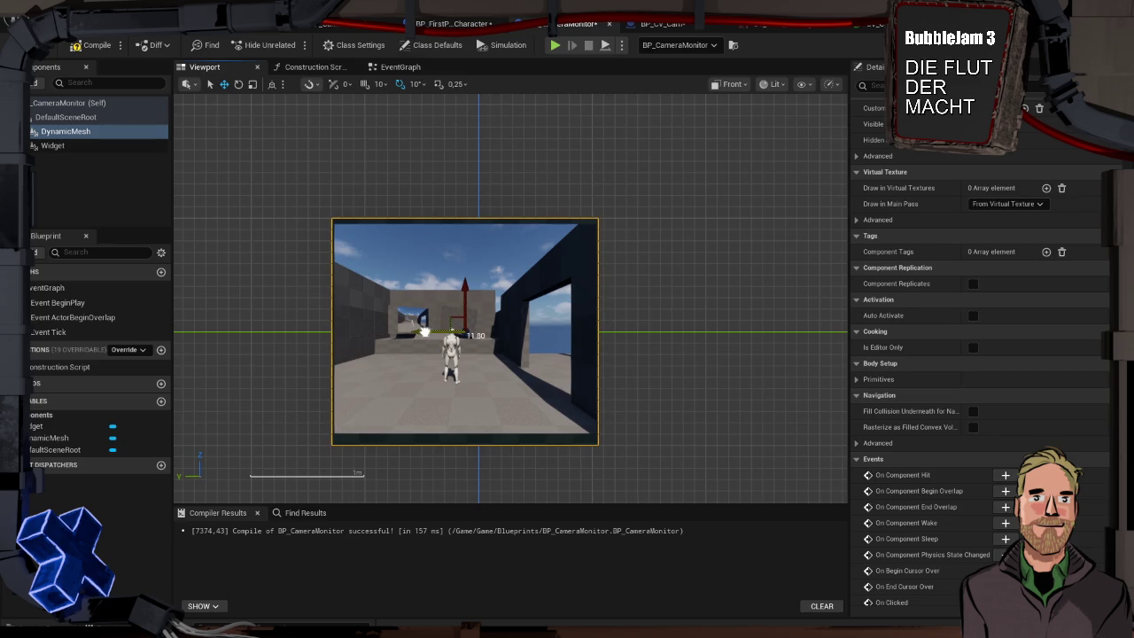
key(e)
key(r)
drag(422, 331, 424, 331)
click(425, 331)
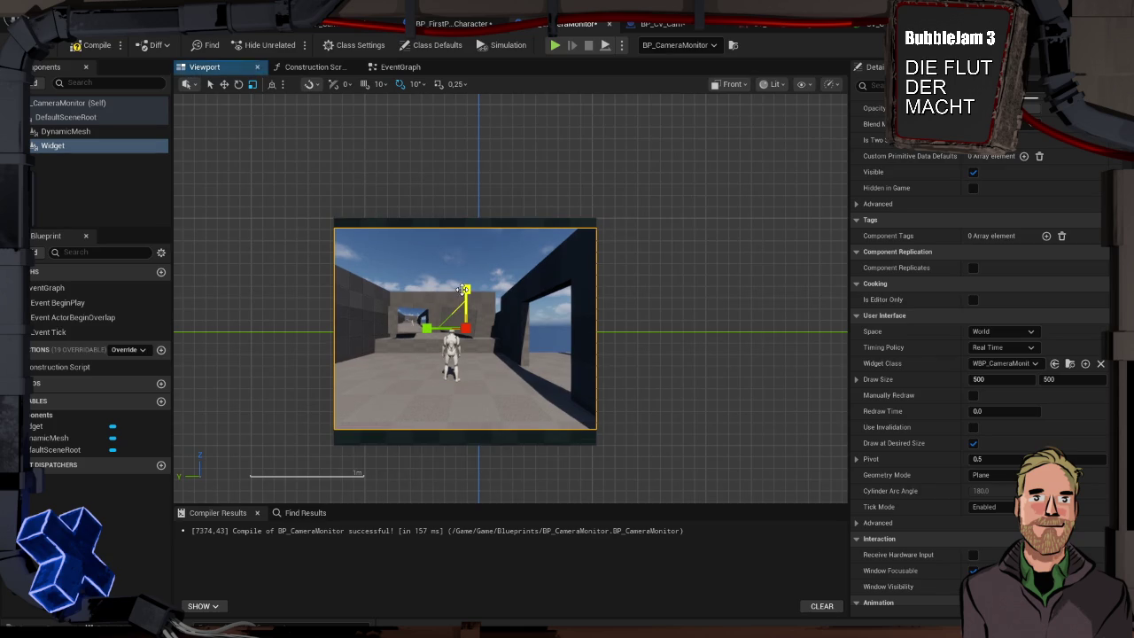
drag(463, 289, 449, 225)
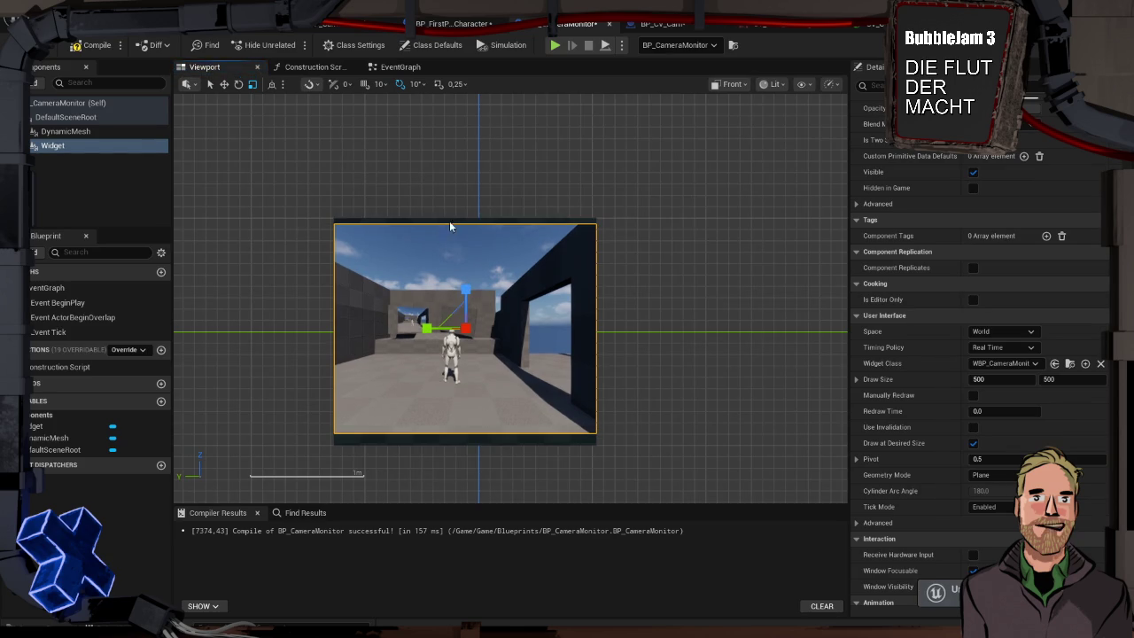
click(449, 221)
drag(467, 290, 467, 305)
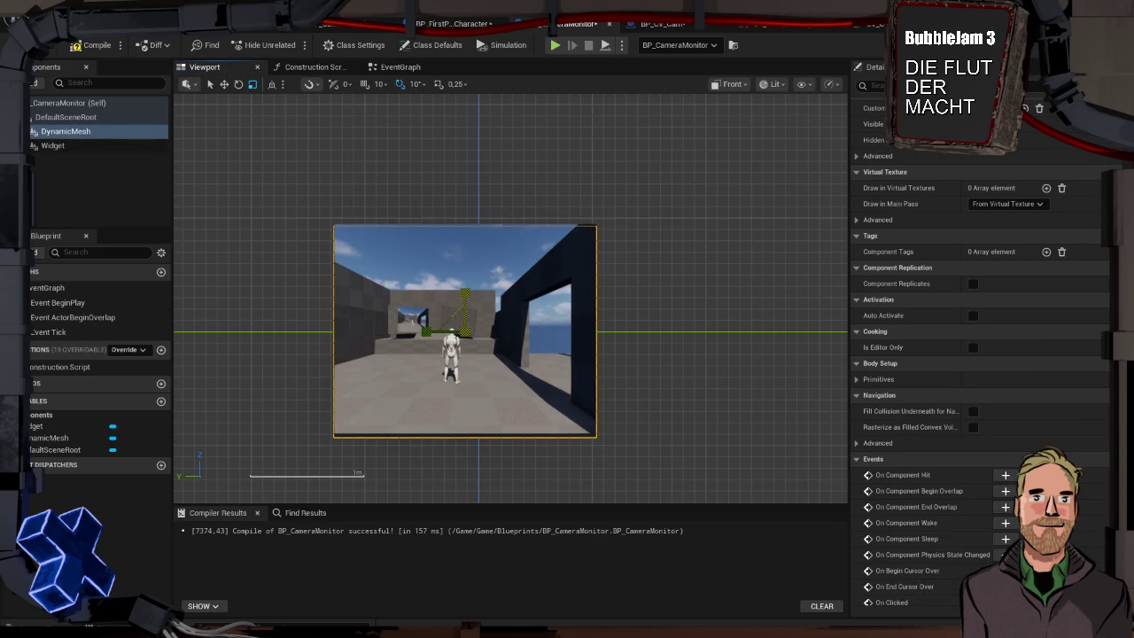
drag(467, 289, 467, 286)
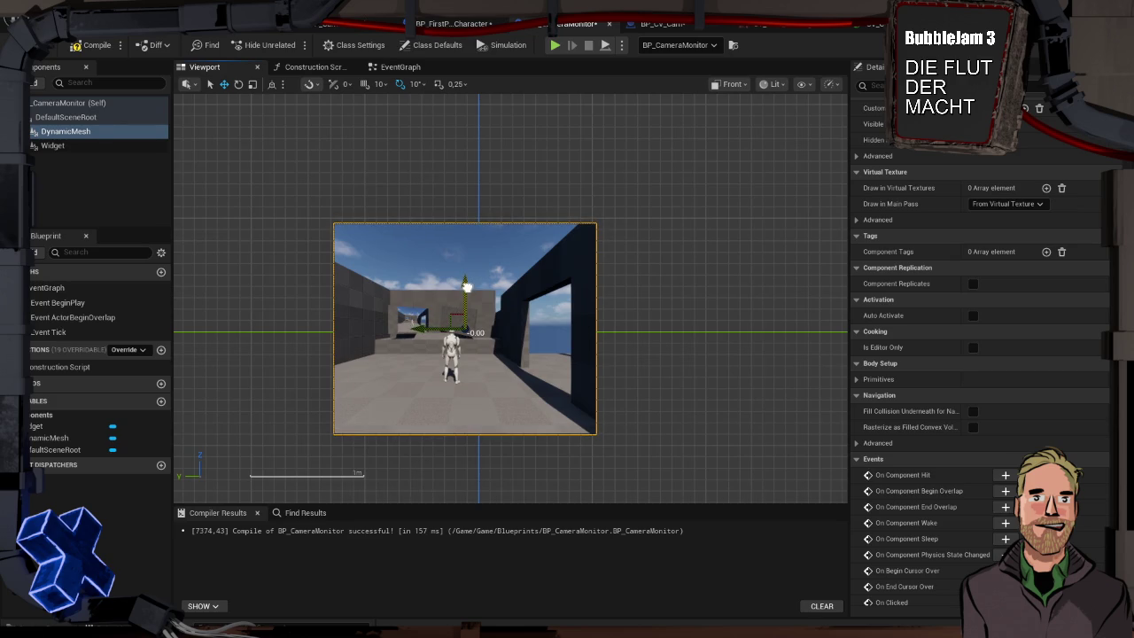
- Scale the Widget down so the mesh leaves a dark border around it
click(383, 278)
key(e)
key(r)
mouse_move(523, 319)
mouse_down()
mouse_move(455, 304)
mouse_move(471, 298)
mouse_up()
drag(400, 293, 390, 306)
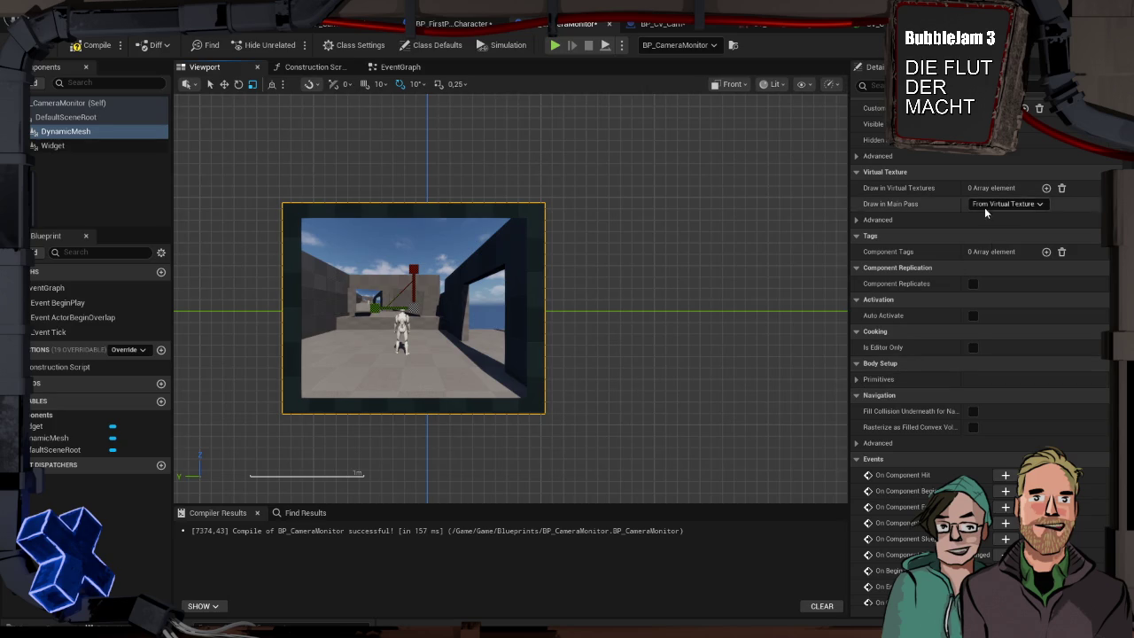
- Assign the Anisotropy material to the DynamicMesh's Element 0
scroll(947, 407, up, 15)
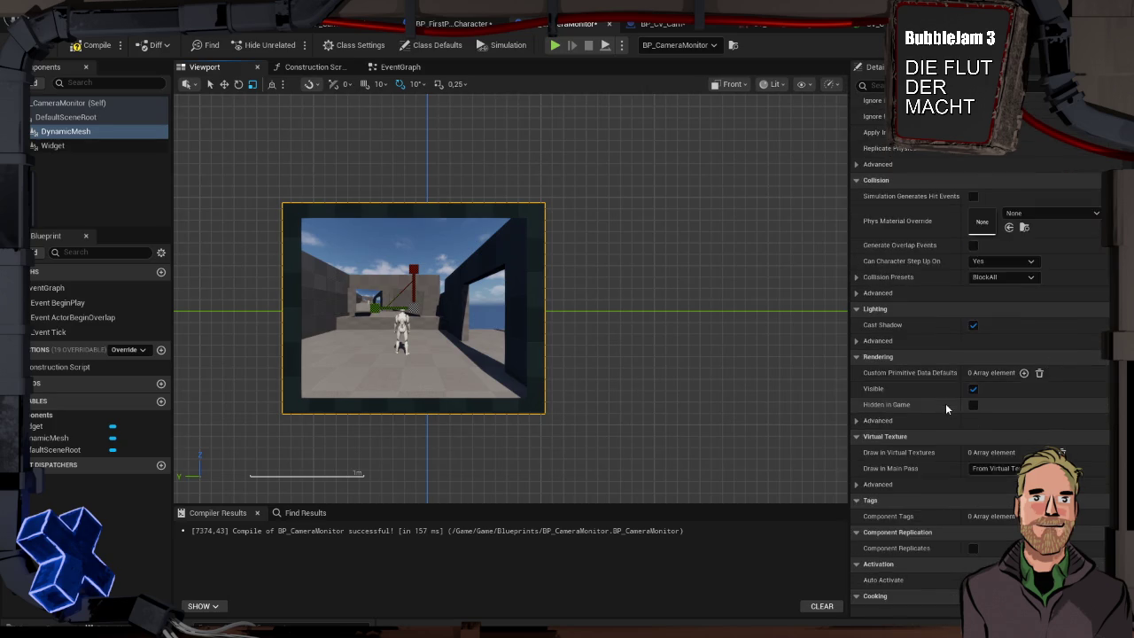
scroll(940, 410, up, 2)
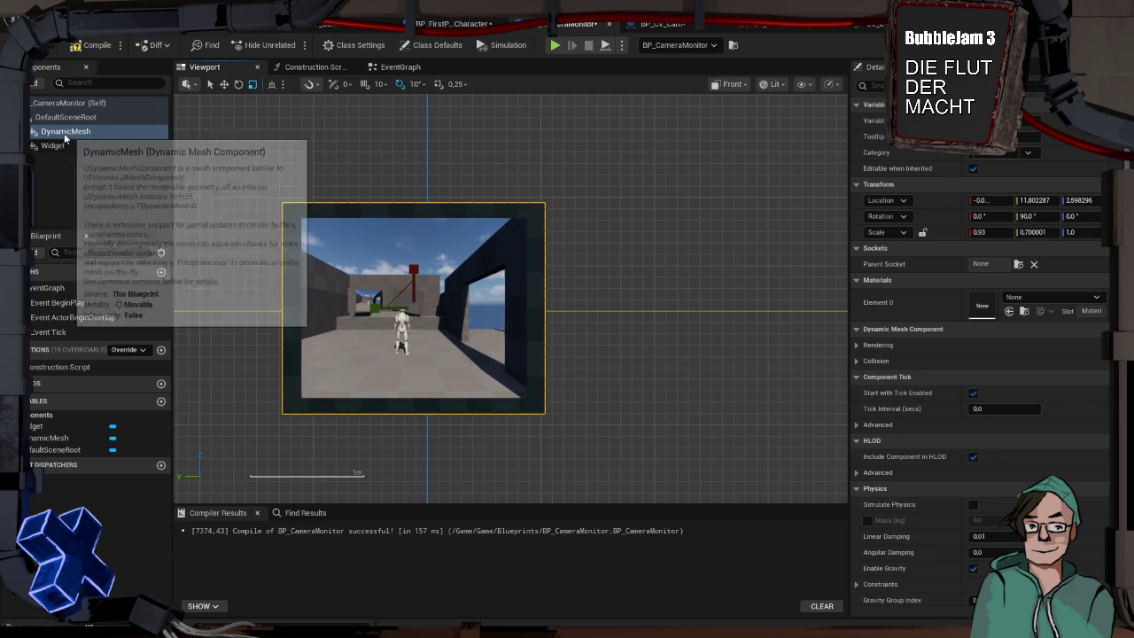
scroll(901, 280, down, 3)
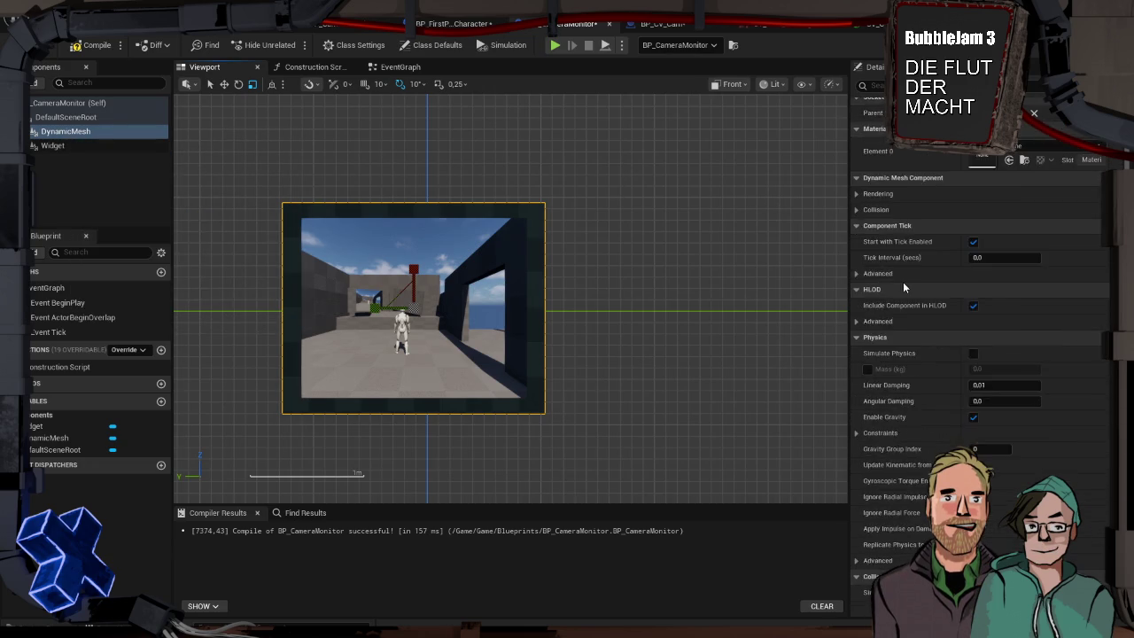
scroll(913, 274, up, 3)
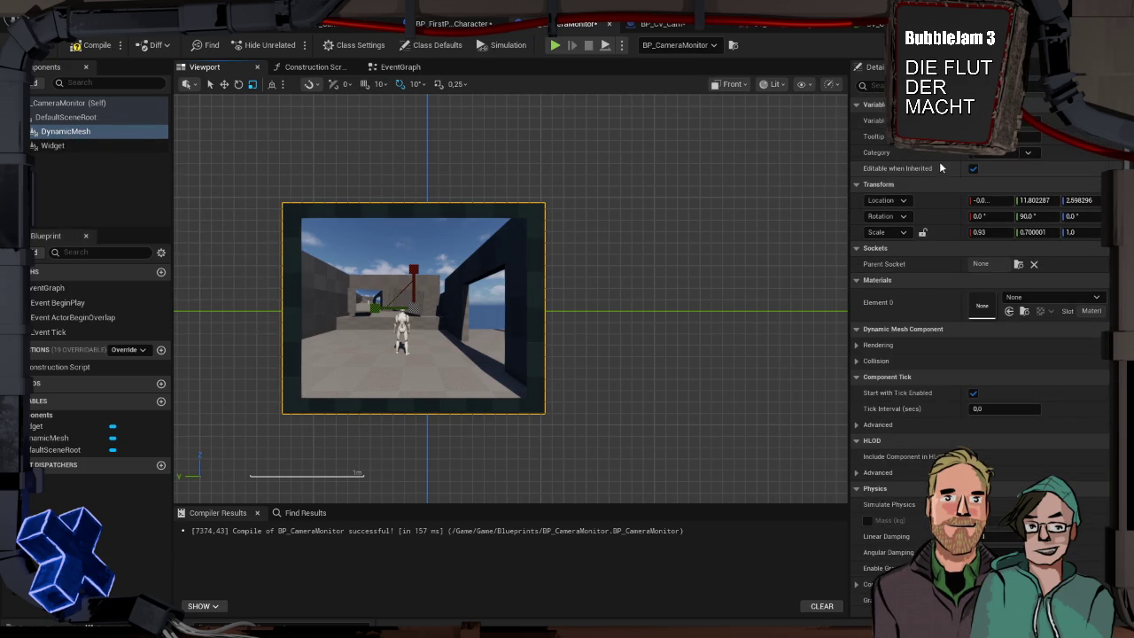
click(1015, 298)
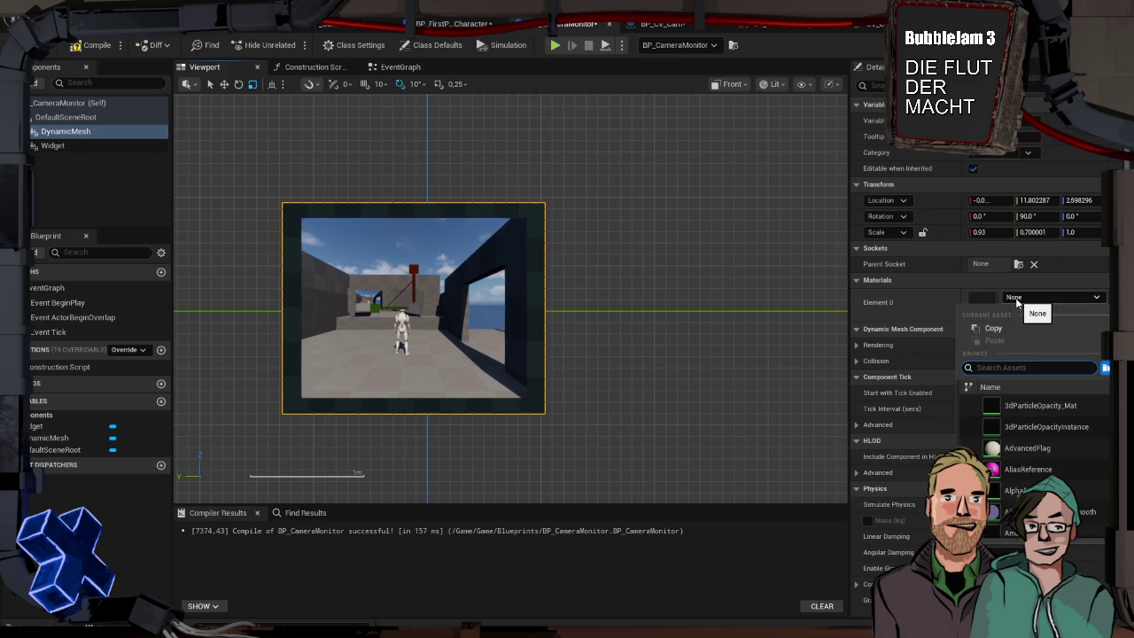
scroll(1056, 452, down, 2)
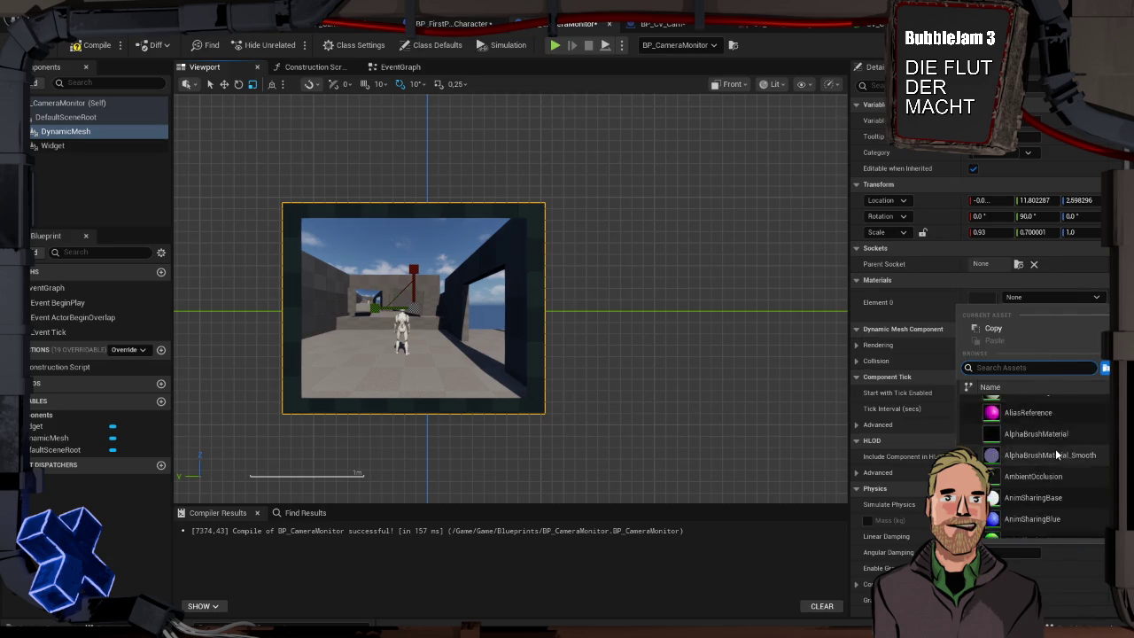
scroll(1055, 453, down, 2)
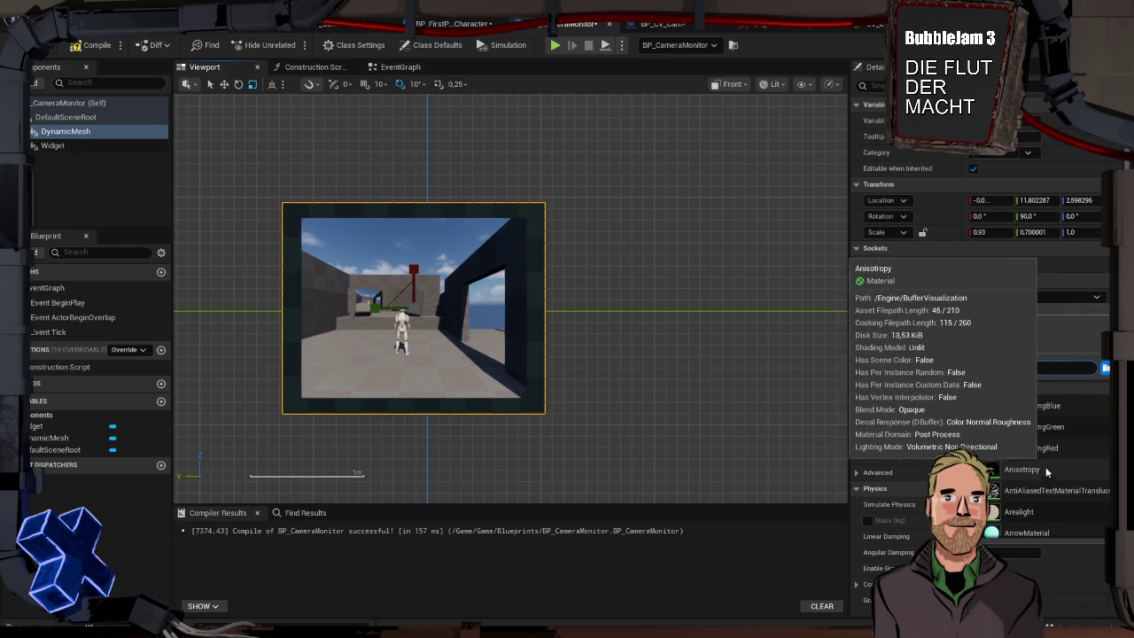
click(1026, 468)
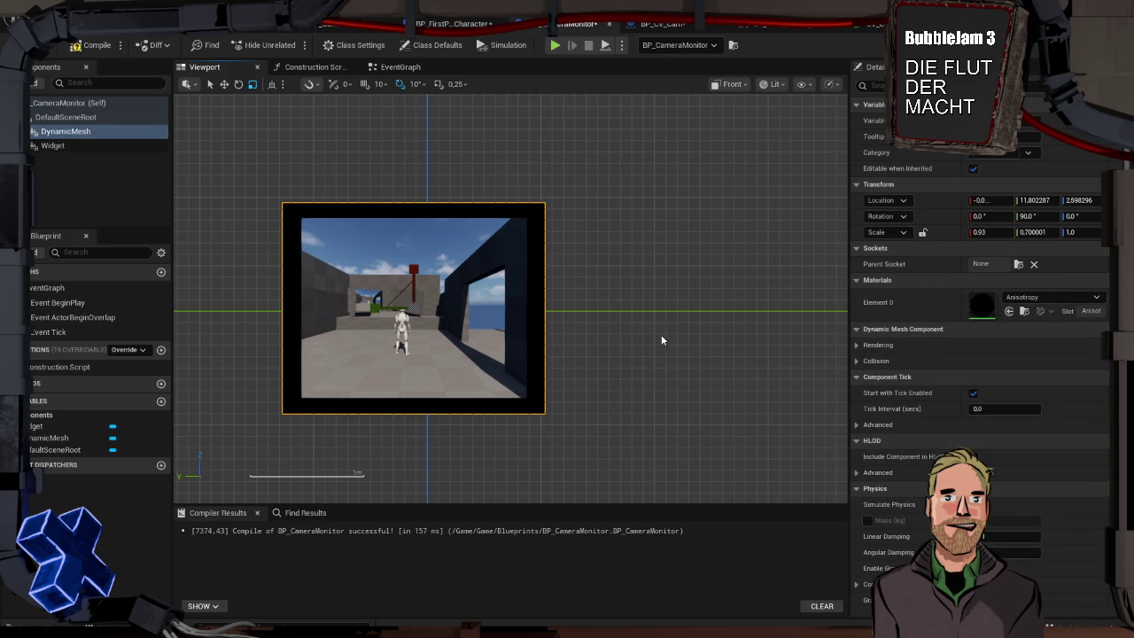
- Scale the camera image widget up slightly inside the frame and start a play preview
drag(629, 305, 684, 307)
click(529, 300)
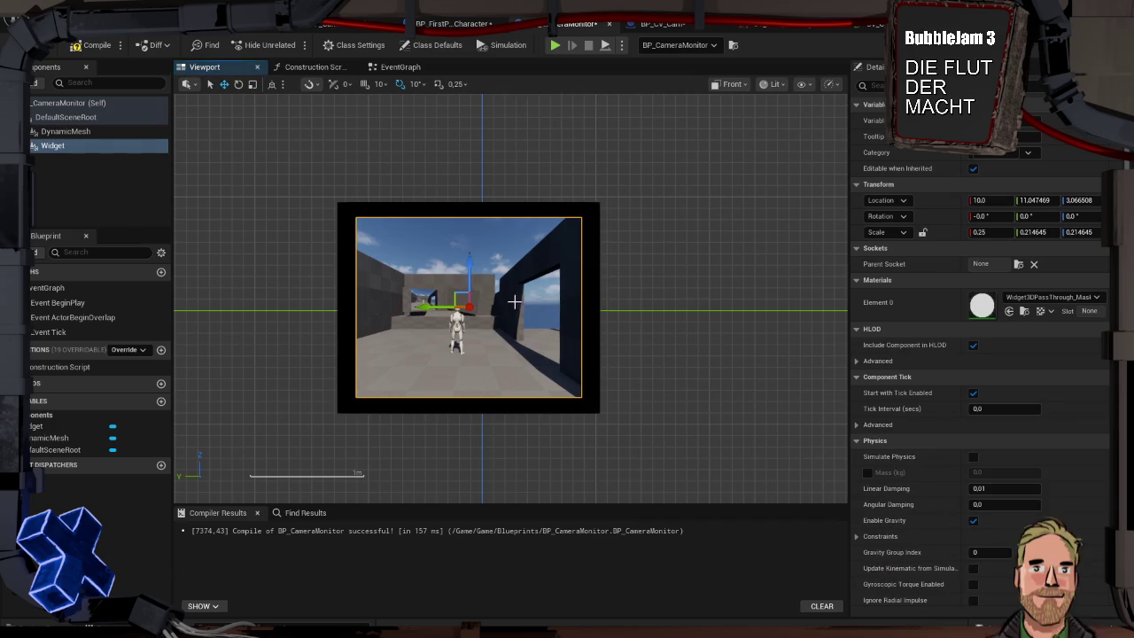
key(e)
key(r)
drag(453, 301, 456, 294)
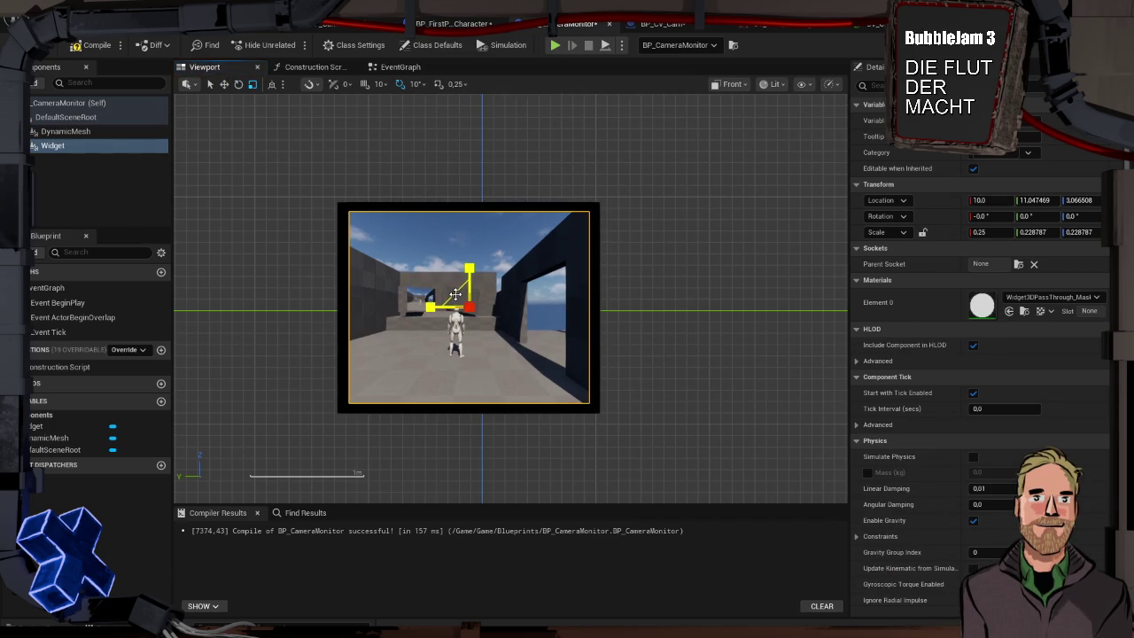
click(661, 284)
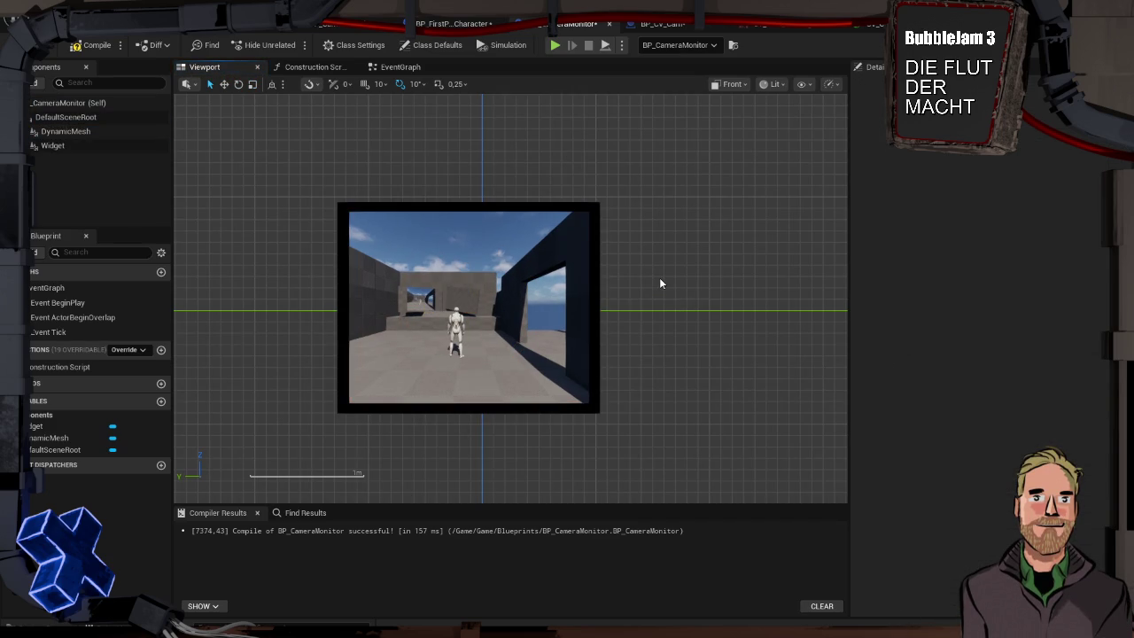
scroll(277, 282, up, 3)
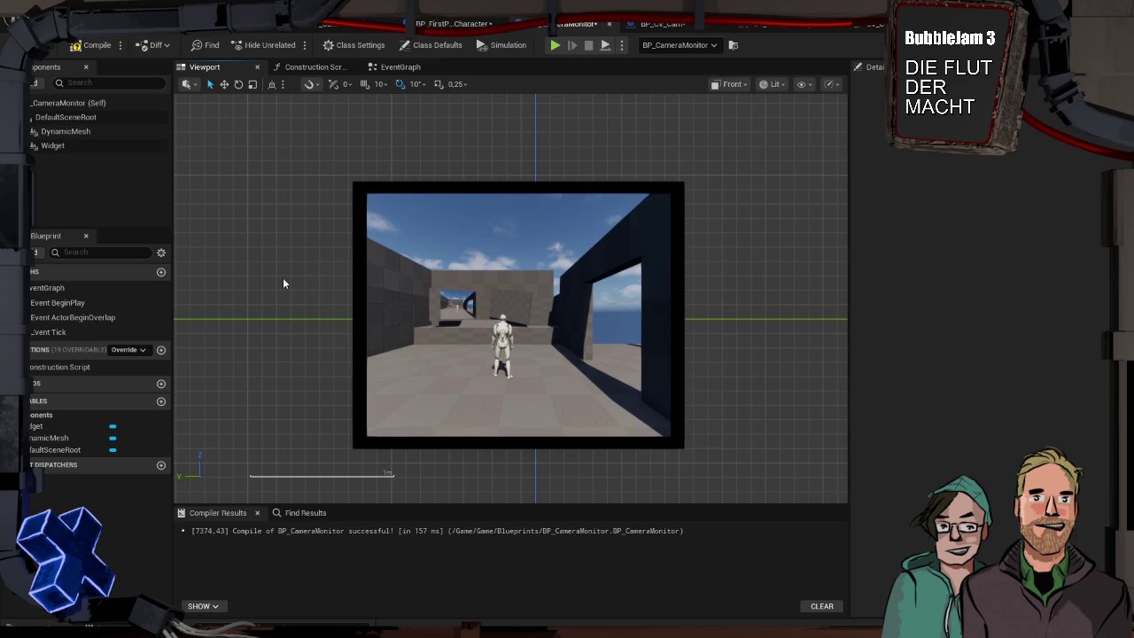
key(alt+p)
- Walk through the doorway toward the wall monitor, then stop the play preview
key(w)
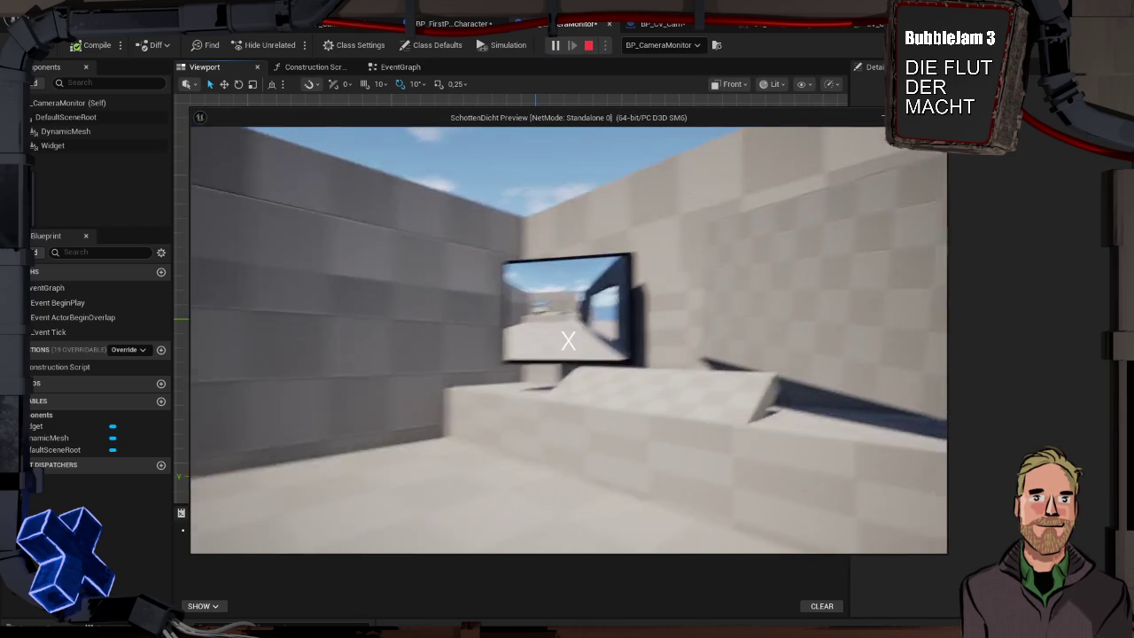
key(w)
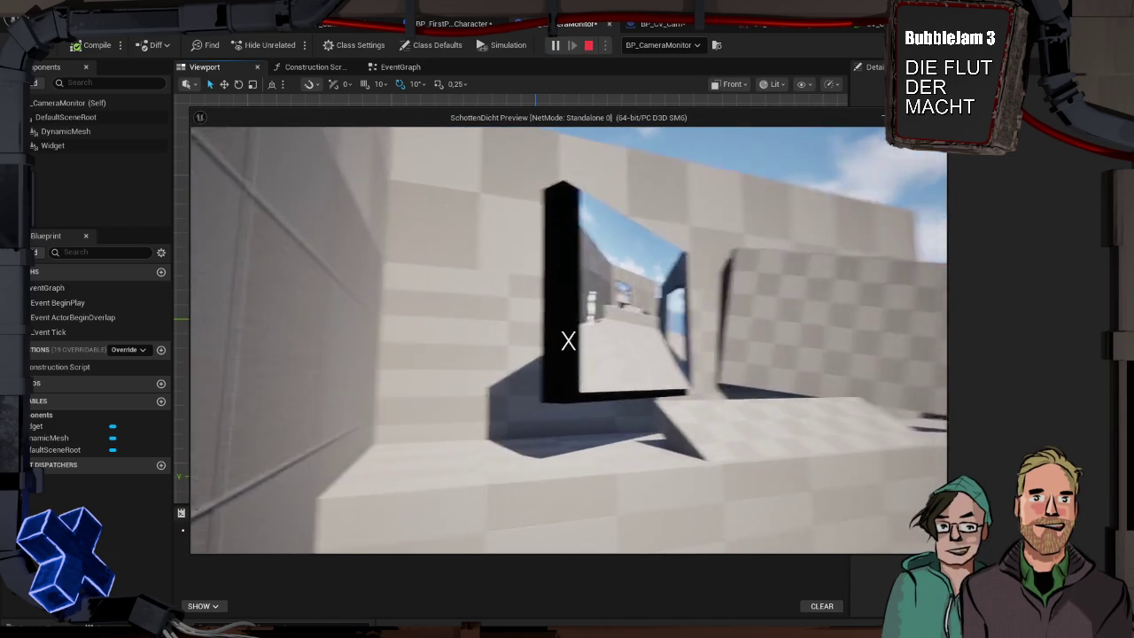
key(w)
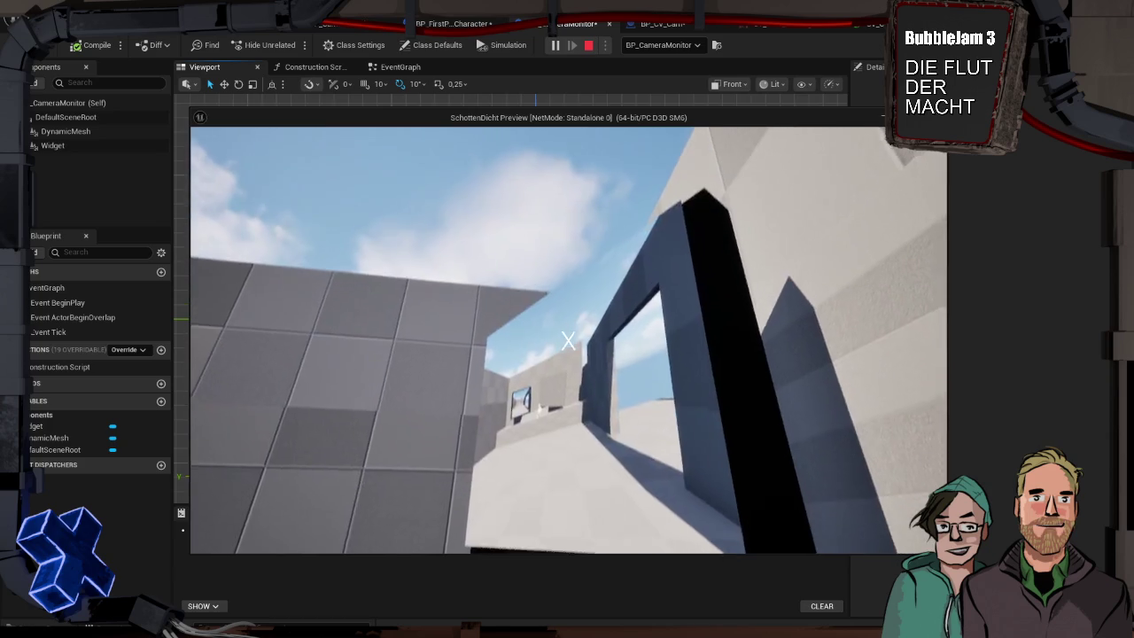
key(Escape)
- In Left view, move the camera image widget closer to the frame, to about X 3.0
click(477, 304)
drag(478, 304, 574, 303)
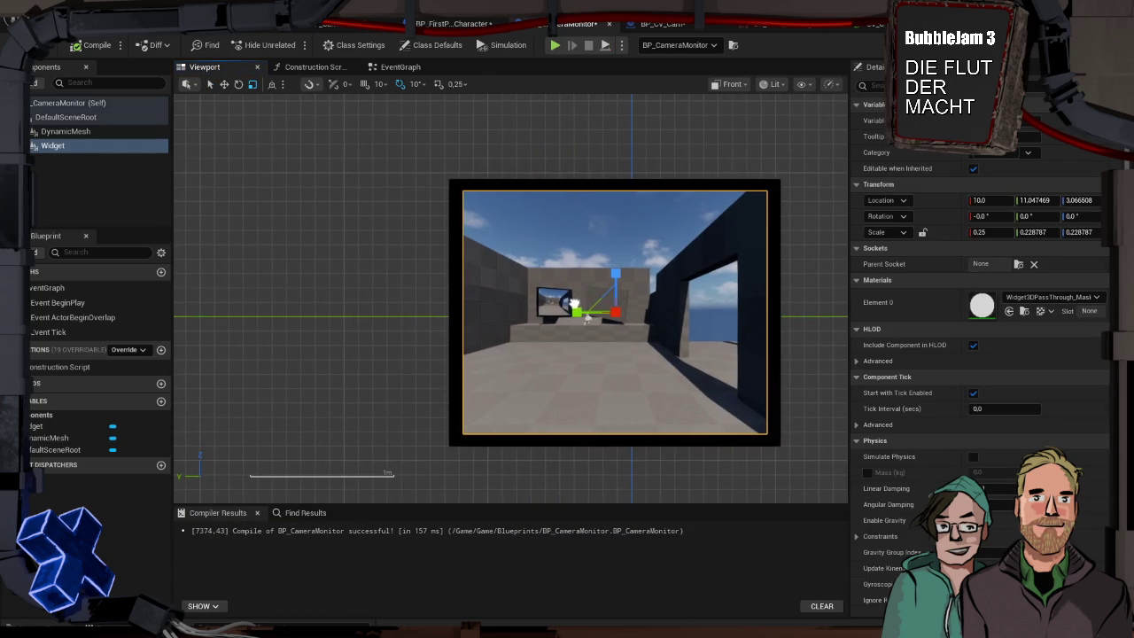
click(732, 84)
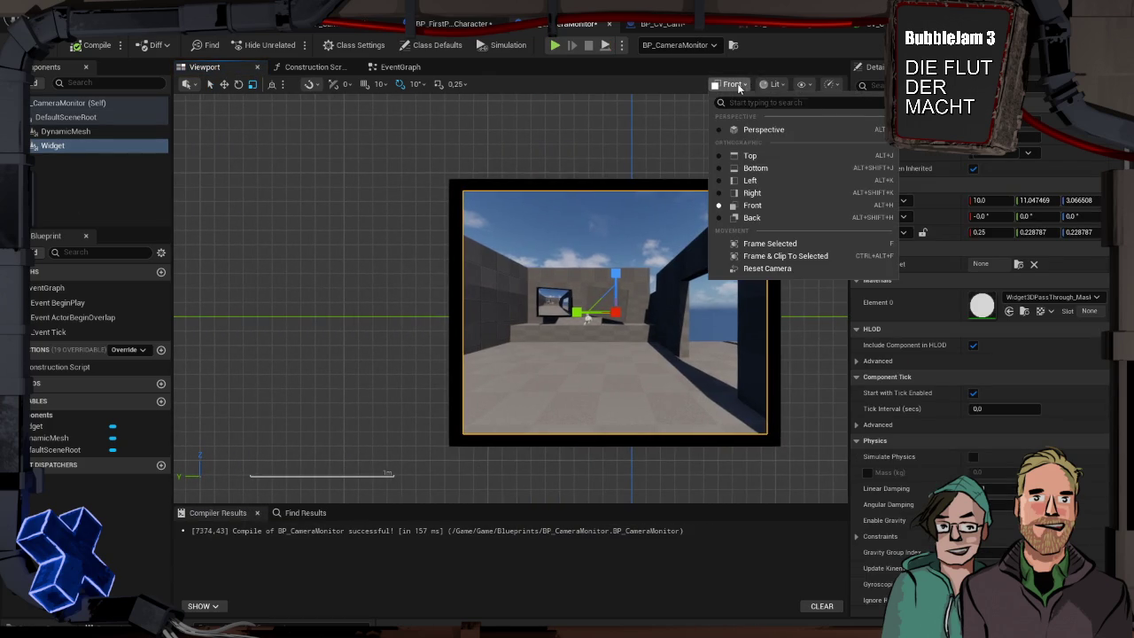
click(765, 181)
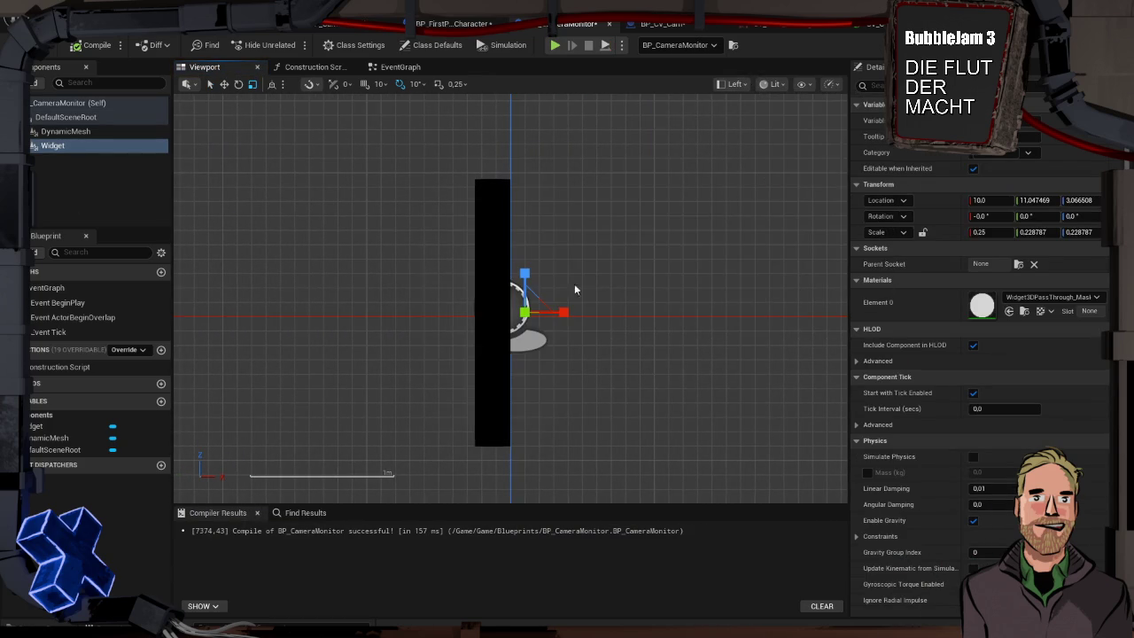
drag(565, 312, 549, 311)
- Scale the DynamicMesh frame thinner from front to back
click(488, 302)
key(e)
key(r)
drag(471, 313, 486, 313)
click(455, 266)
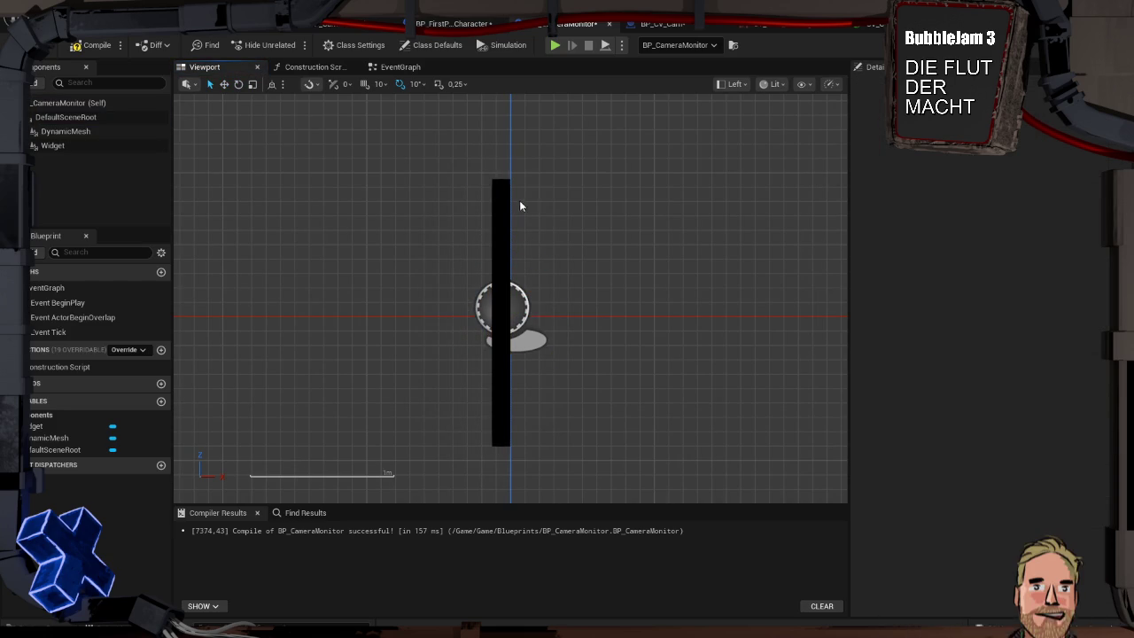
- Return the viewport to Perspective and start a play preview
click(734, 85)
click(767, 129)
mouse_move(628, 171)
mouse_down()
mouse_move(549, 174)
mouse_move(662, 156)
mouse_move(639, 174)
mouse_up()
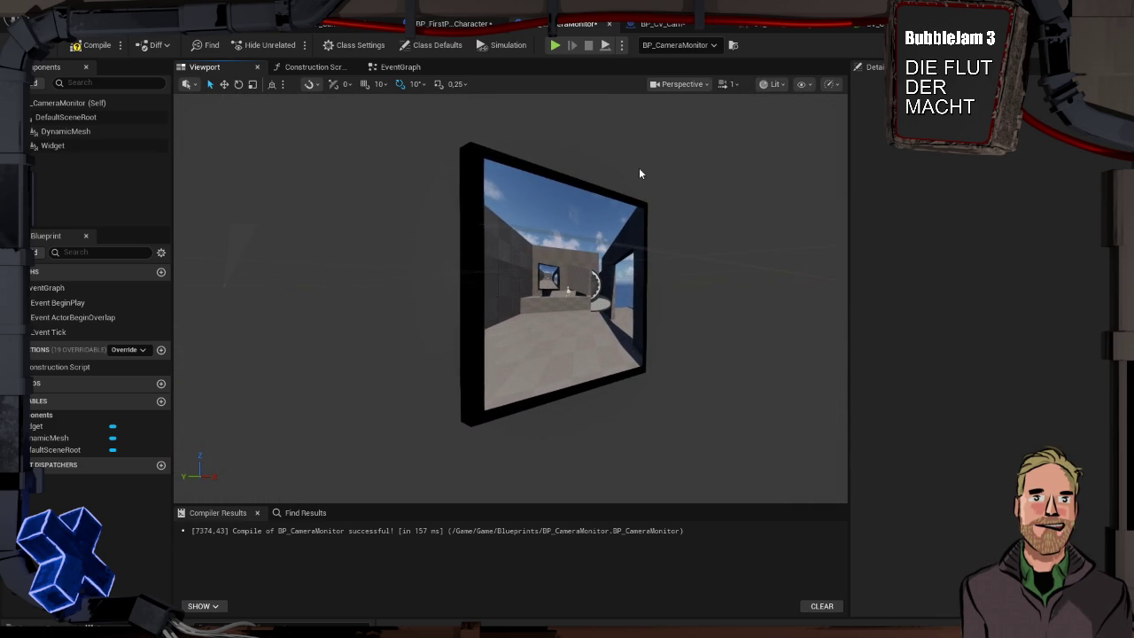
key(alt+p)
- Walk up to, around, and back from the monitor to check it, then stop playing
key(w)
key(w)
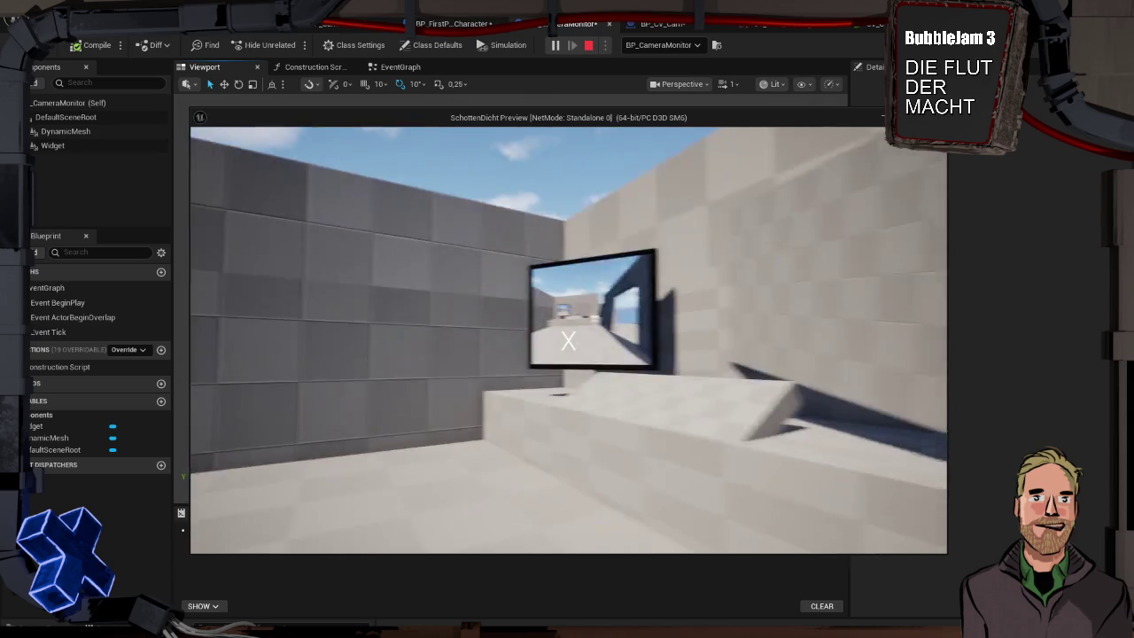
key(w)
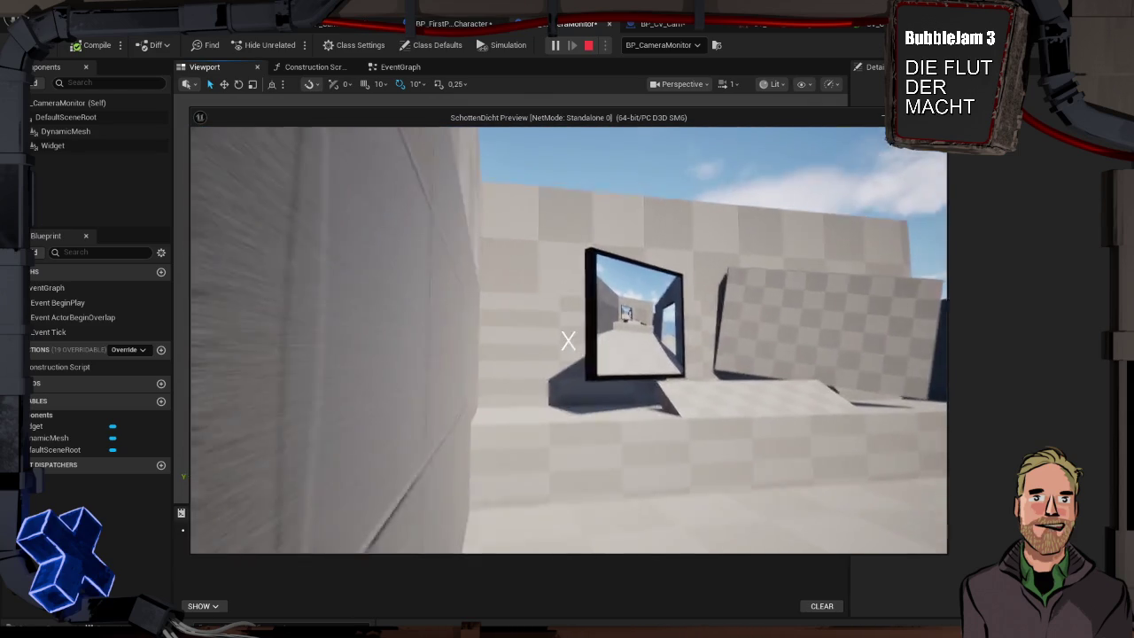
key(w)
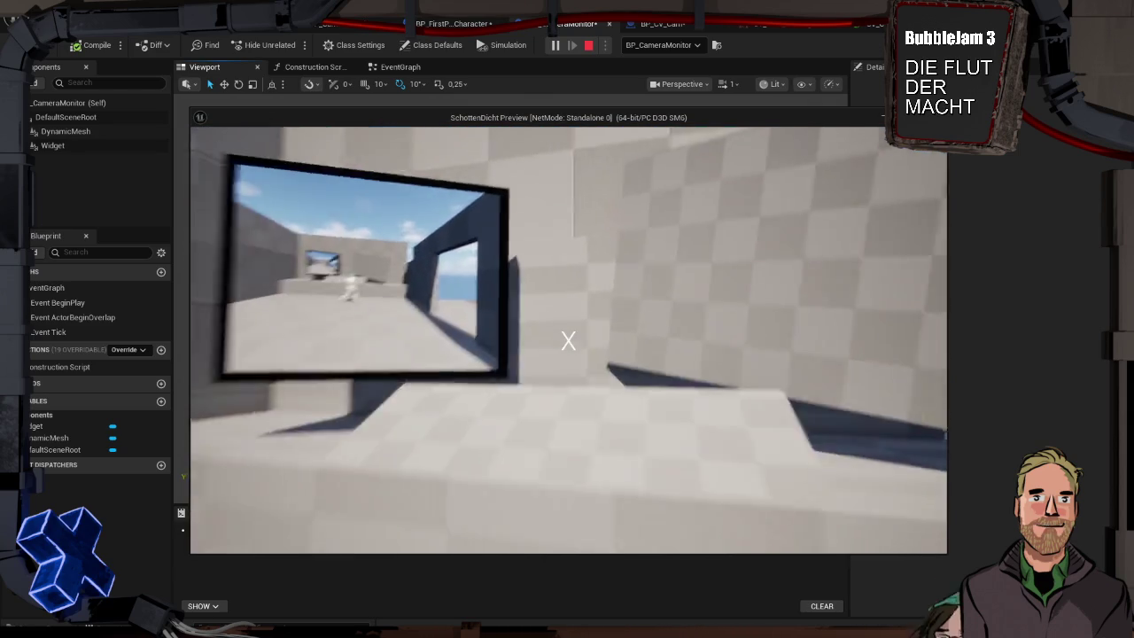
key(s)
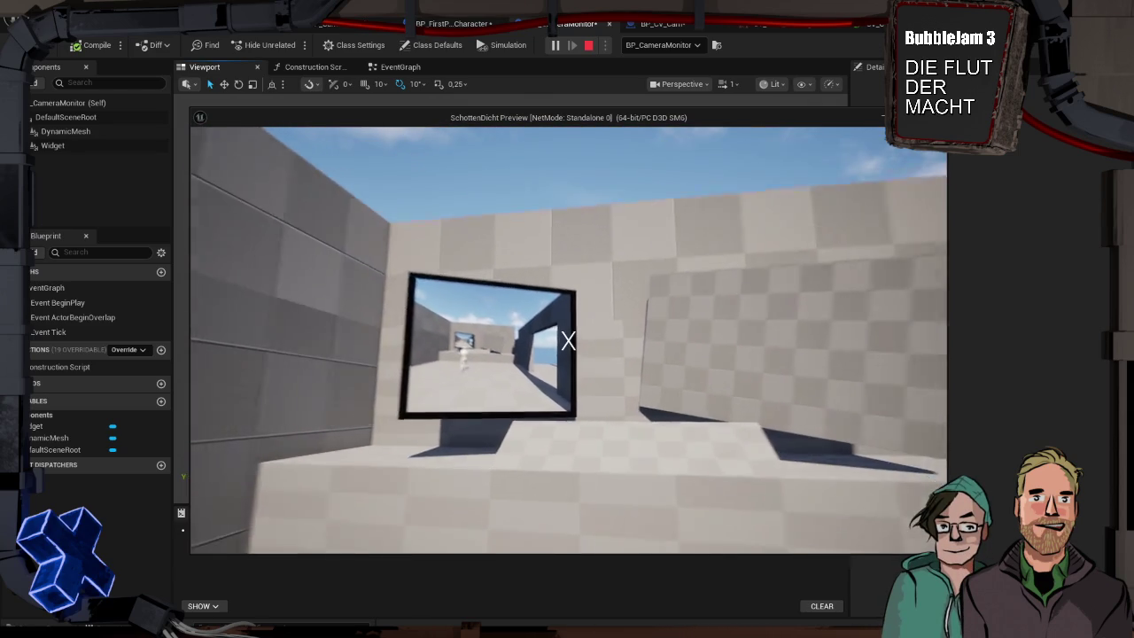
key(w)
key(s)
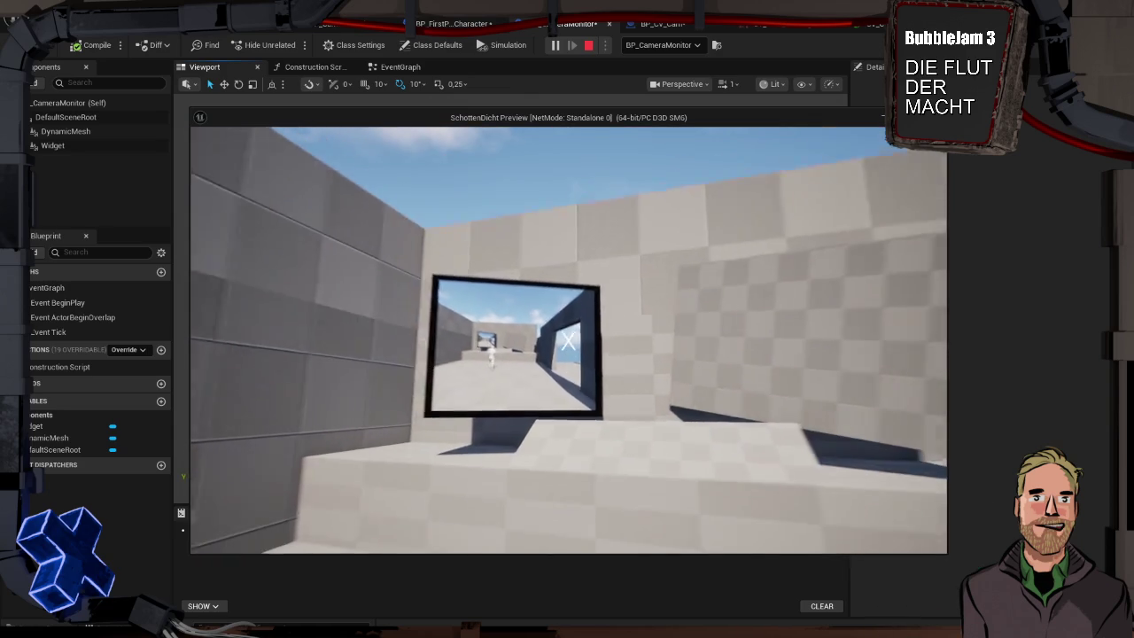
key(w)
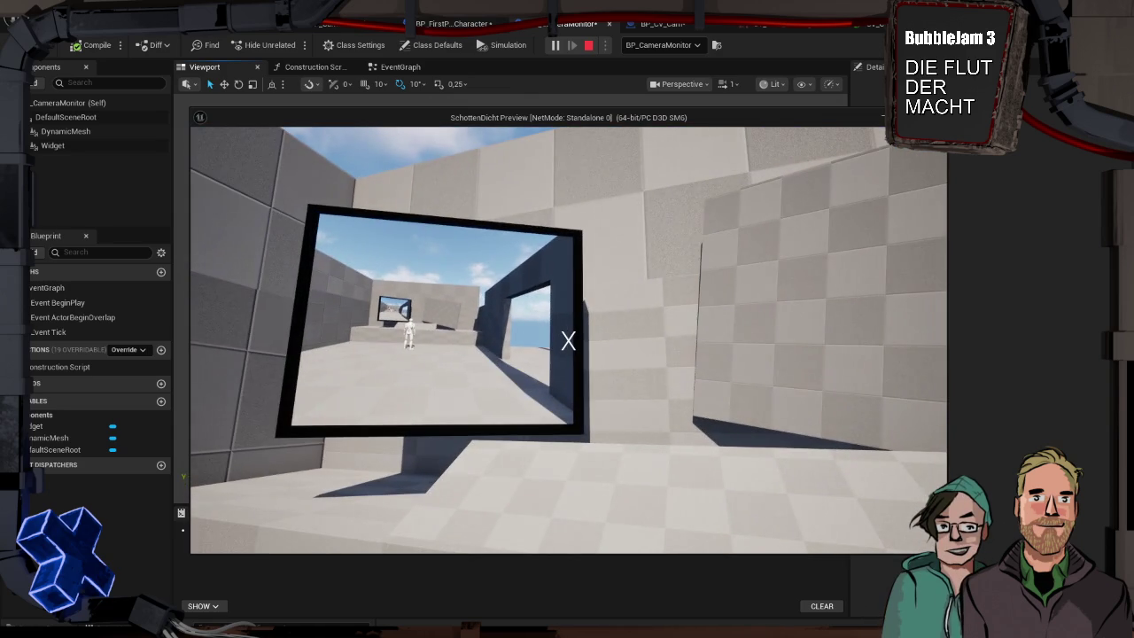
key(s)
key(Escape)
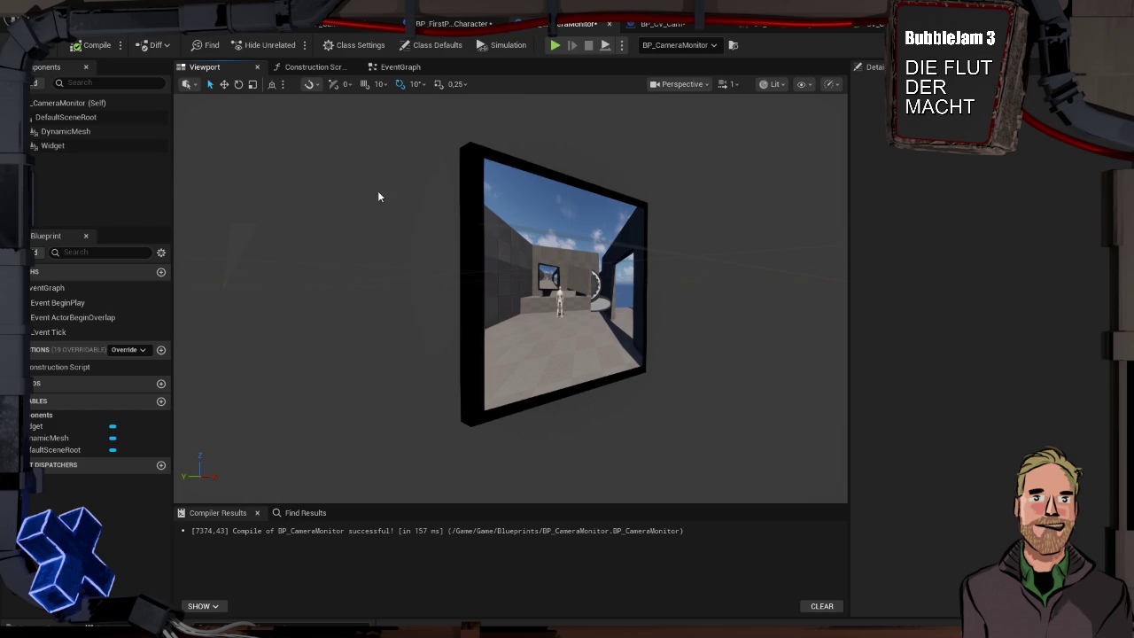
- Open the WBP_CameraMonitor widget designer with nothing selected
mouse_move(583, 237)
mouse_down()
mouse_move(611, 257)
mouse_move(585, 252)
mouse_move(558, 221)
mouse_move(593, 203)
mouse_move(567, 209)
mouse_up()
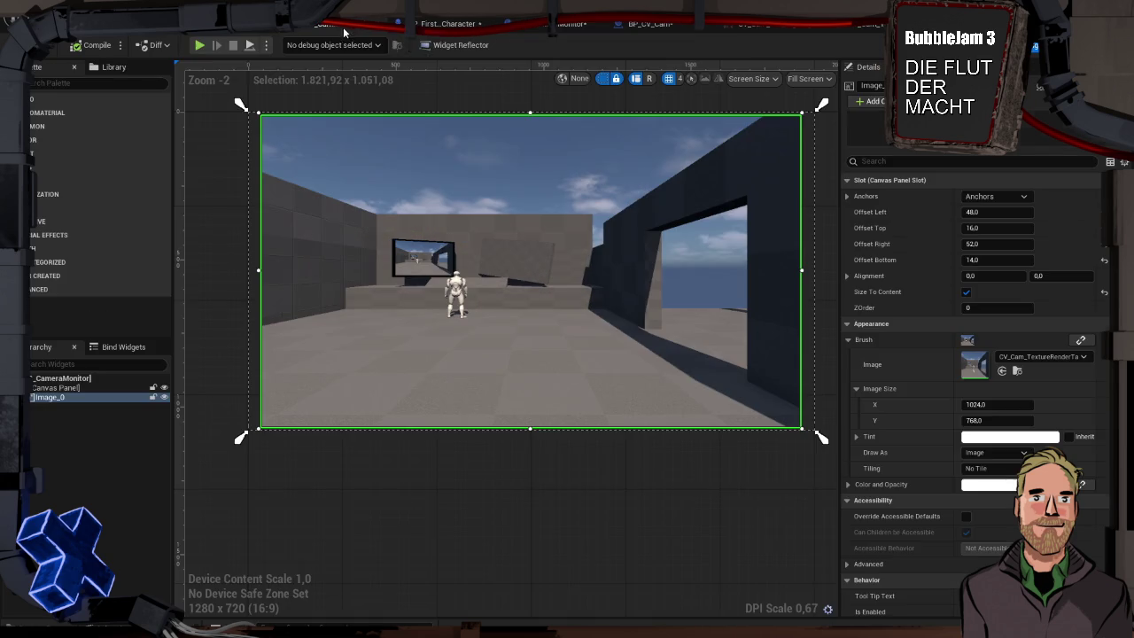
click(341, 24)
click(230, 295)
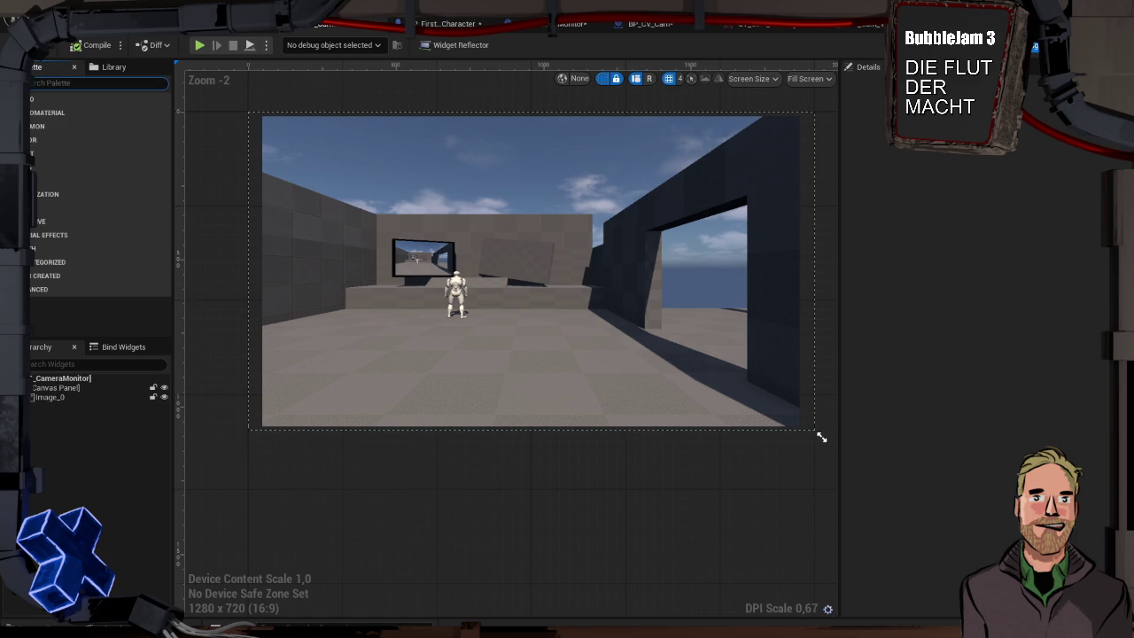
- Switch to Affinity, close its welcome screen, and start a new document
key(super)
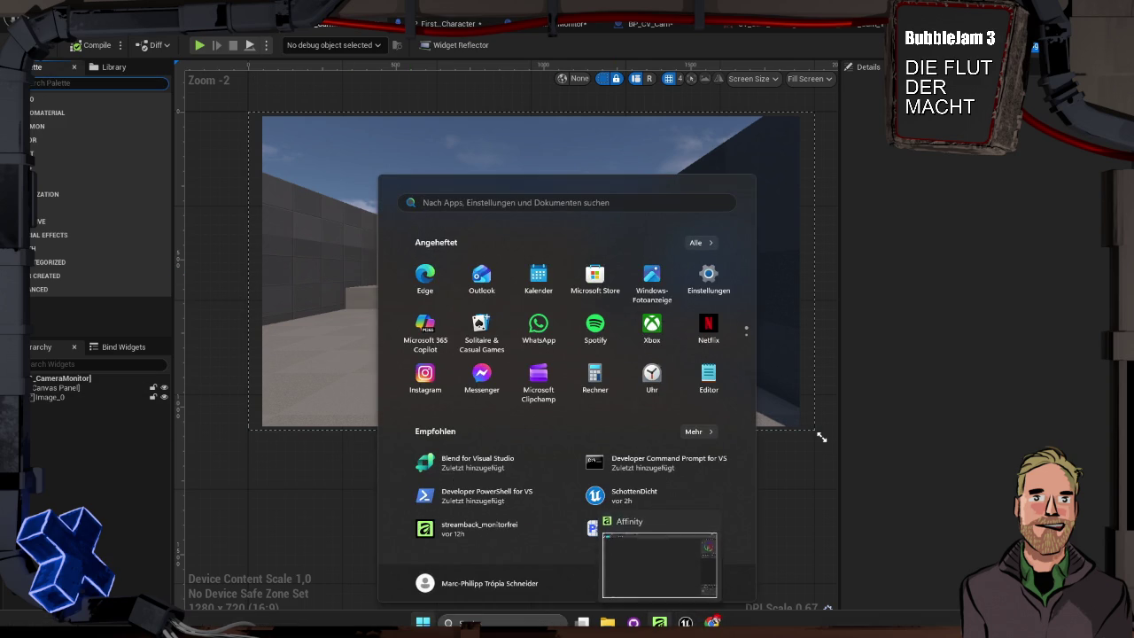
click(660, 622)
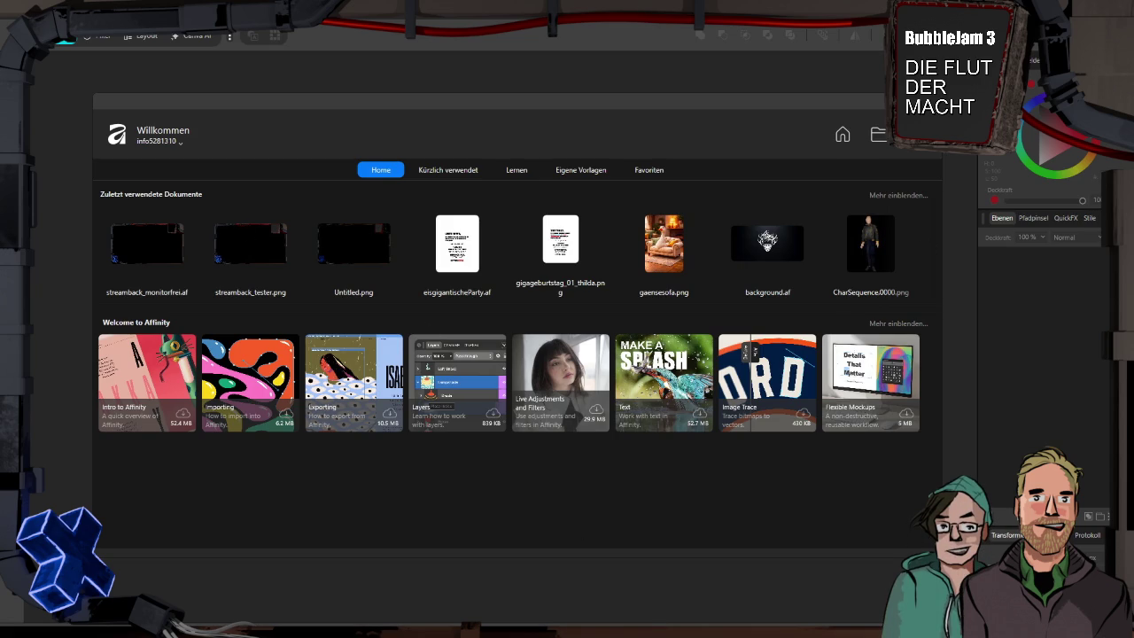
click(80, 42)
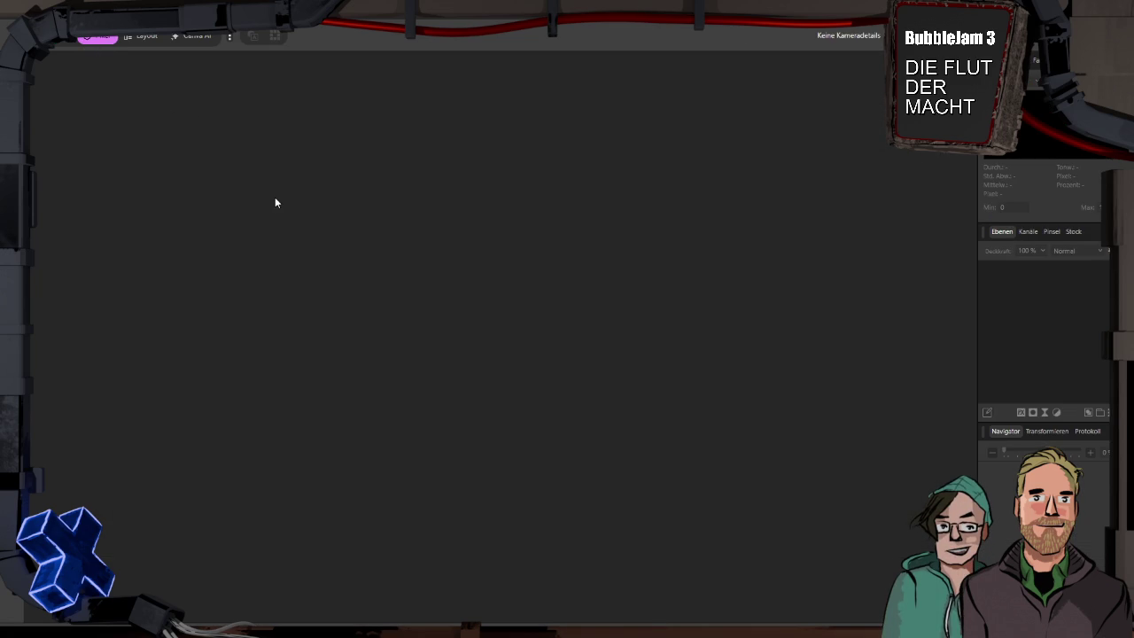
key(ctrl+n)
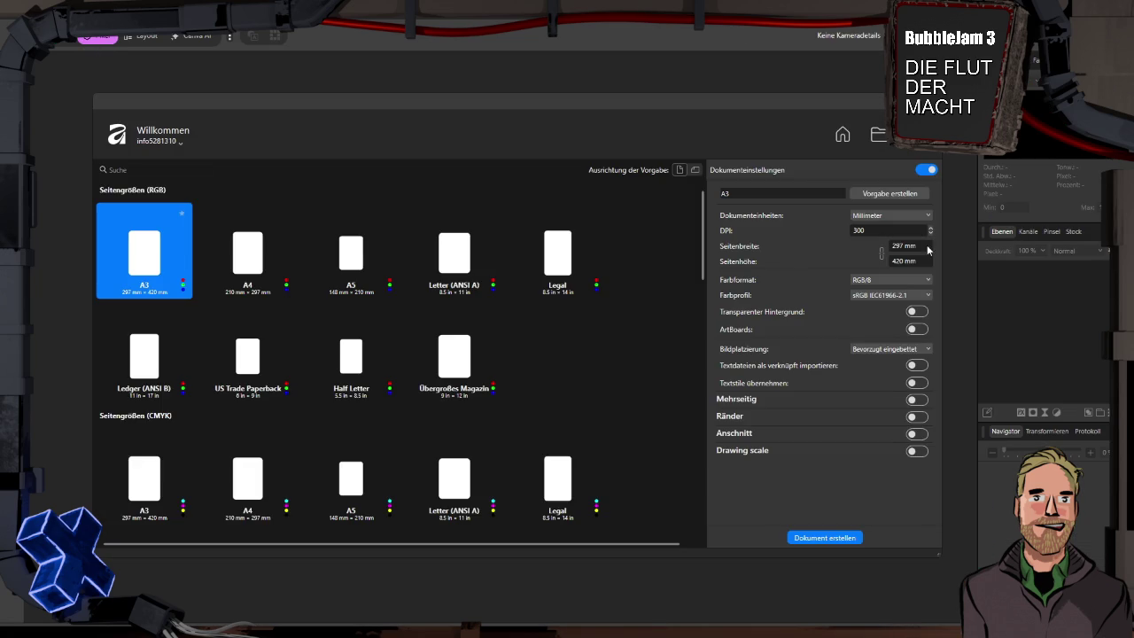
- Create a 50 × 50 px document in pixel units with a transparent background
click(893, 216)
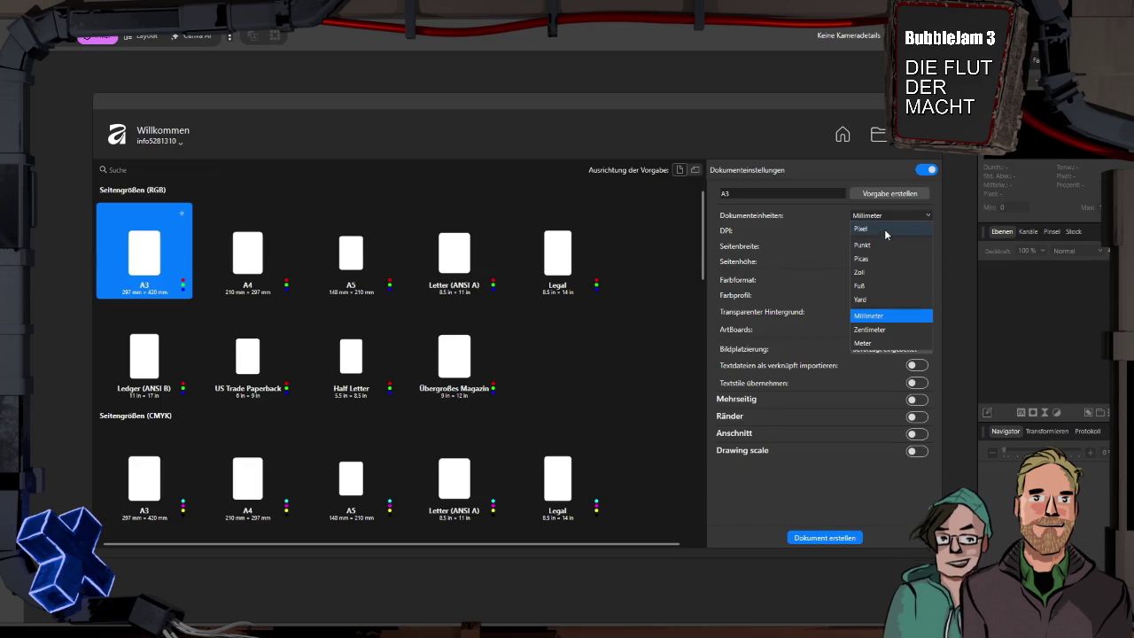
click(877, 224)
click(910, 248)
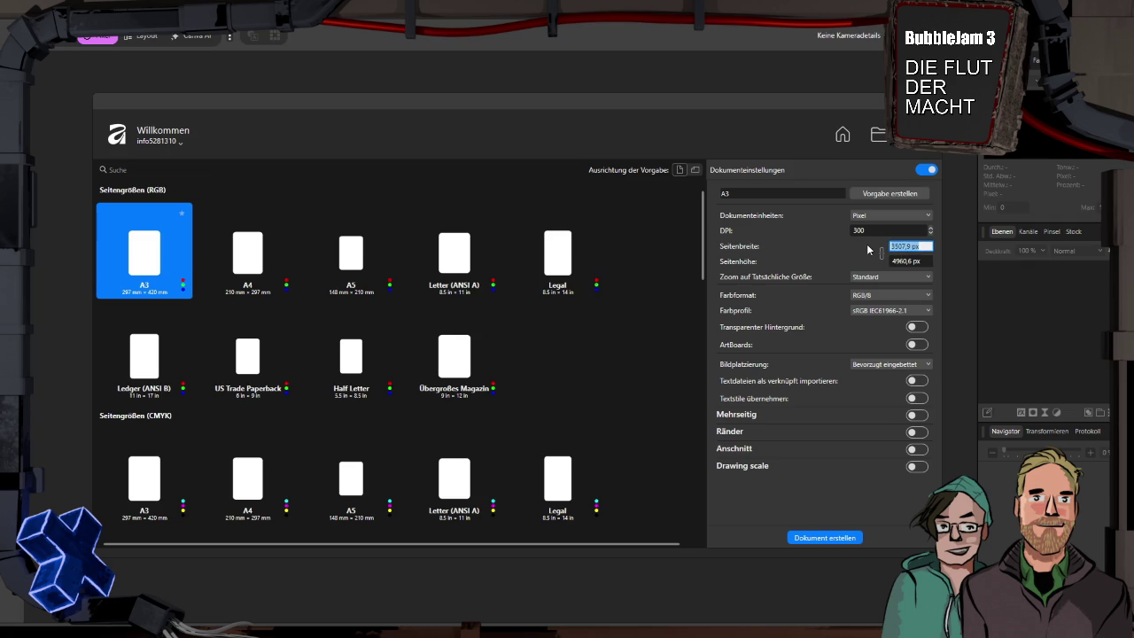
text(35)
key(Tab)
text(50)
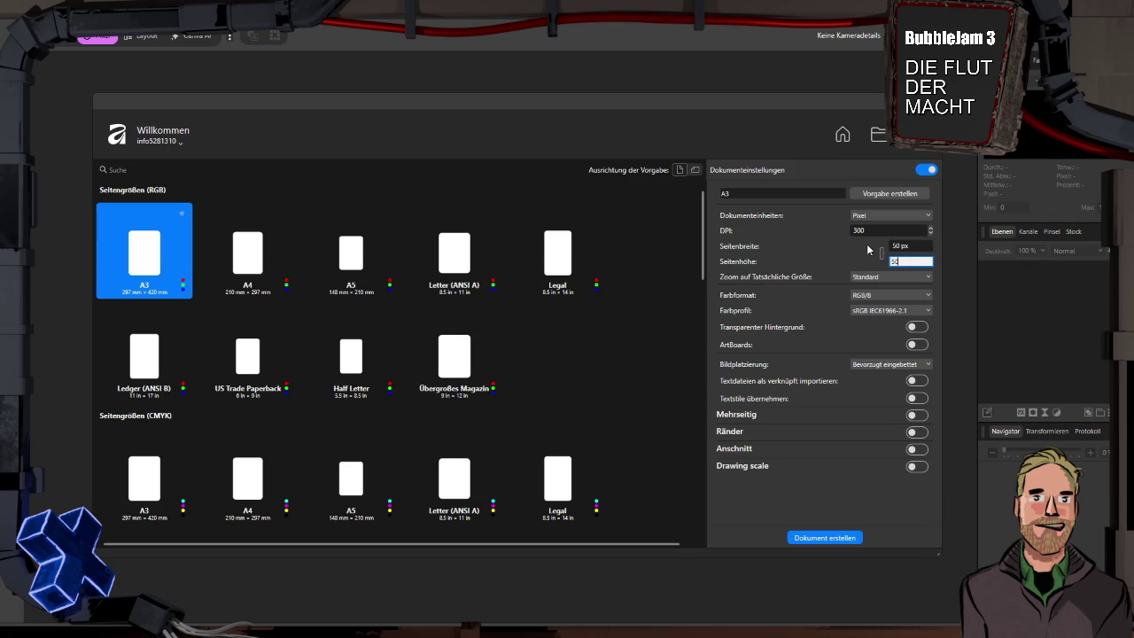
key(Tab)
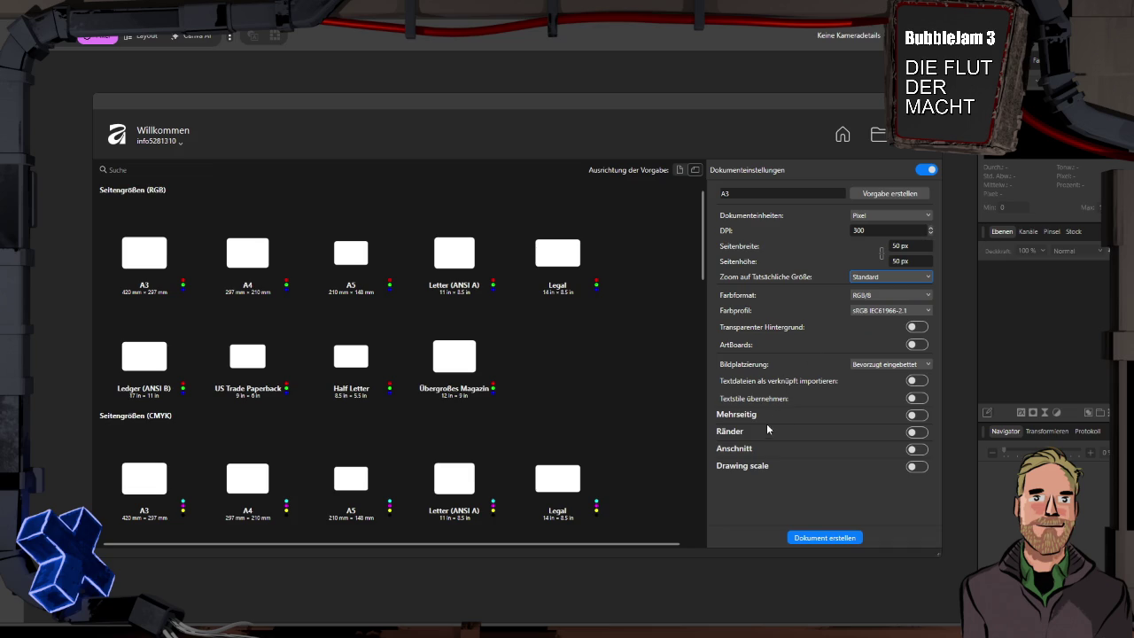
click(919, 328)
click(851, 533)
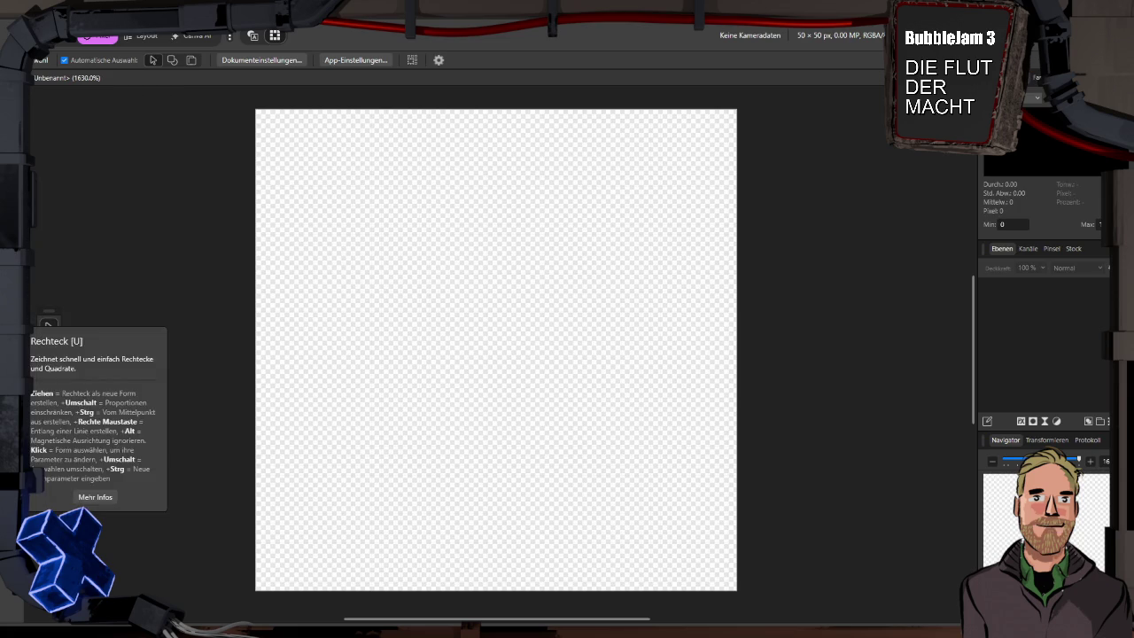
- Draw a triangle with the Triangle tool spanning the whole 50 × 50 px canvas
click(49, 326)
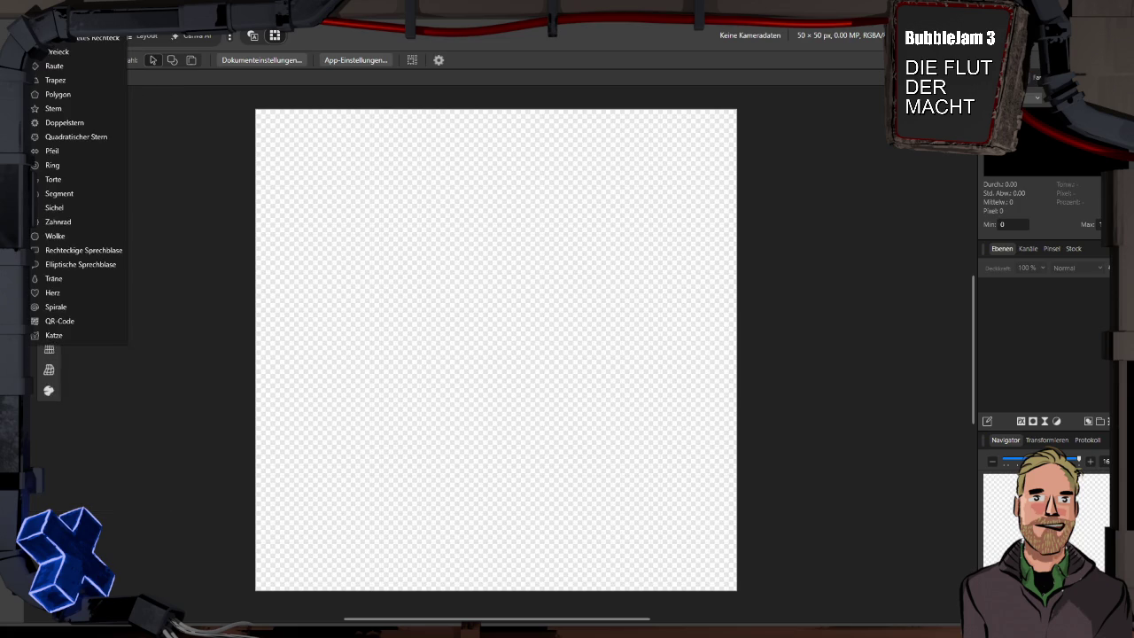
click(75, 52)
mouse_move(273, 132)
mouse_down()
mouse_move(287, 167)
mouse_move(542, 499)
mouse_move(710, 574)
mouse_move(728, 563)
mouse_up()
key(b)
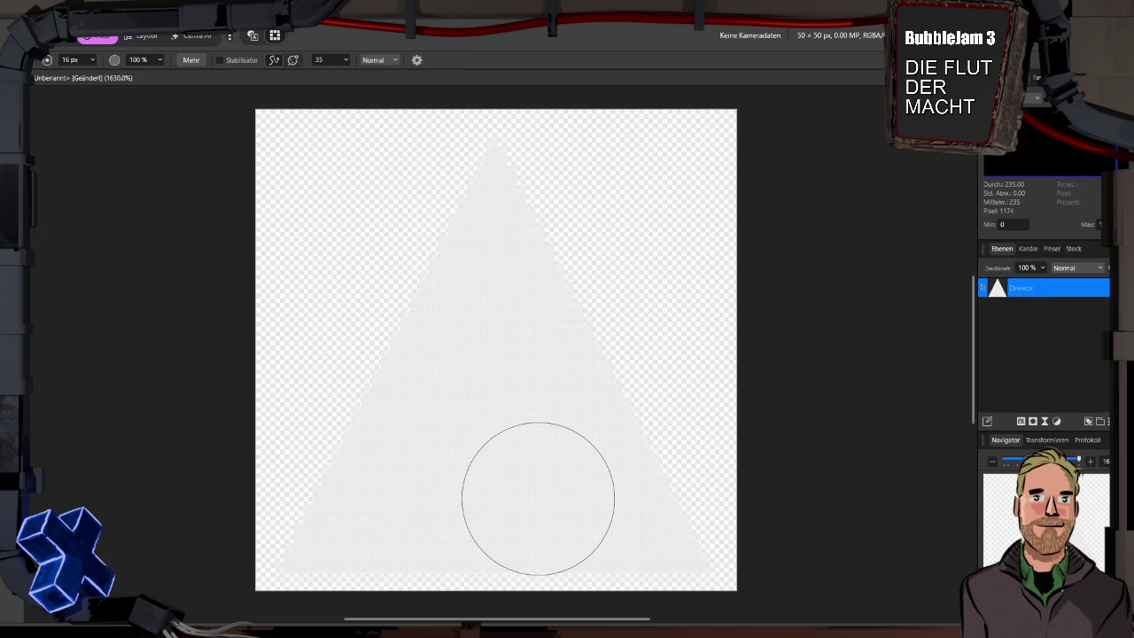
key(m)
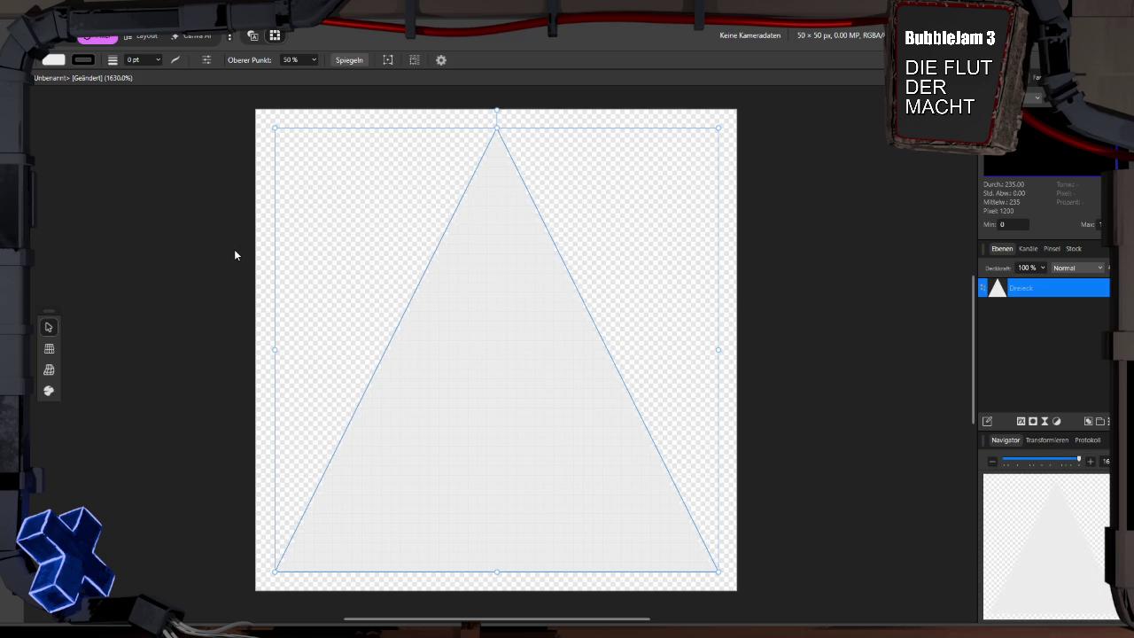
click(41, 17)
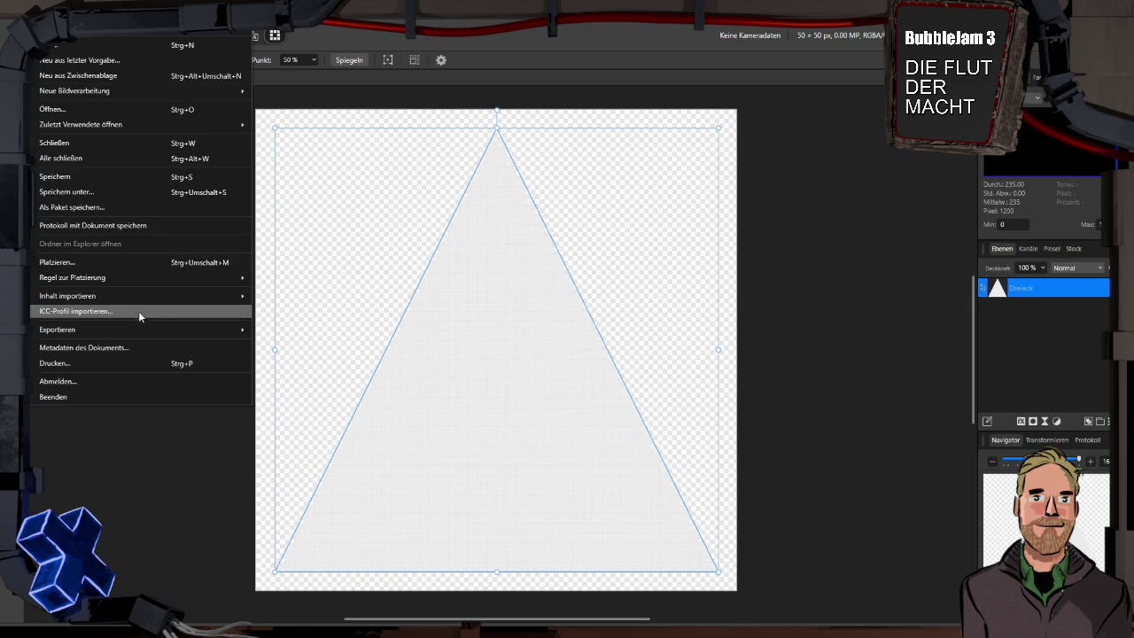
- Export the triangle from Affinity in PNG format
mouse_move(144, 332)
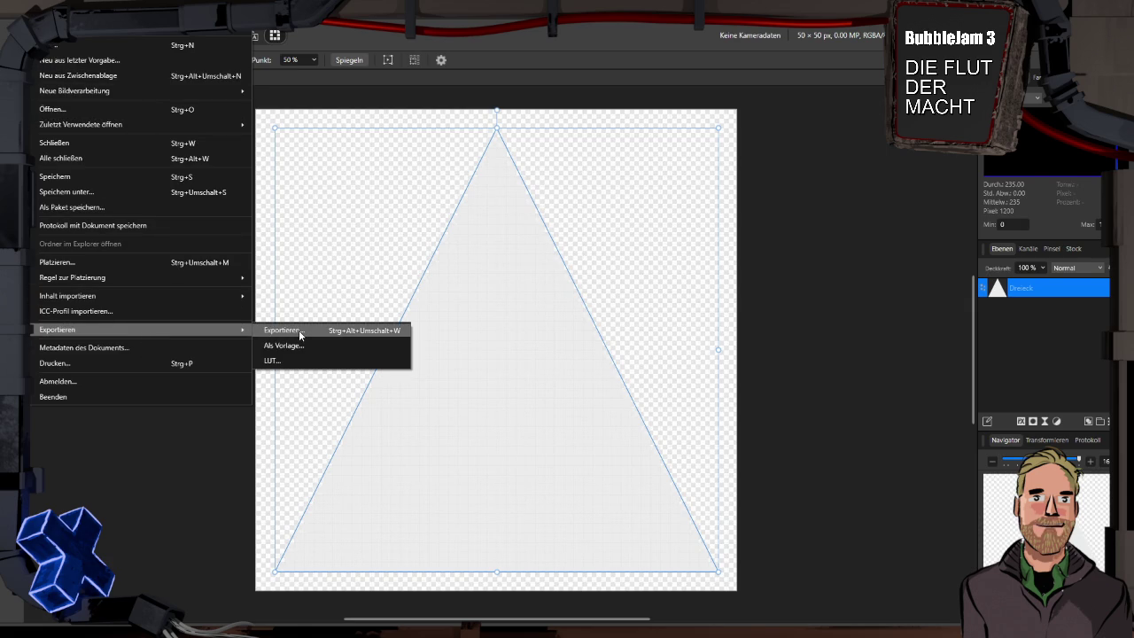
click(298, 330)
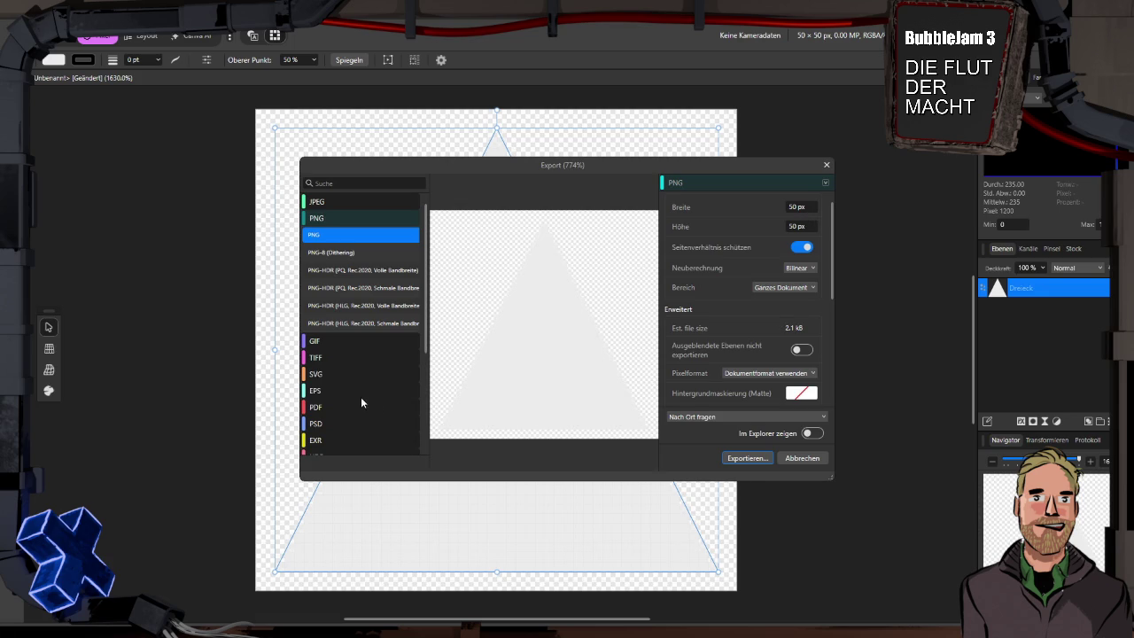
click(761, 459)
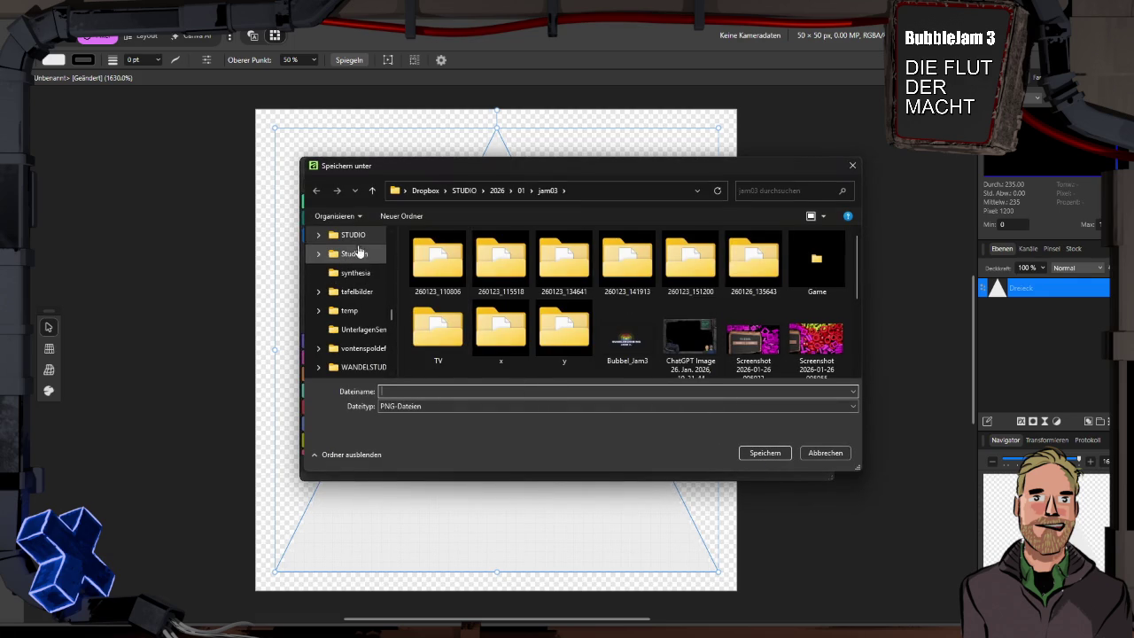
- Create a FlutMacht folder inside 01 and save the image there as pfeil
click(522, 190)
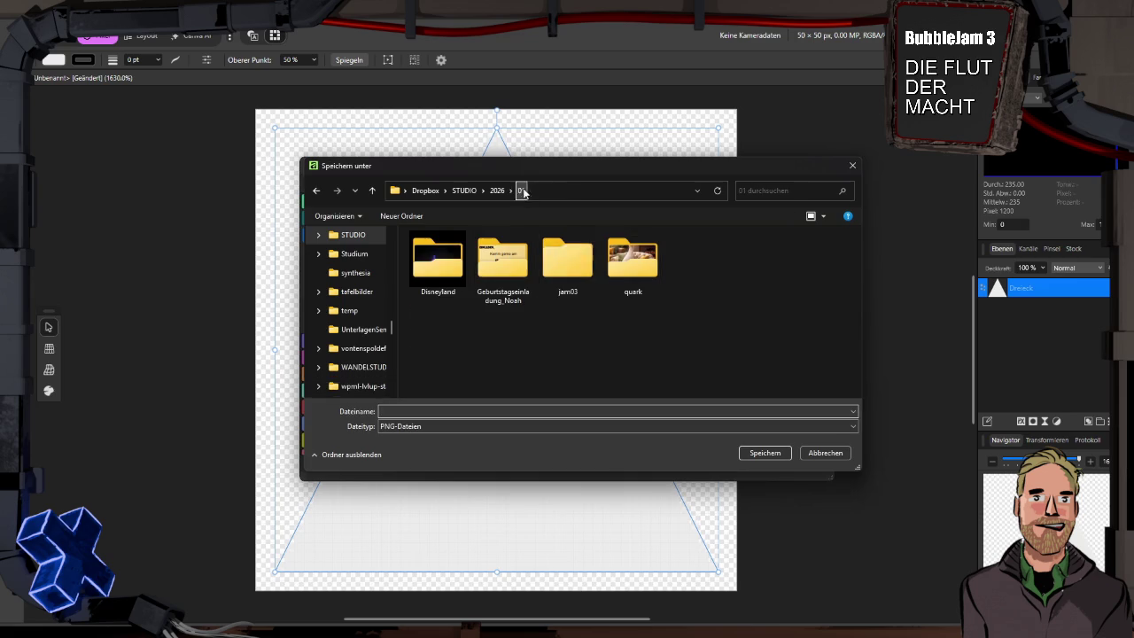
right_click(579, 328)
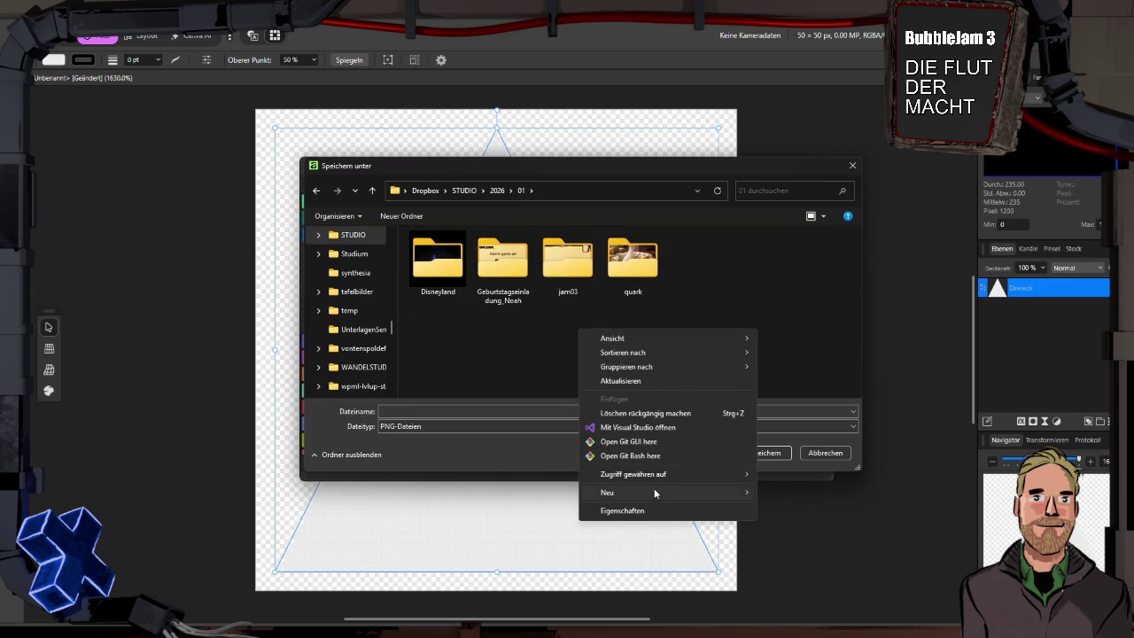
mouse_move(657, 493)
click(811, 330)
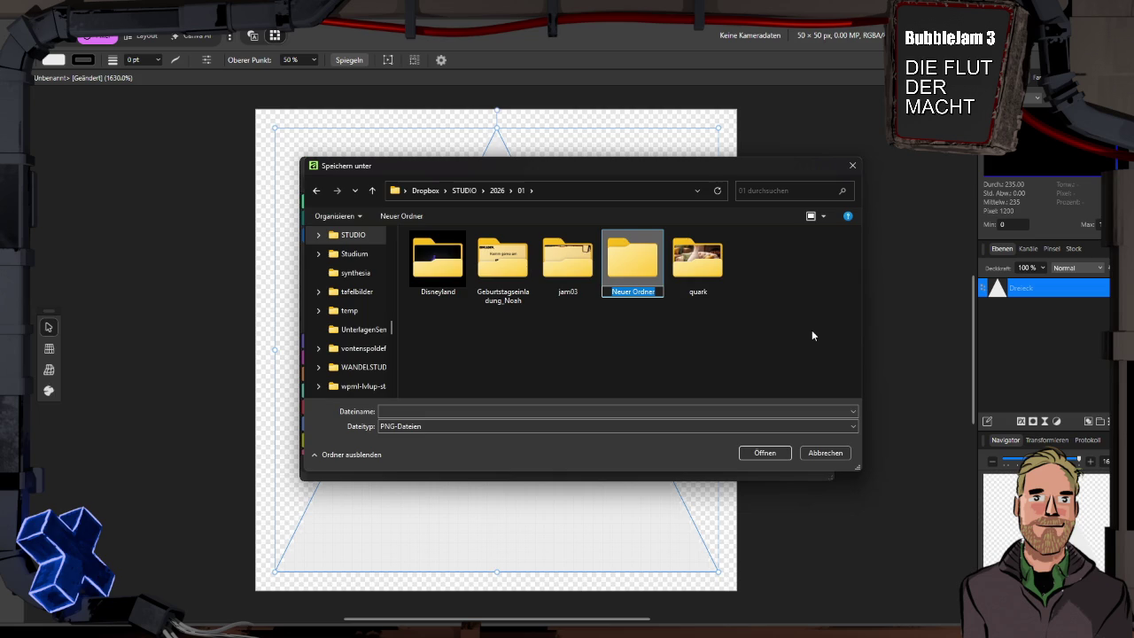
text(FlutMacht)
key(Return)
double_click(626, 269)
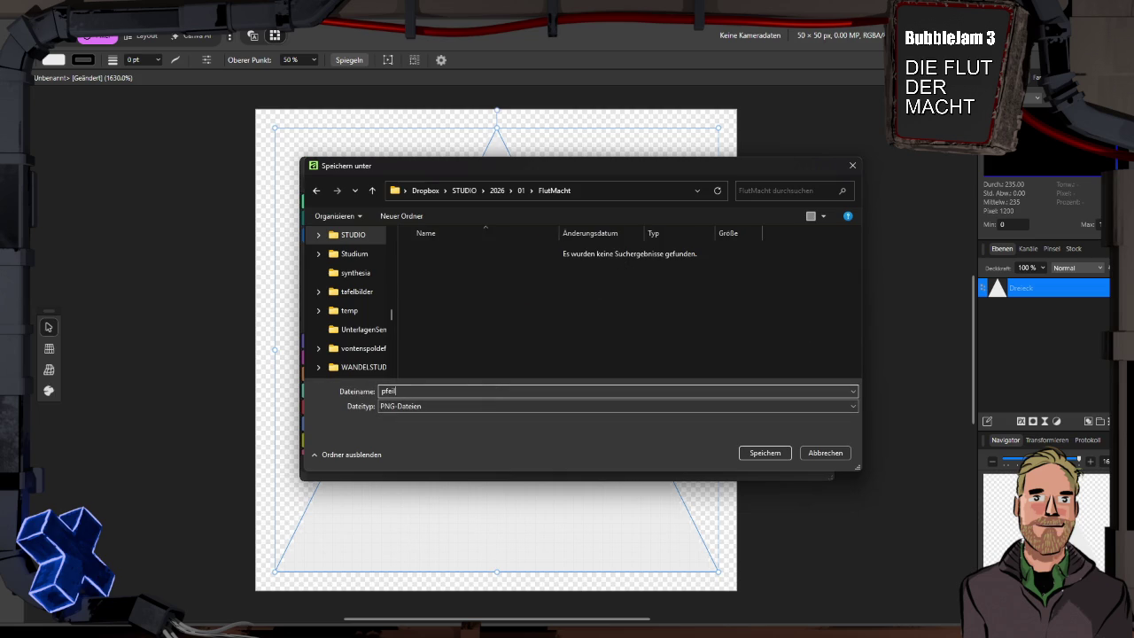
key(Return)
key(super+Tab)
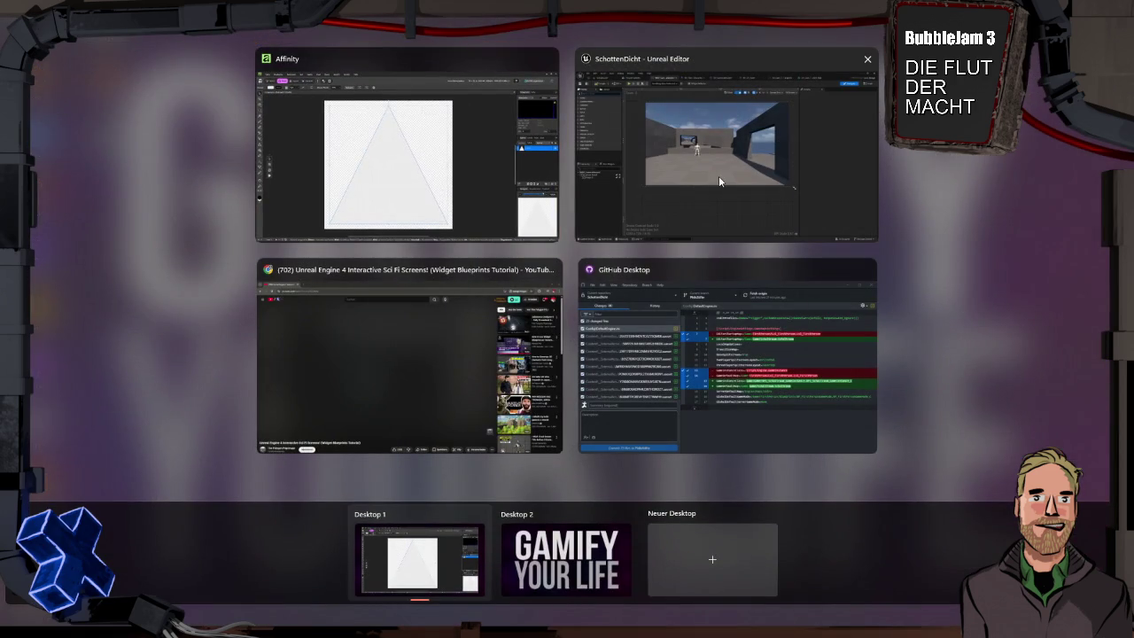
- Return to the Unreal Editor and clear the widget and asset selections
click(552, 270)
click(643, 195)
click(335, 84)
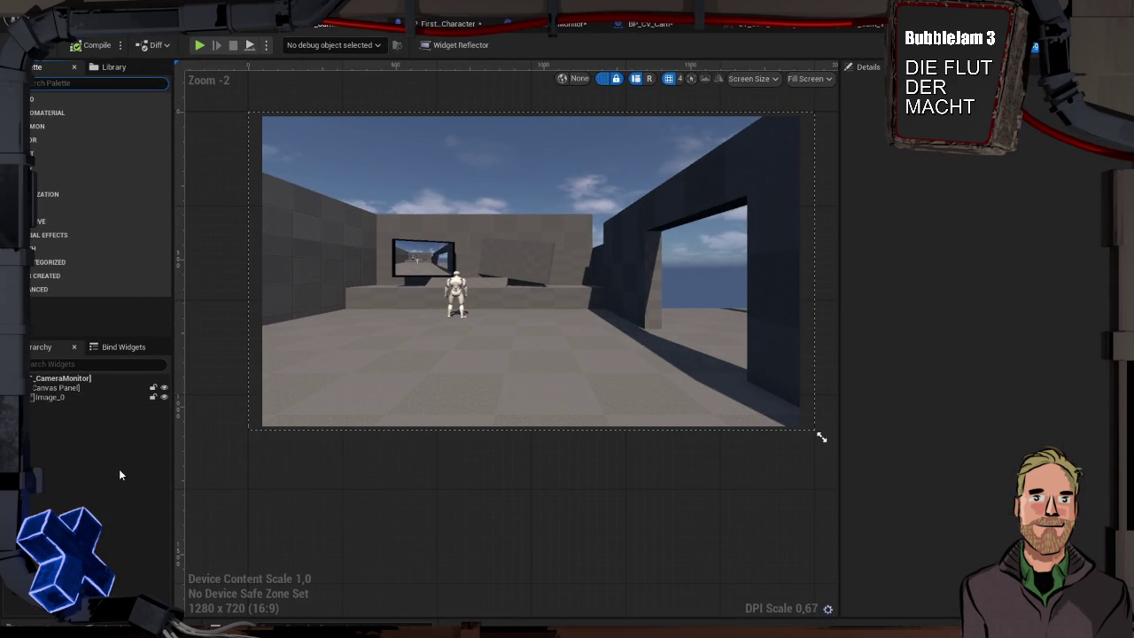
key(ctrl+space)
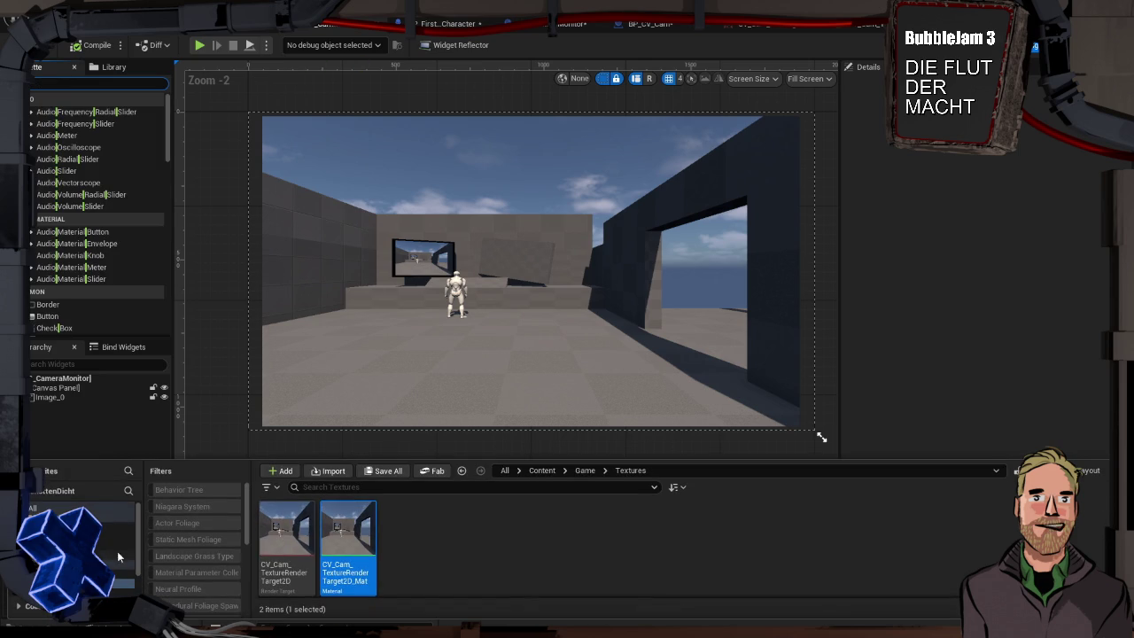
click(414, 534)
key(ctrl+space)
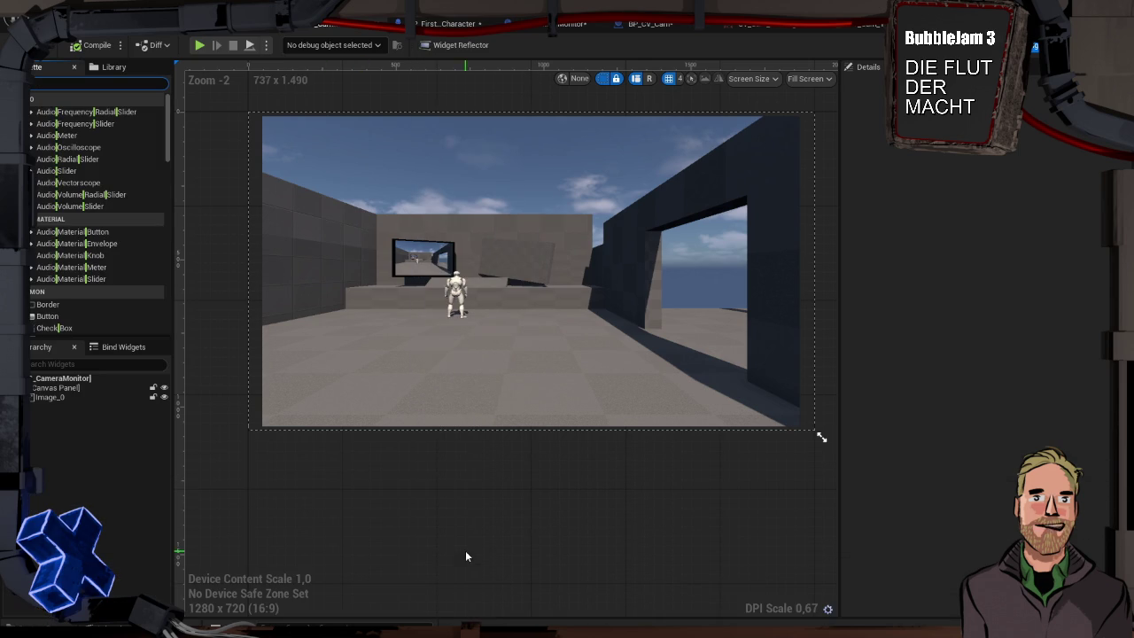
- Open the 2026/01/FlutMacht folder in File Explorer
key(super)
key(super+e)
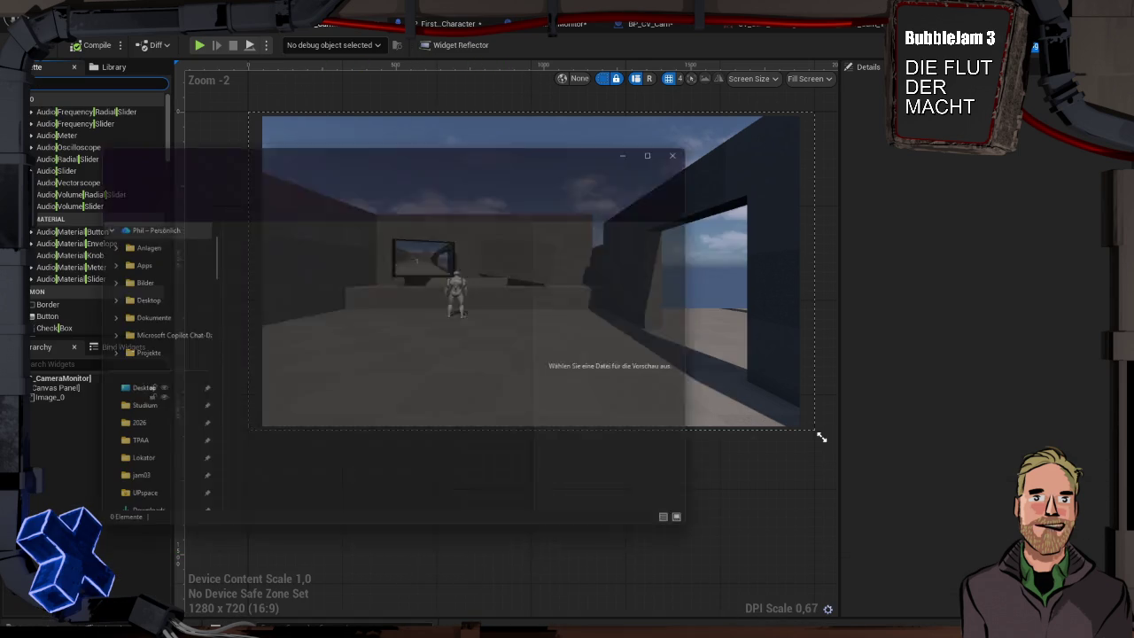
click(150, 429)
double_click(247, 241)
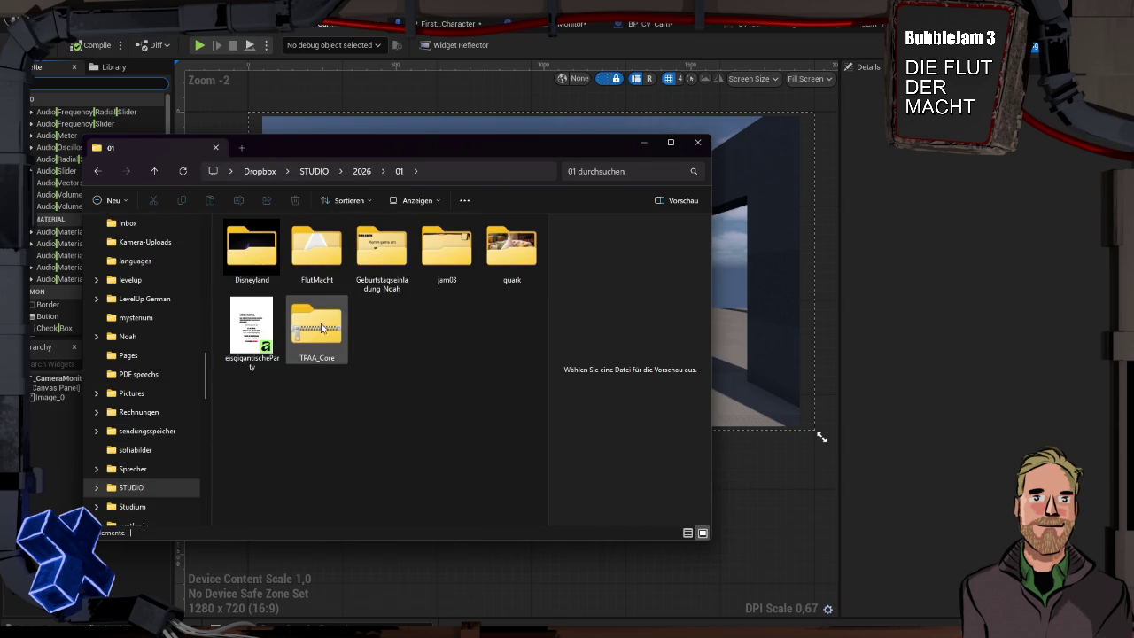
double_click(323, 257)
- Drag the pfeil image into Unreal's Game/Textures folder to import it as a texture
mouse_move(260, 271)
mouse_down()
mouse_move(487, 578)
mouse_move(653, 519)
mouse_move(389, 396)
mouse_up()
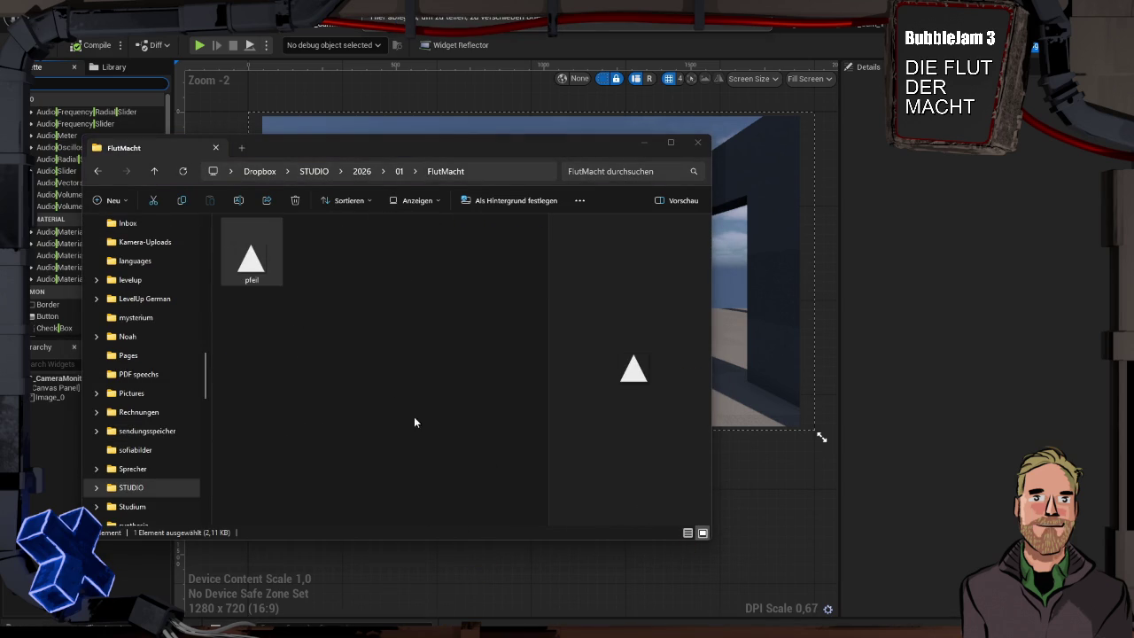
key(alt+Tab)
key(ctrl+space)
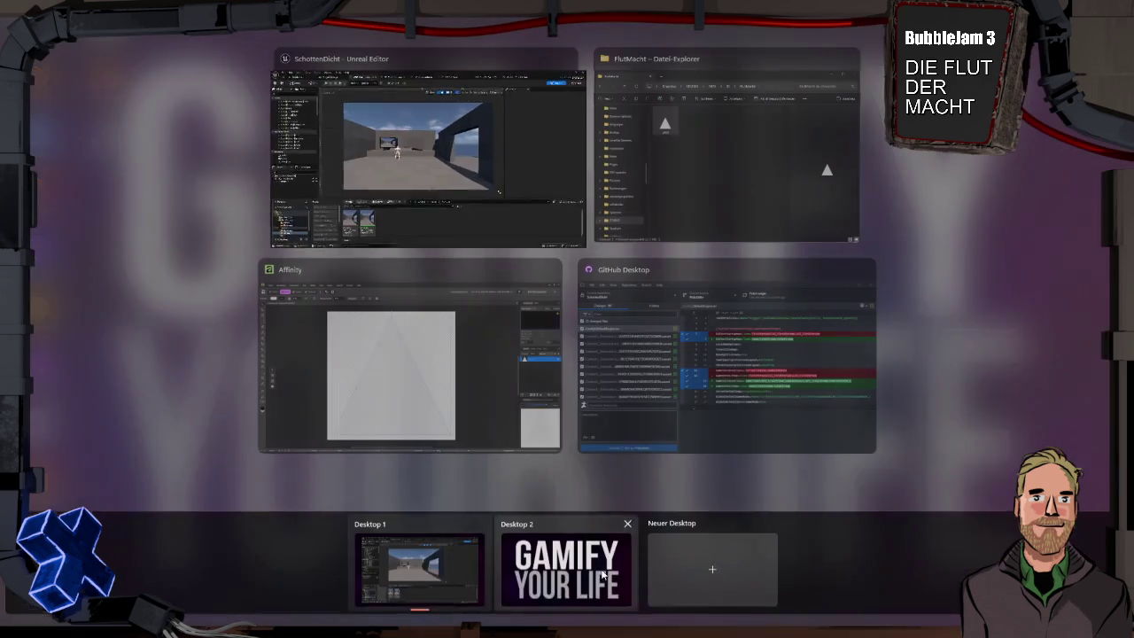
key(super+Tab)
click(673, 159)
mouse_move(256, 257)
mouse_down()
mouse_move(292, 294)
mouse_move(825, 547)
mouse_up()
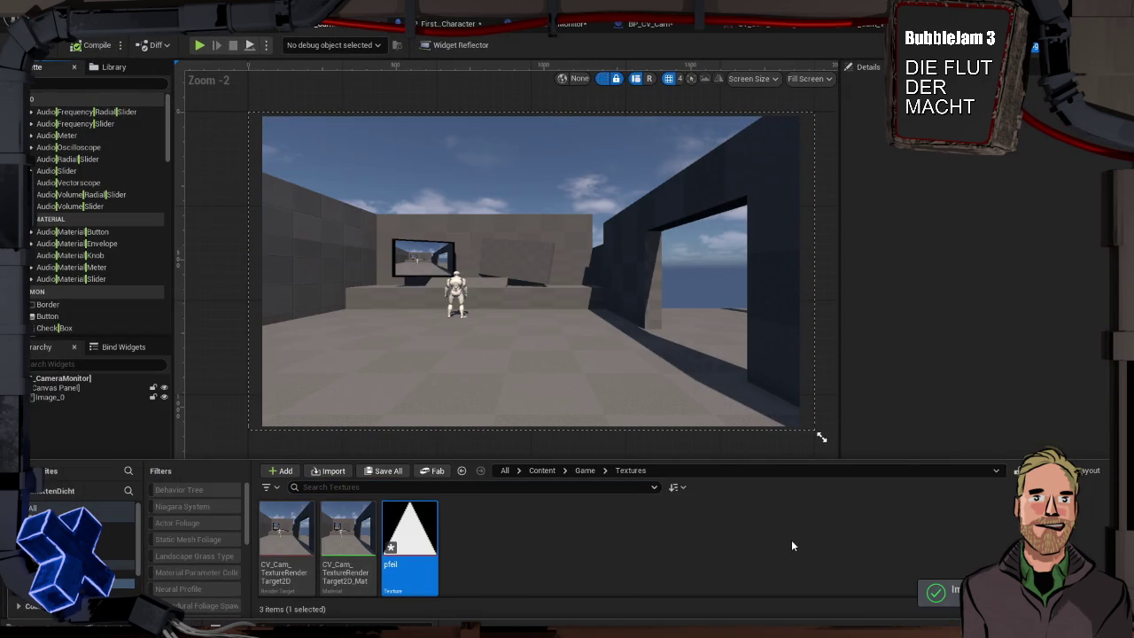
mouse_move(409, 532)
mouse_down()
mouse_move(430, 536)
mouse_move(775, 310)
mouse_move(697, 445)
mouse_move(519, 611)
mouse_move(534, 481)
mouse_move(519, 503)
mouse_up()
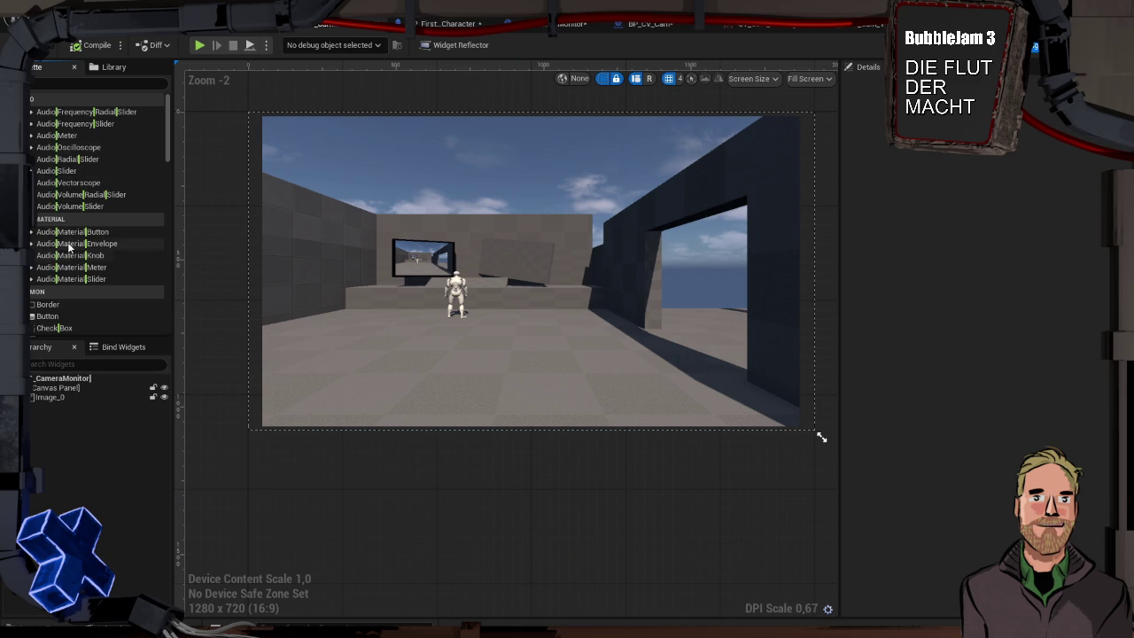
- Add a Button to the Canvas Panel, anchored left-middle with Position Y 0
text(butt)
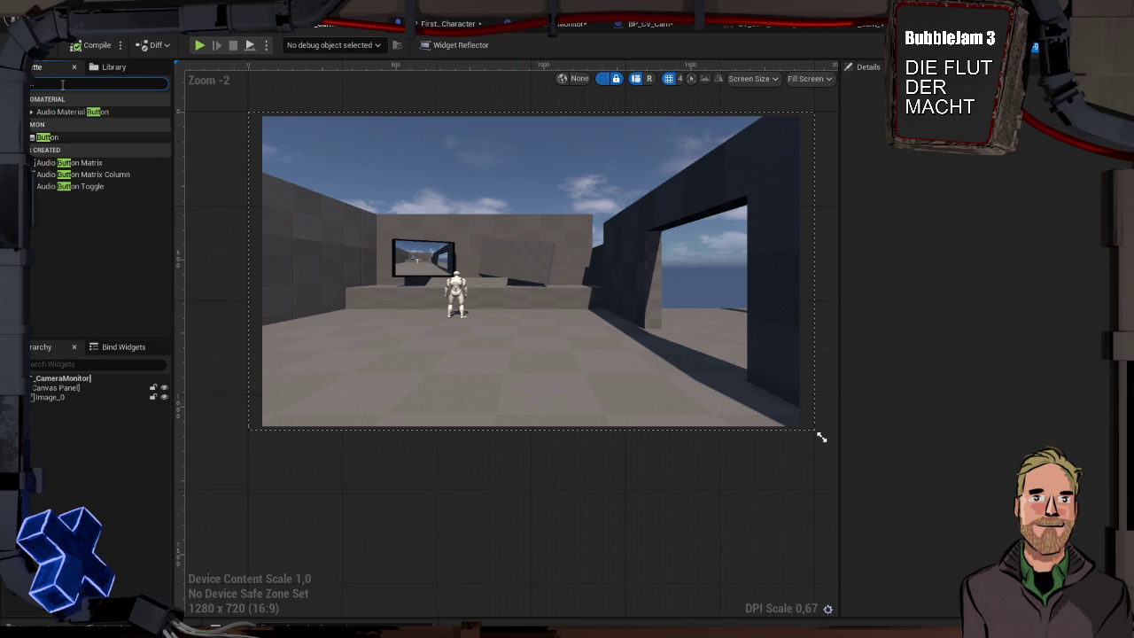
mouse_move(62, 135)
mouse_down()
mouse_move(71, 259)
mouse_move(56, 400)
mouse_up()
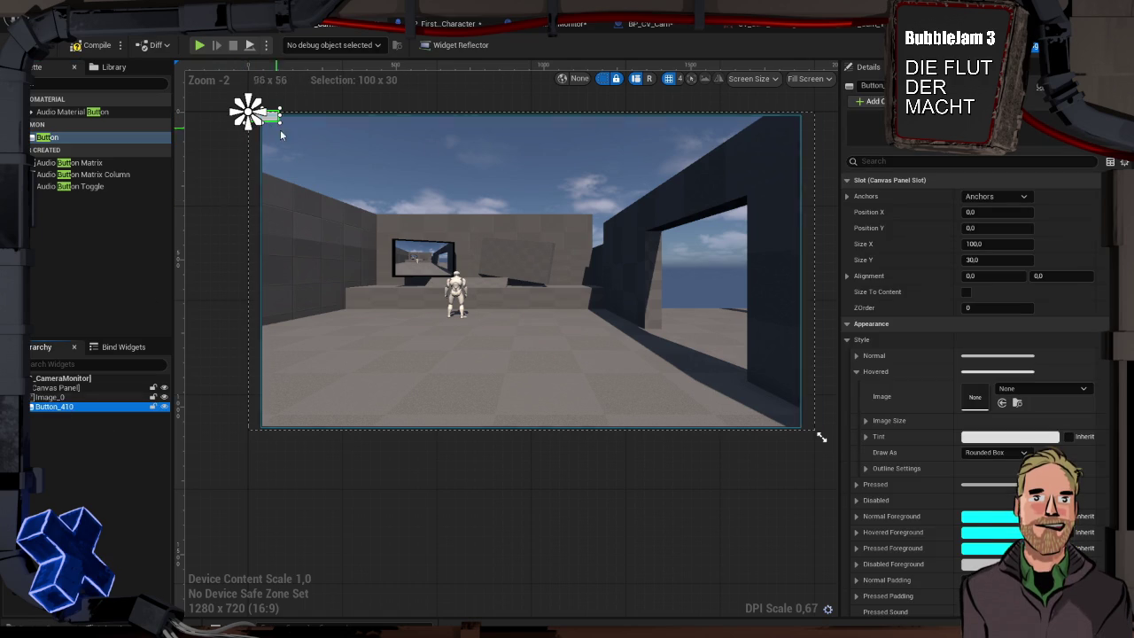
click(1011, 196)
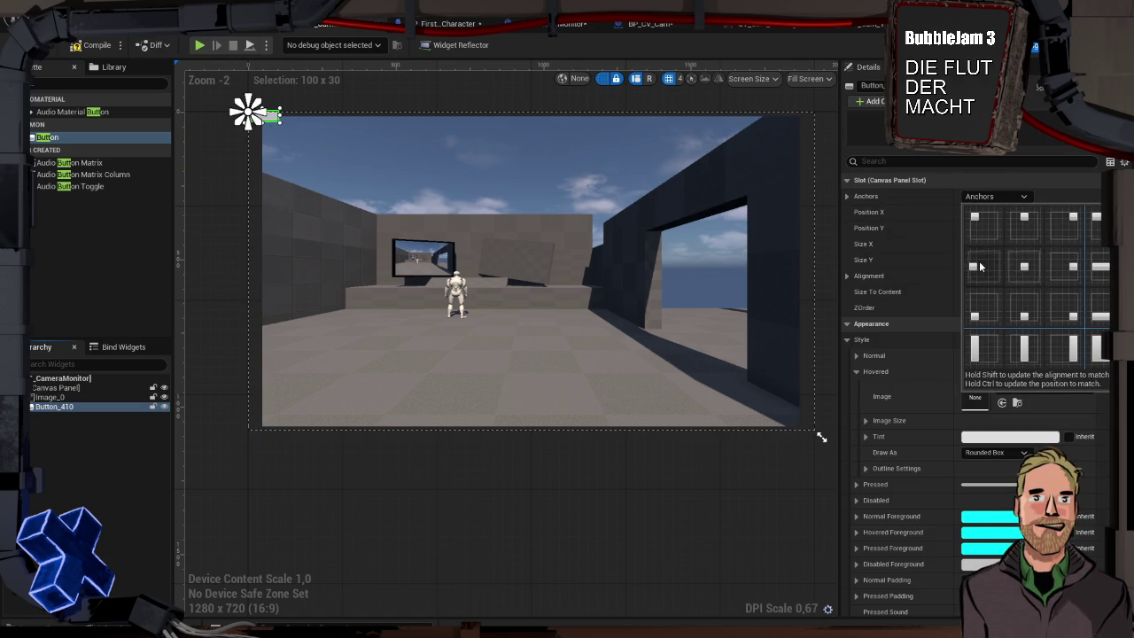
click(974, 261)
click(988, 227)
text(0)
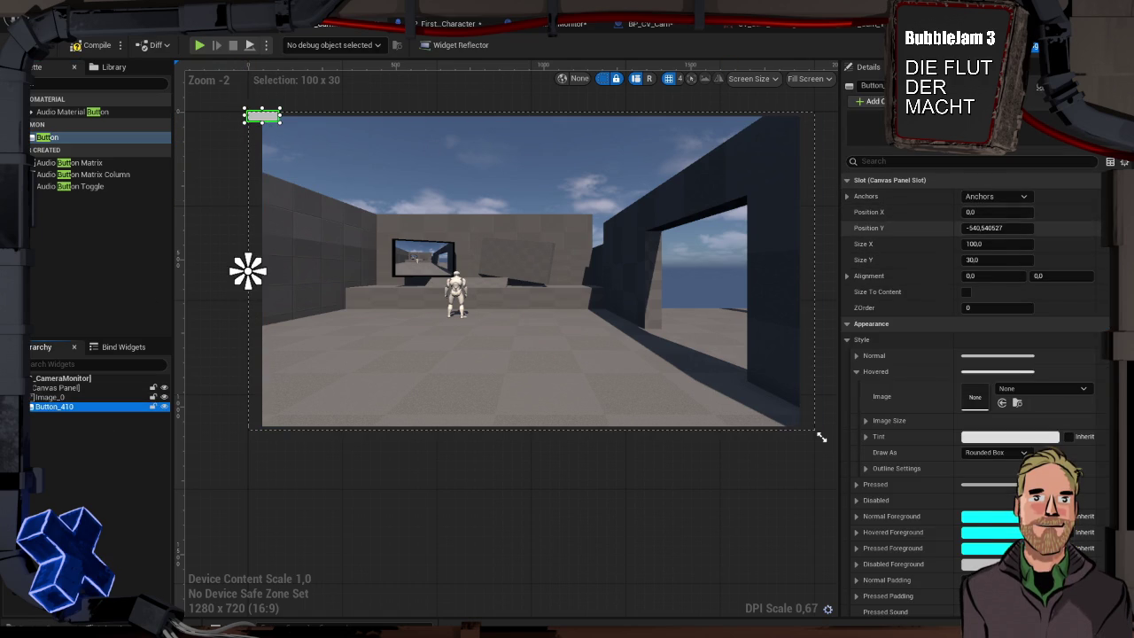
key(Return)
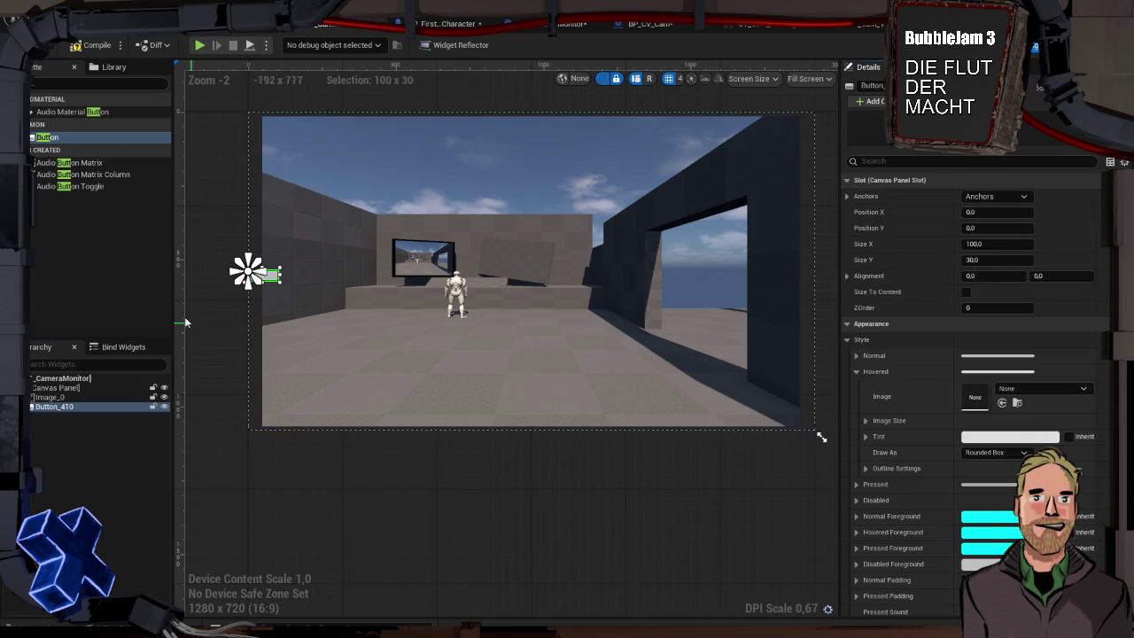
- Make the button's Hovered tint fully transparent in the Color Picker
click(1027, 437)
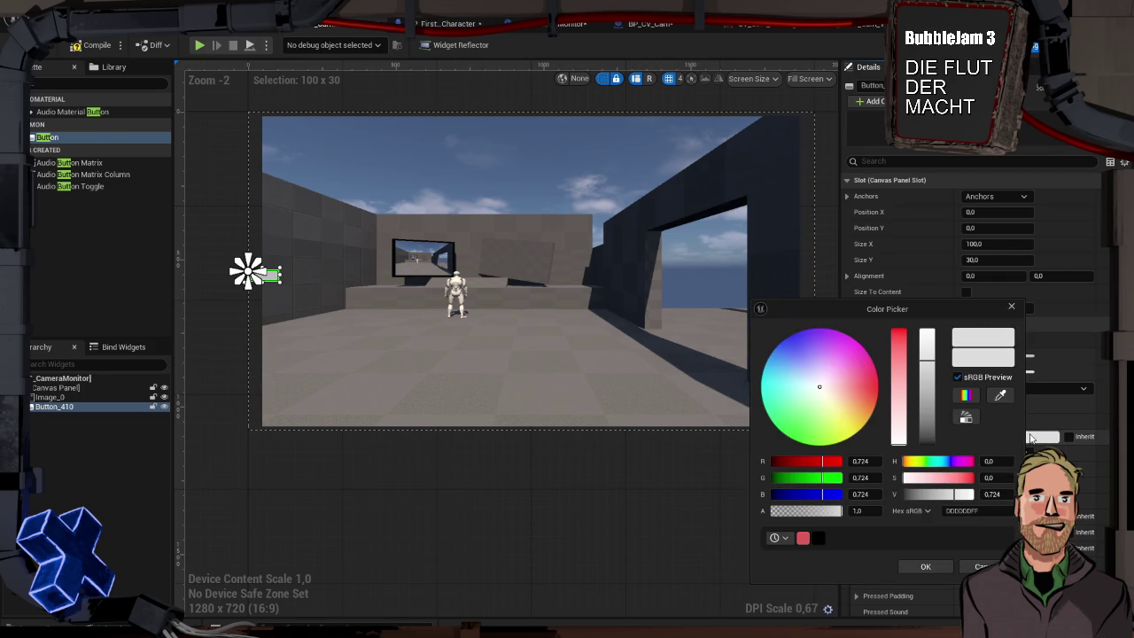
mouse_move(816, 511)
mouse_down()
mouse_move(752, 511)
mouse_move(798, 511)
mouse_up()
click(925, 567)
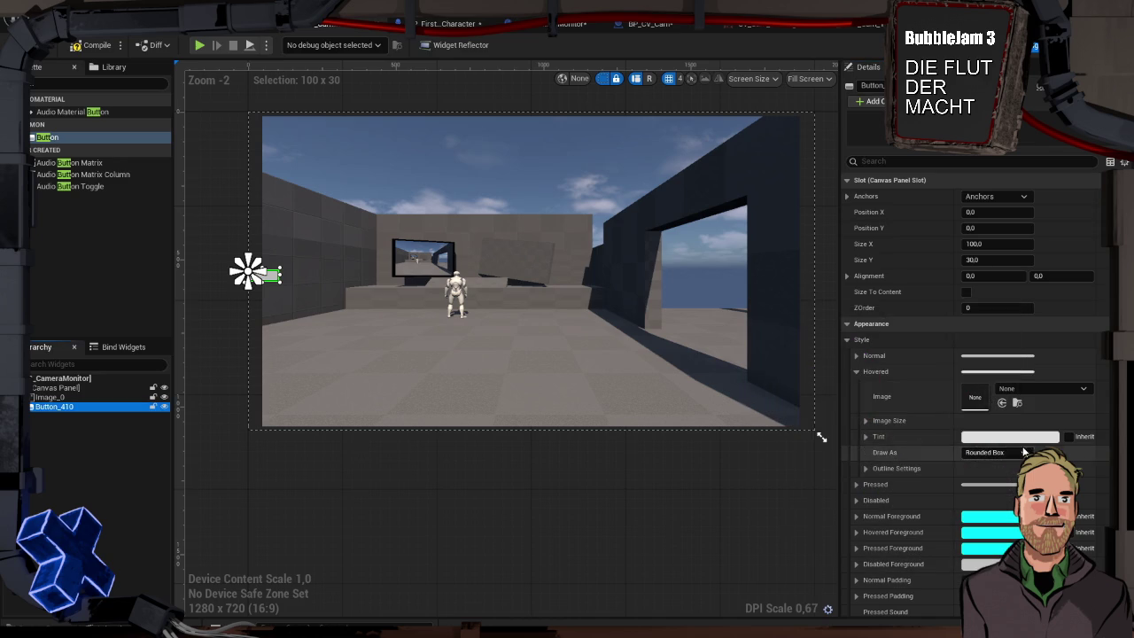
- Set the button's Normal style to draw the pfeil texture as an image at 50 × 50
click(856, 370)
click(856, 357)
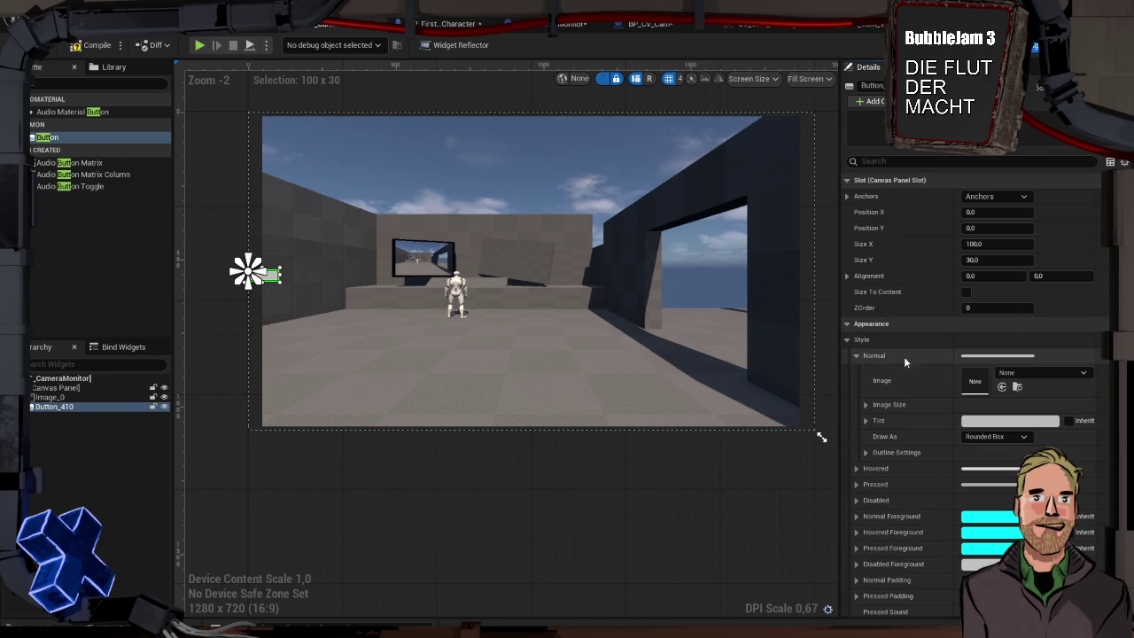
click(984, 436)
click(994, 486)
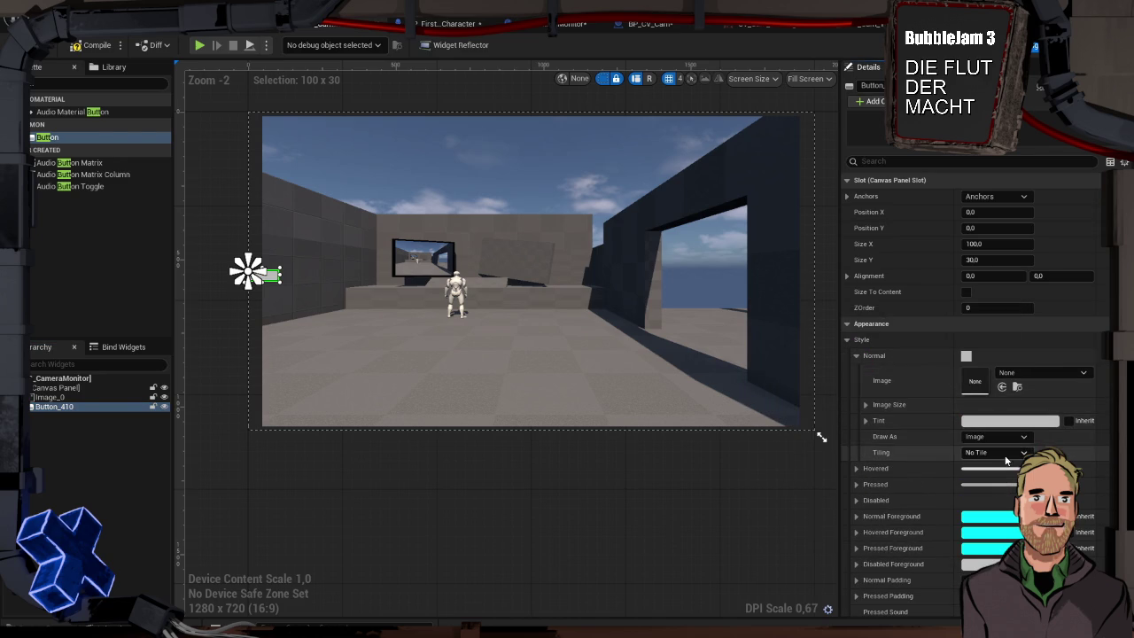
click(1025, 373)
text(pfeil)
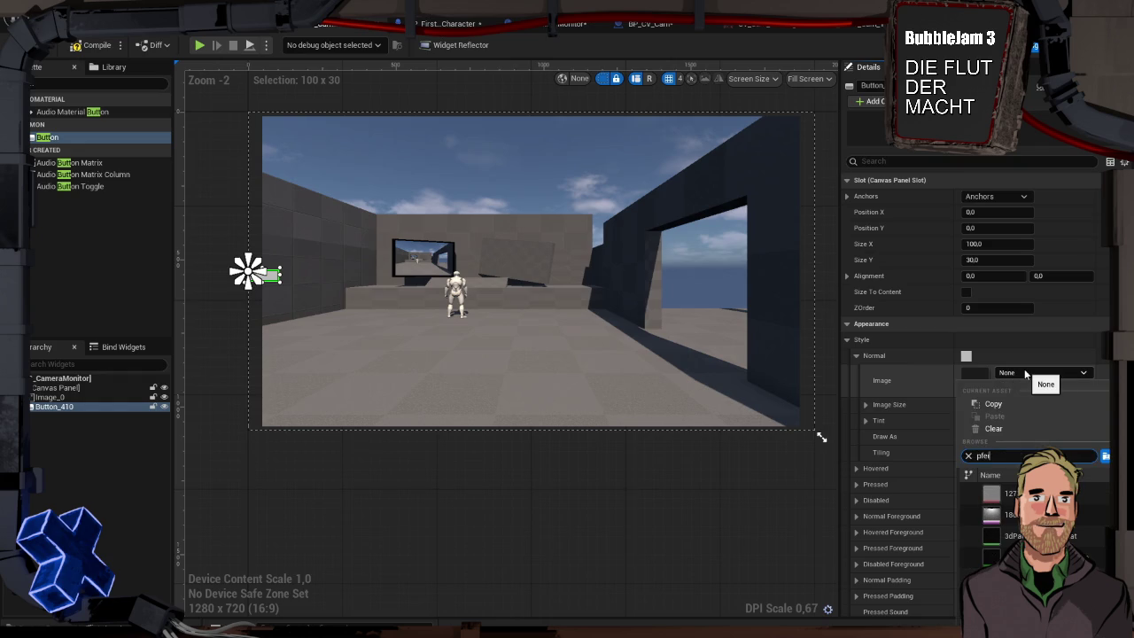
click(992, 490)
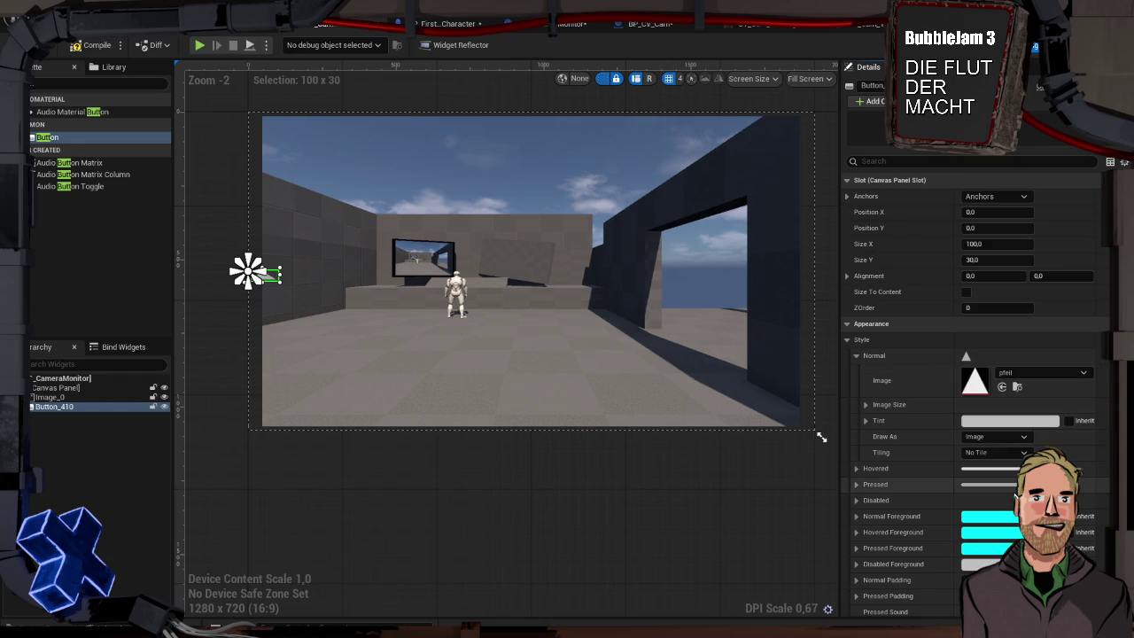
click(866, 403)
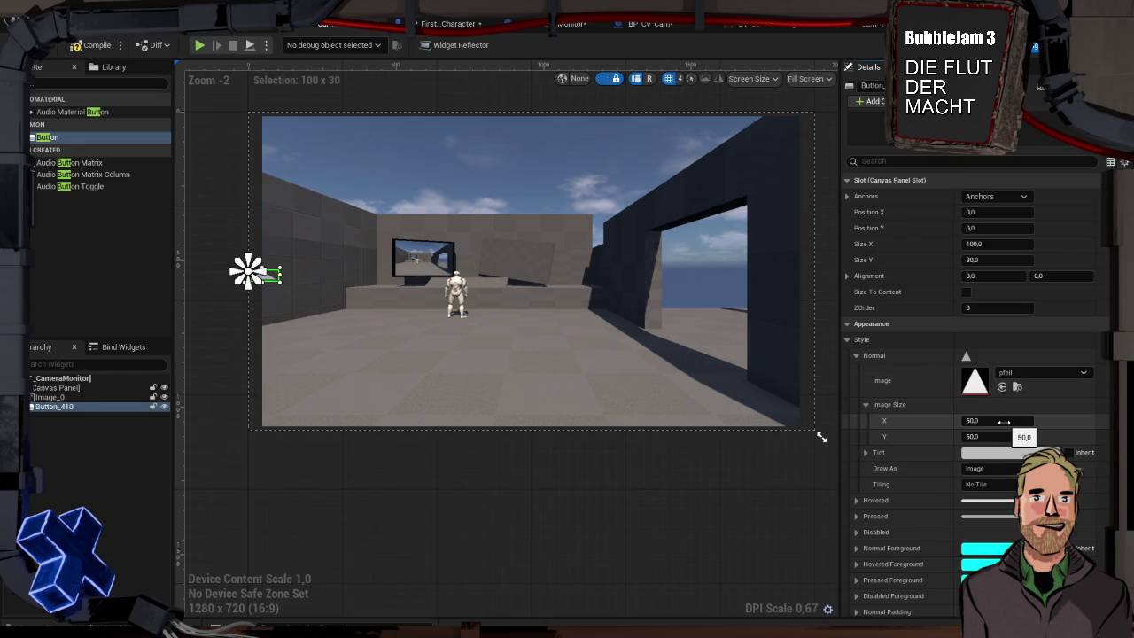
- Resize the button slot to Size X 50 and Size Y 50
click(1004, 244)
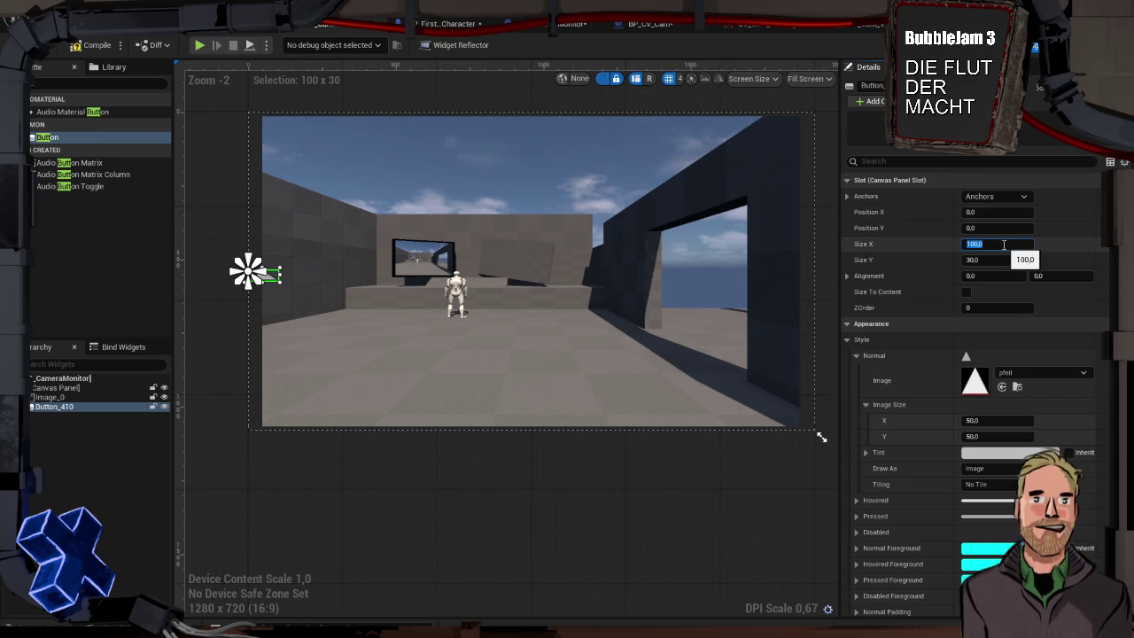
text(50)
key(Tab)
text(50)
key(Tab)
click(1005, 246)
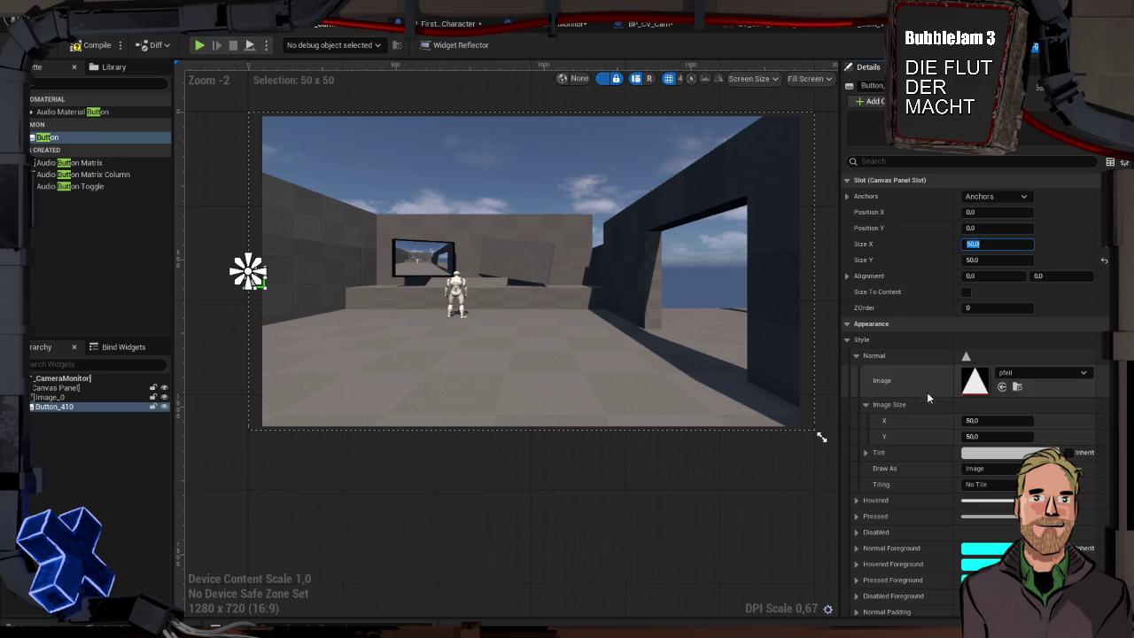
click(97, 404)
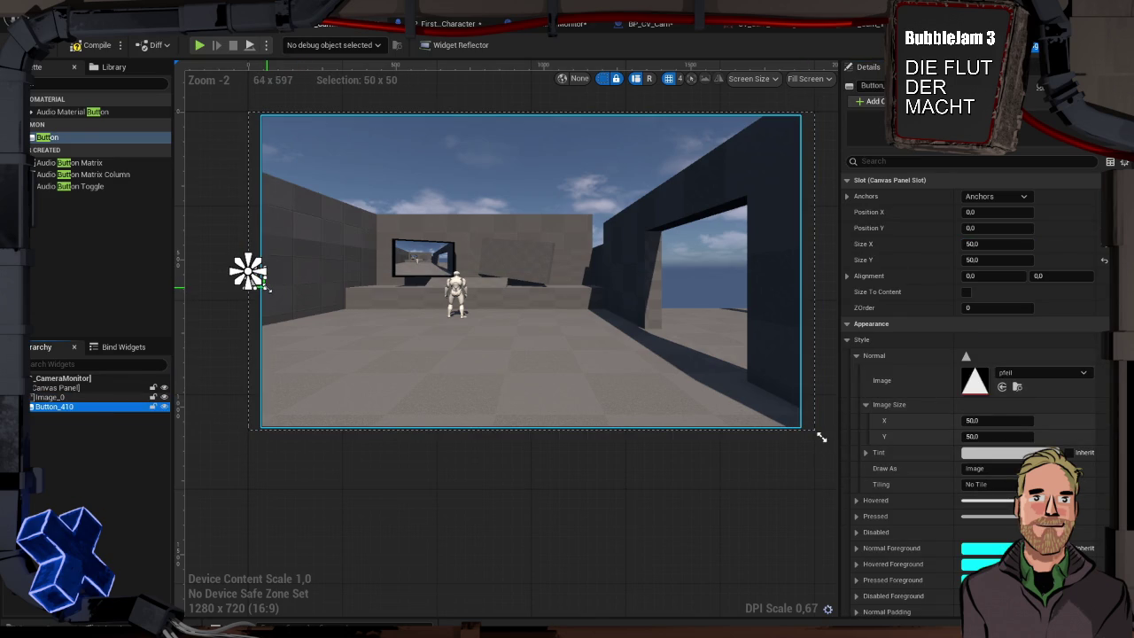
key(super)
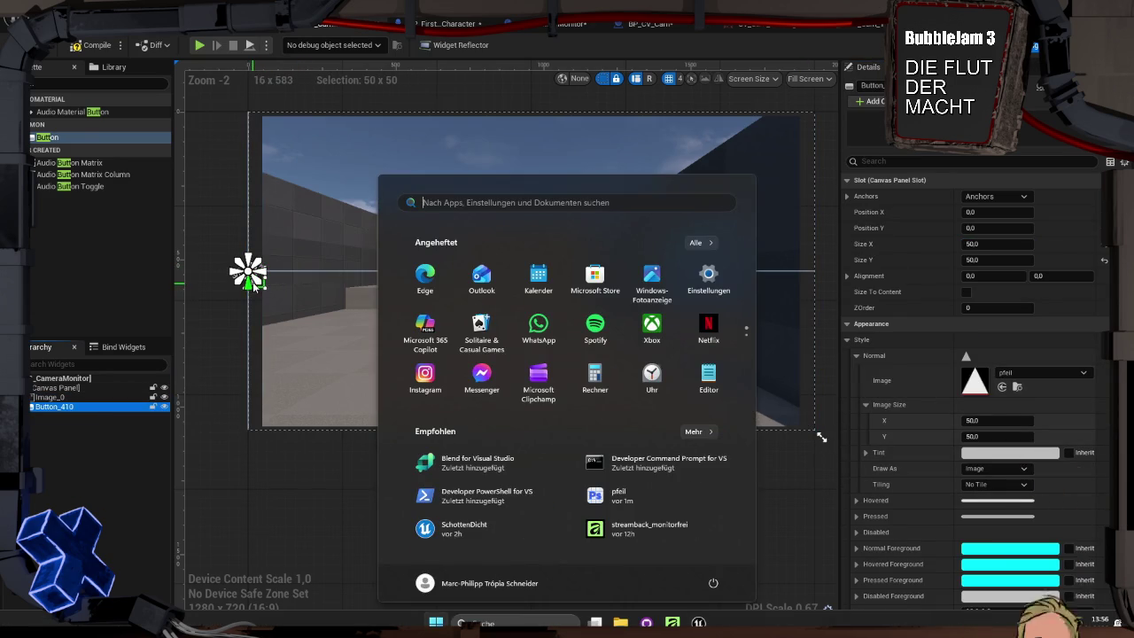
- Move the triangle button next to the character in the camera view
mouse_move(254, 284)
mouse_down()
mouse_move(317, 313)
mouse_move(304, 319)
mouse_move(435, 308)
mouse_up()
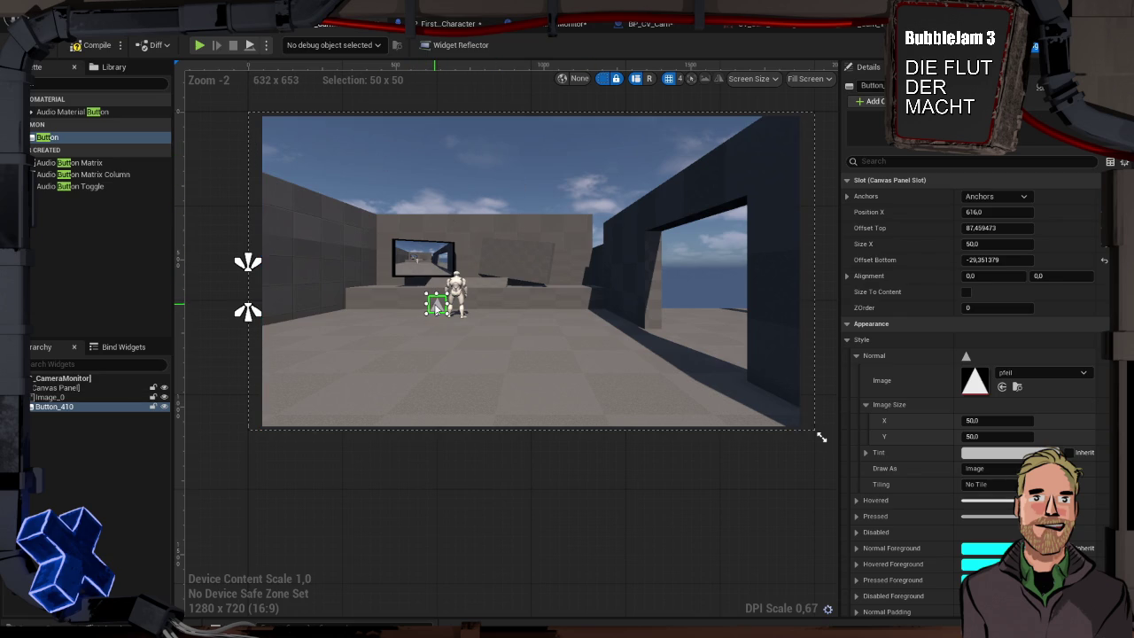
mouse_move(437, 307)
mouse_down()
mouse_move(456, 300)
mouse_move(431, 304)
mouse_up()
scroll(961, 302, down, 10)
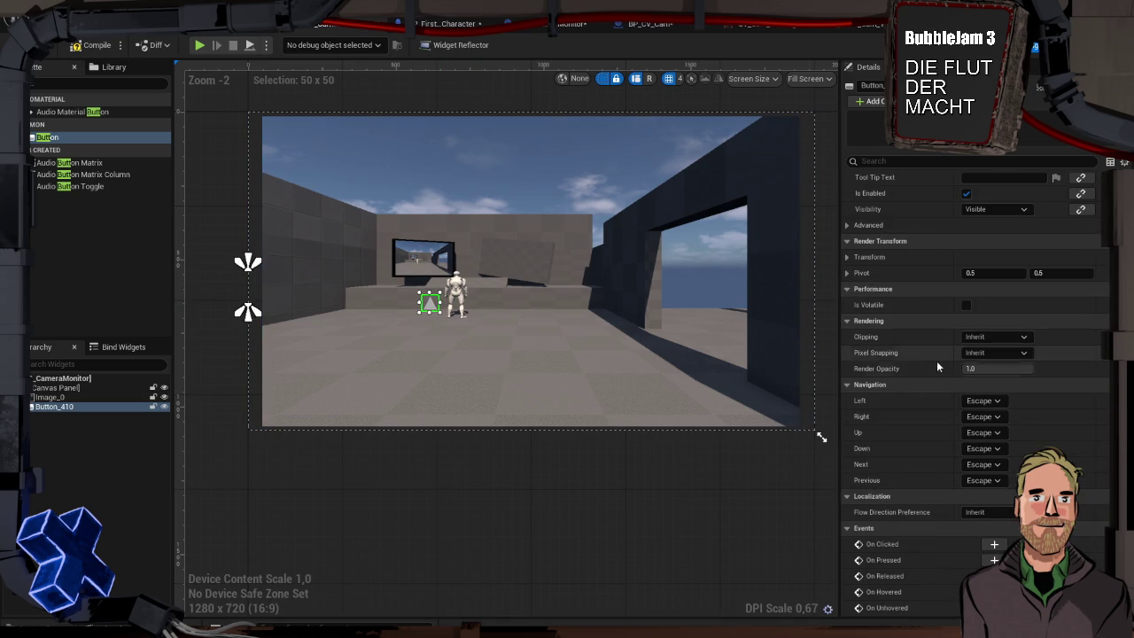
scroll(930, 379, up, 2)
- Set the button's Render Transform angle to -90 so the triangle points left
click(850, 314)
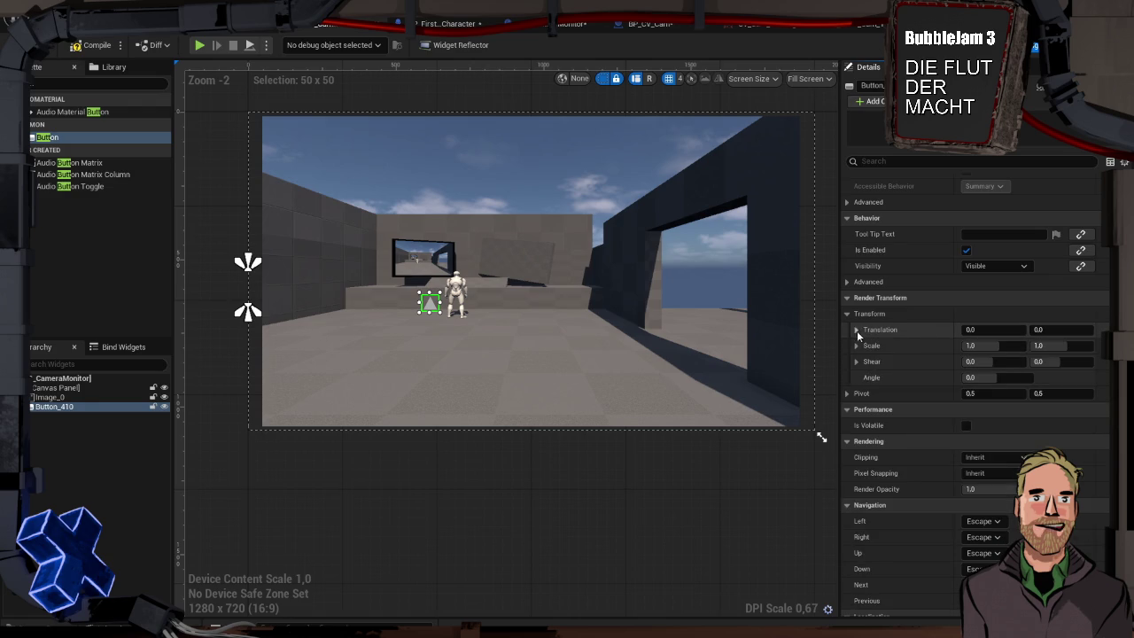
click(1006, 377)
key(Return)
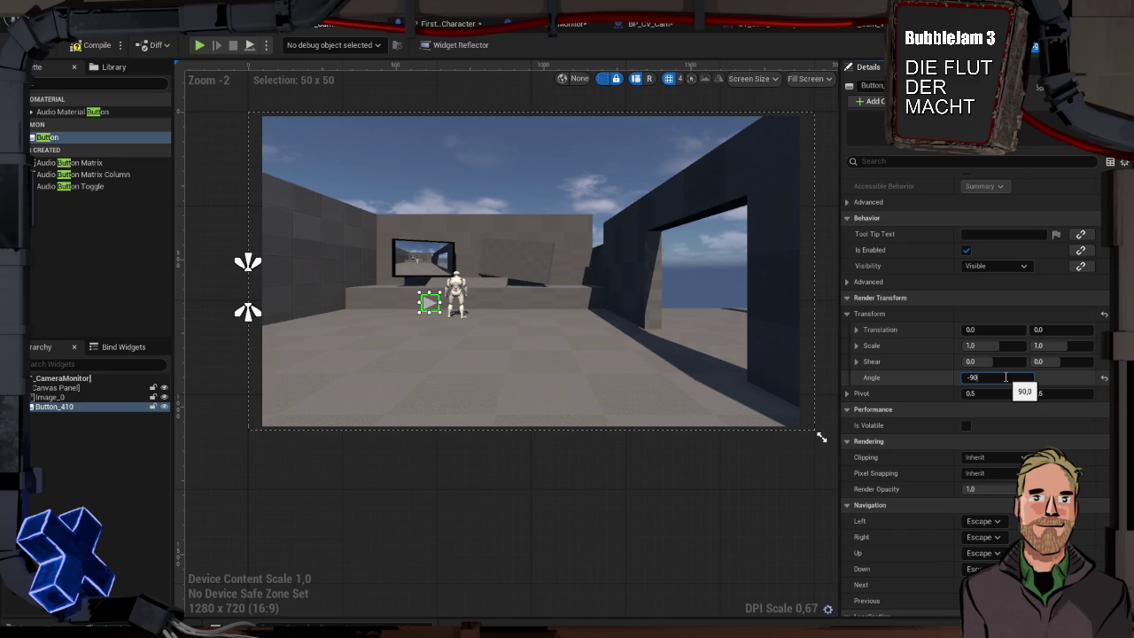
key(Return)
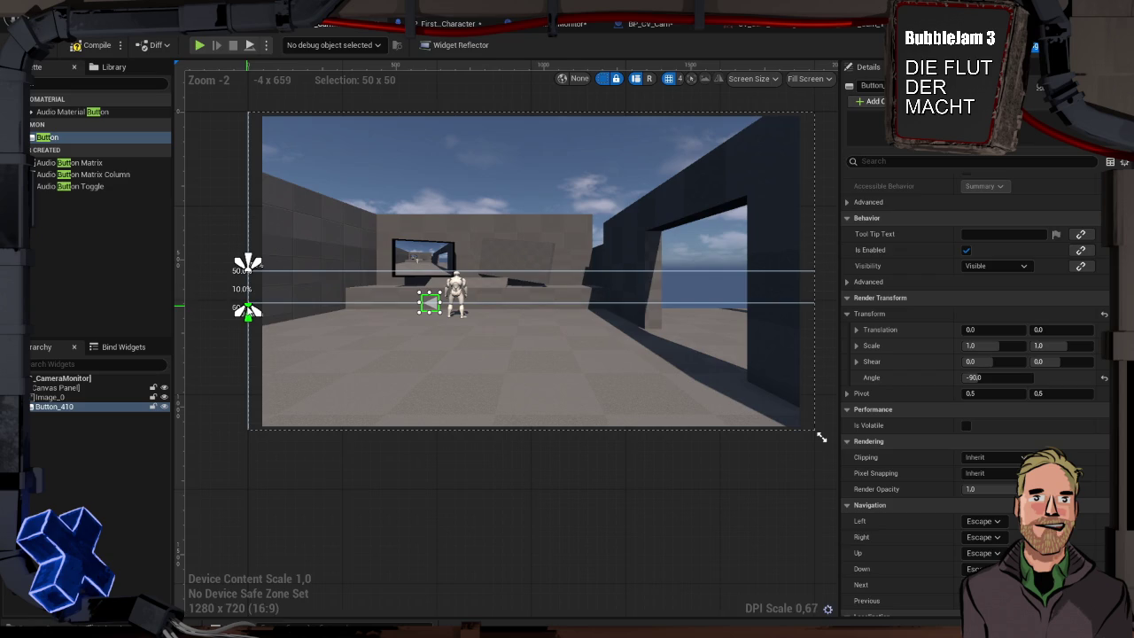
scroll(982, 210, up, 4)
scroll(982, 210, up, 10)
click(994, 196)
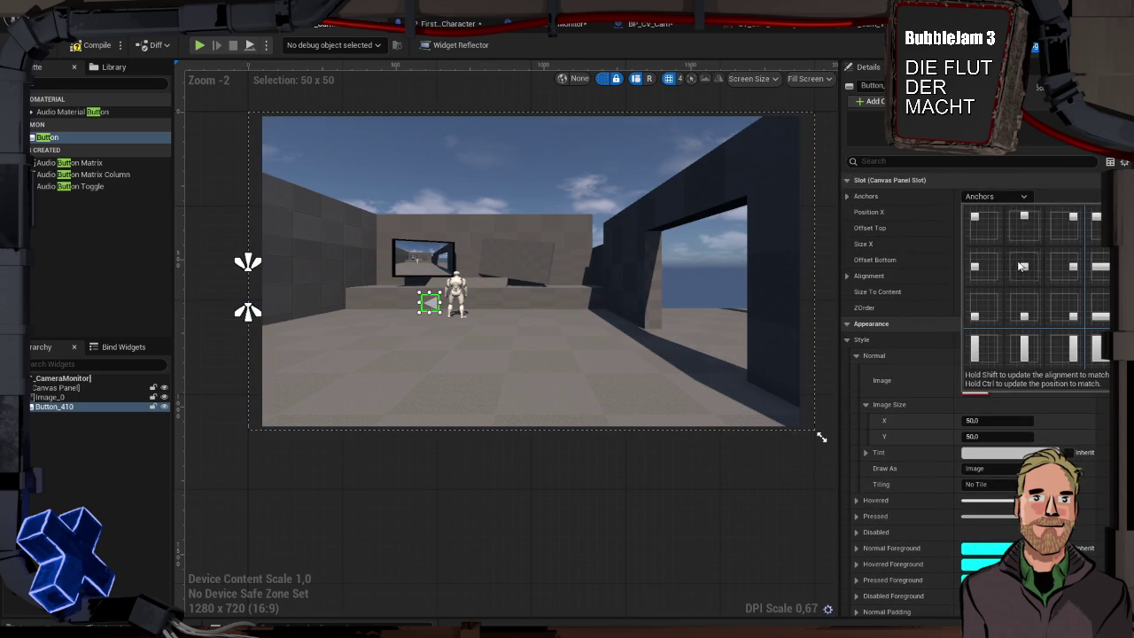
- Anchor the left arrow button at the left-middle edge and reset its Position X and Y to 0
click(982, 267)
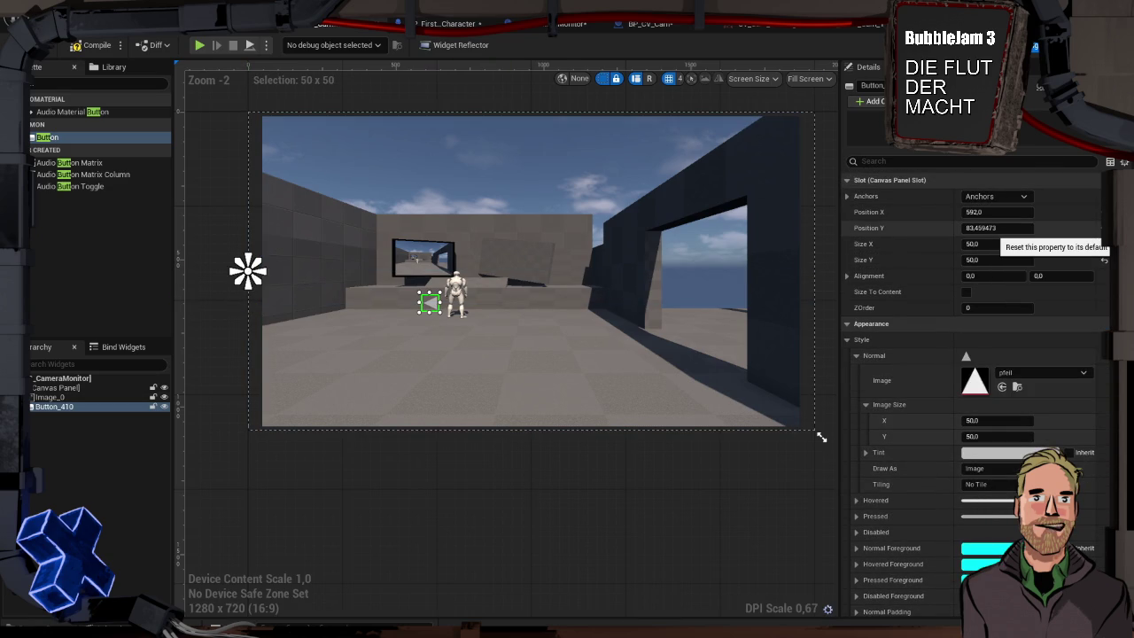
click(1104, 227)
click(1104, 211)
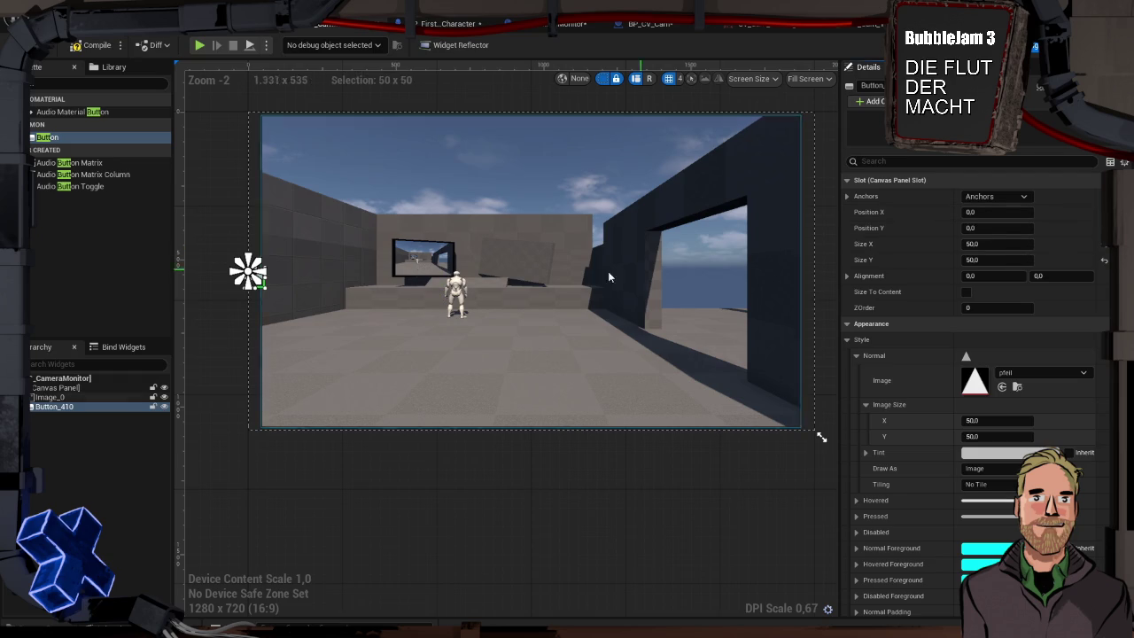
scroll(236, 270, up, 8)
scroll(236, 271, up, 6)
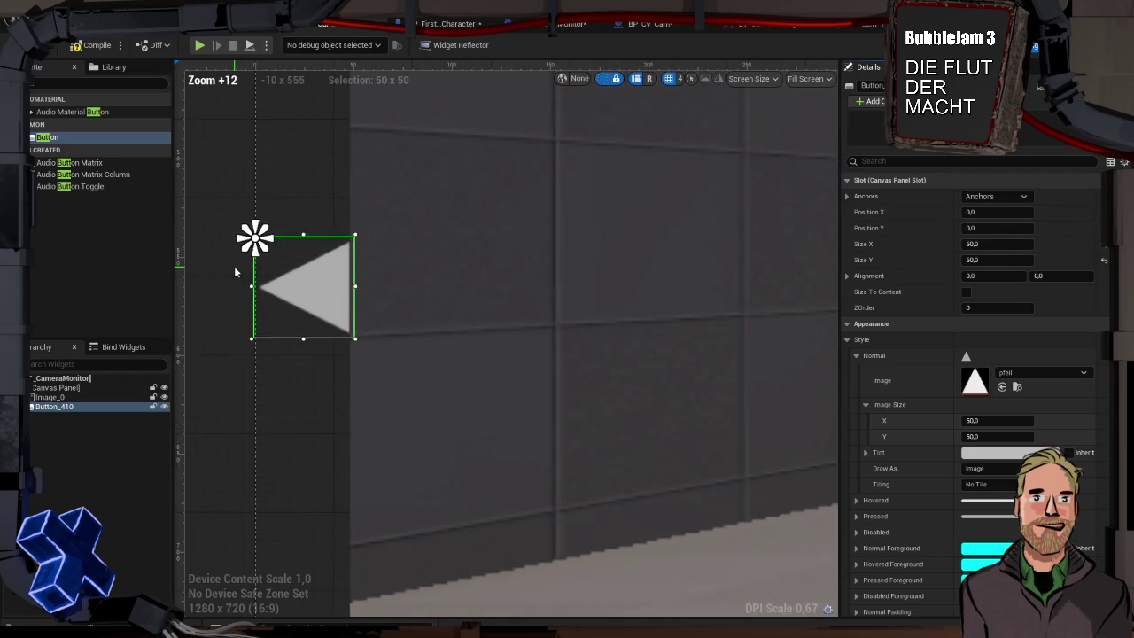
scroll(233, 266, down, 15)
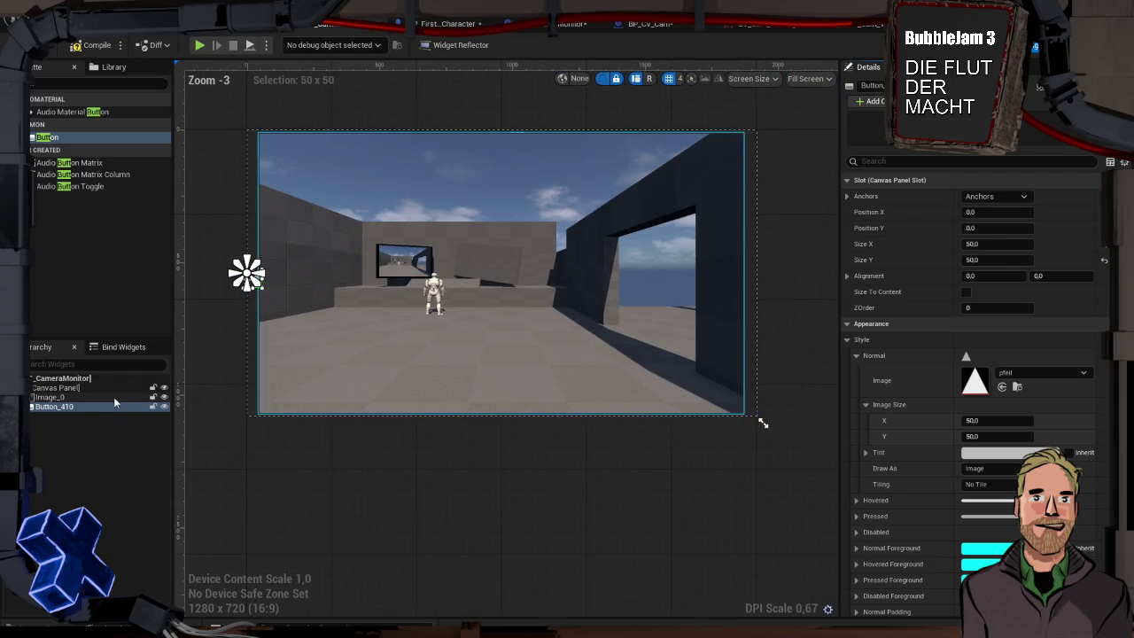
click(83, 406)
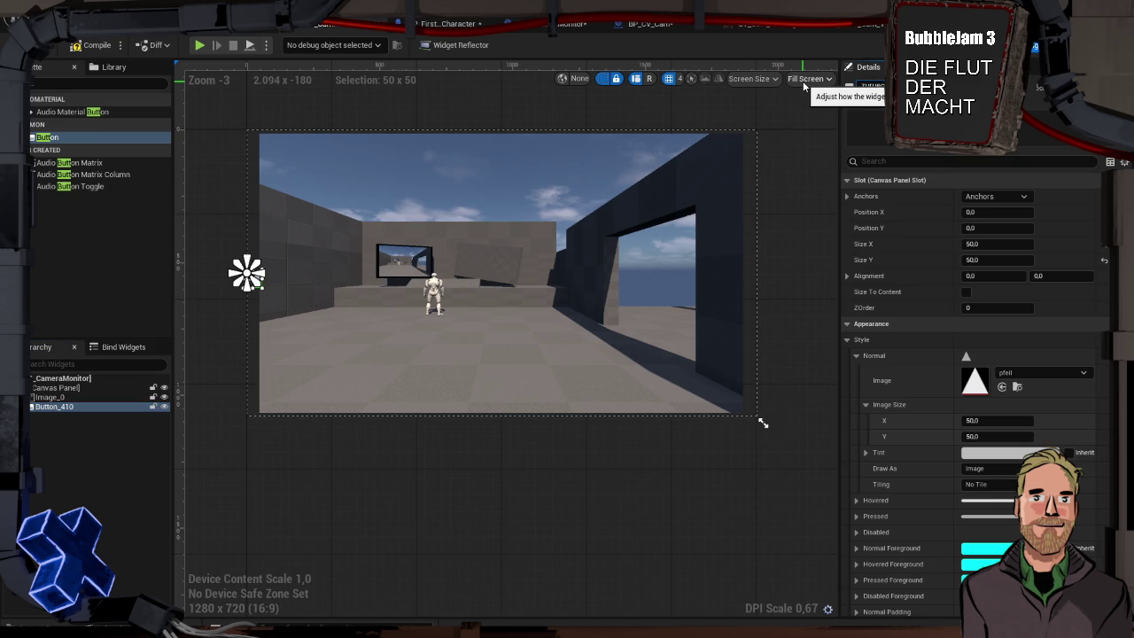
text(zurueck)
- Duplicate the zurueck button, name the copy weiter, and set its angle to 90
click(109, 409)
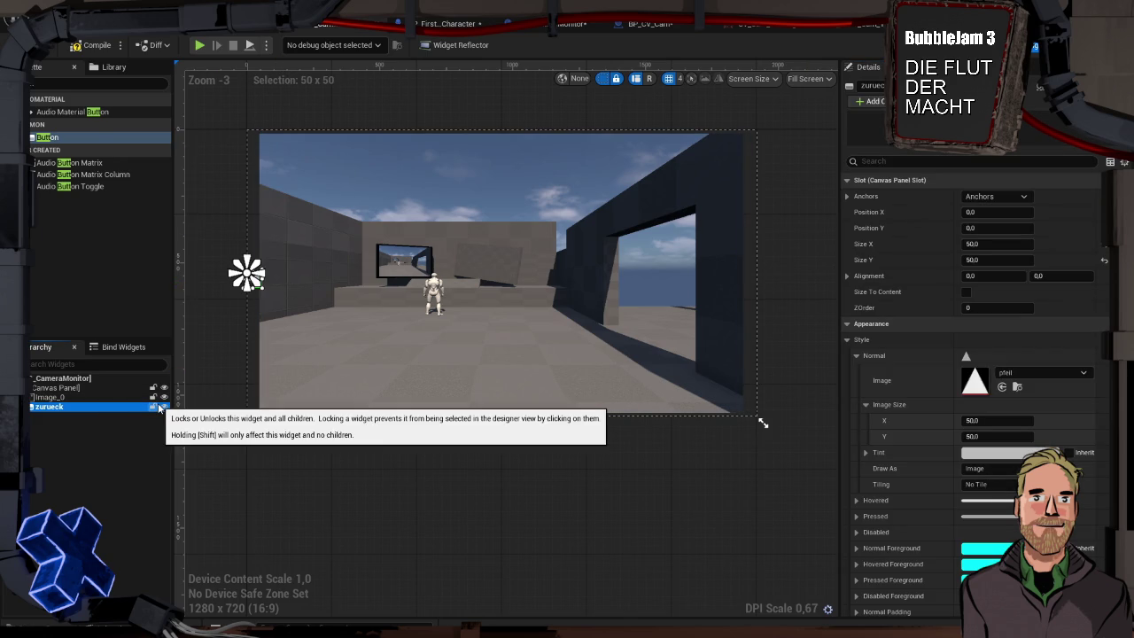
key(ctrl+d)
click(864, 85)
text(W)
key(Return)
scroll(906, 380, down, 10)
scroll(911, 405, down, 6)
click(1002, 258)
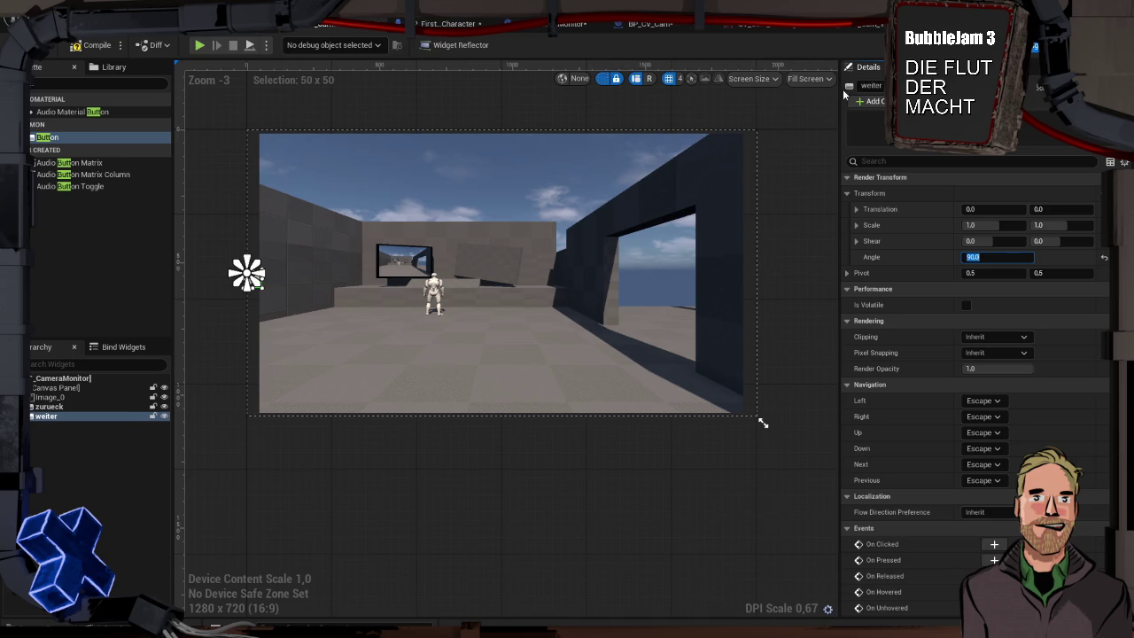
scroll(911, 270, up, 6)
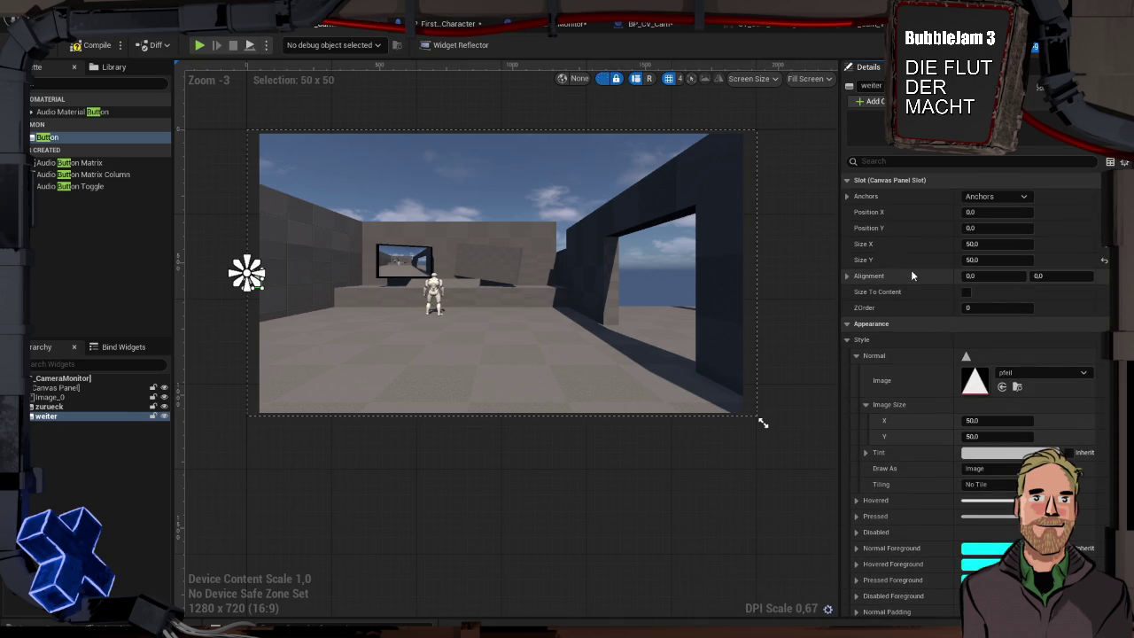
- Anchor weiter at the right-middle edge with Position X -50, then compile the widget
click(988, 194)
click(1055, 258)
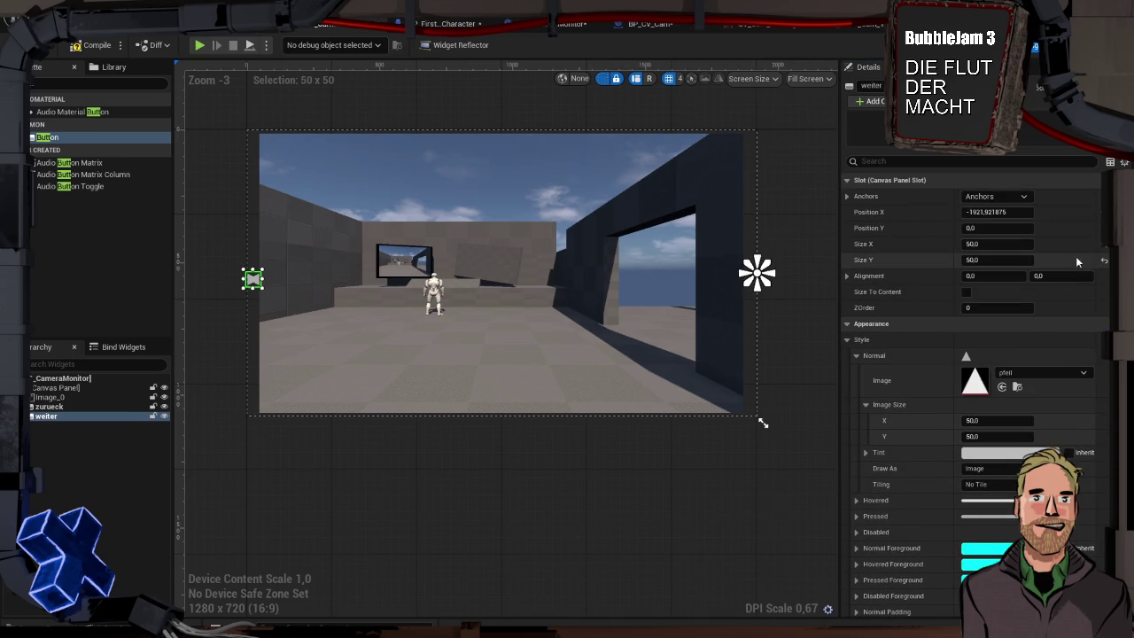
text(0)
key(Return)
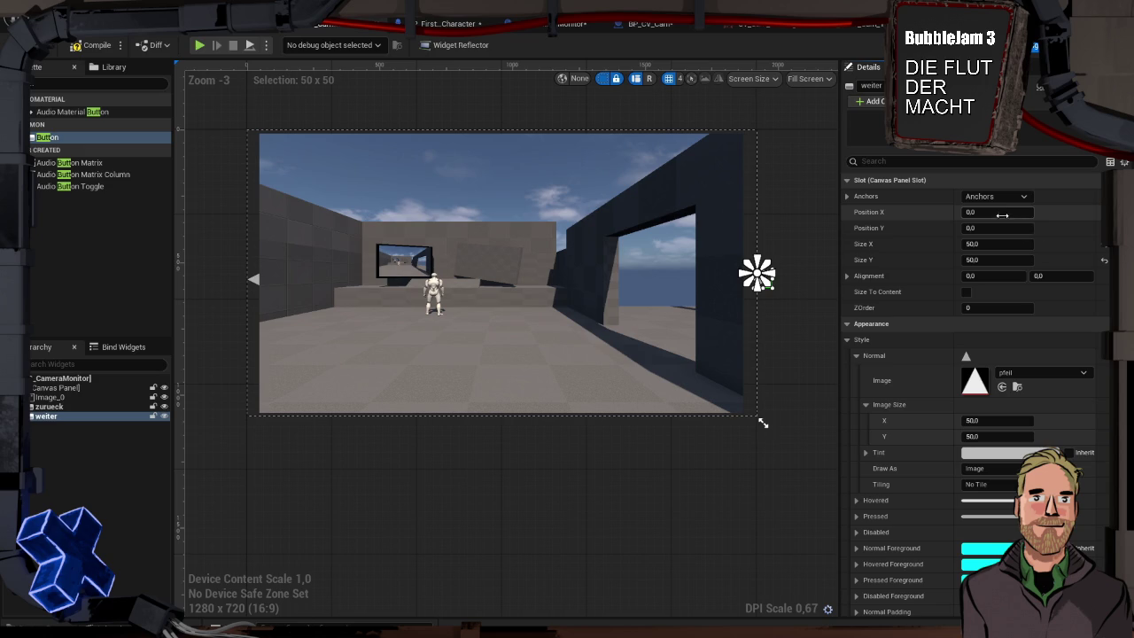
drag(997, 211, 970, 212)
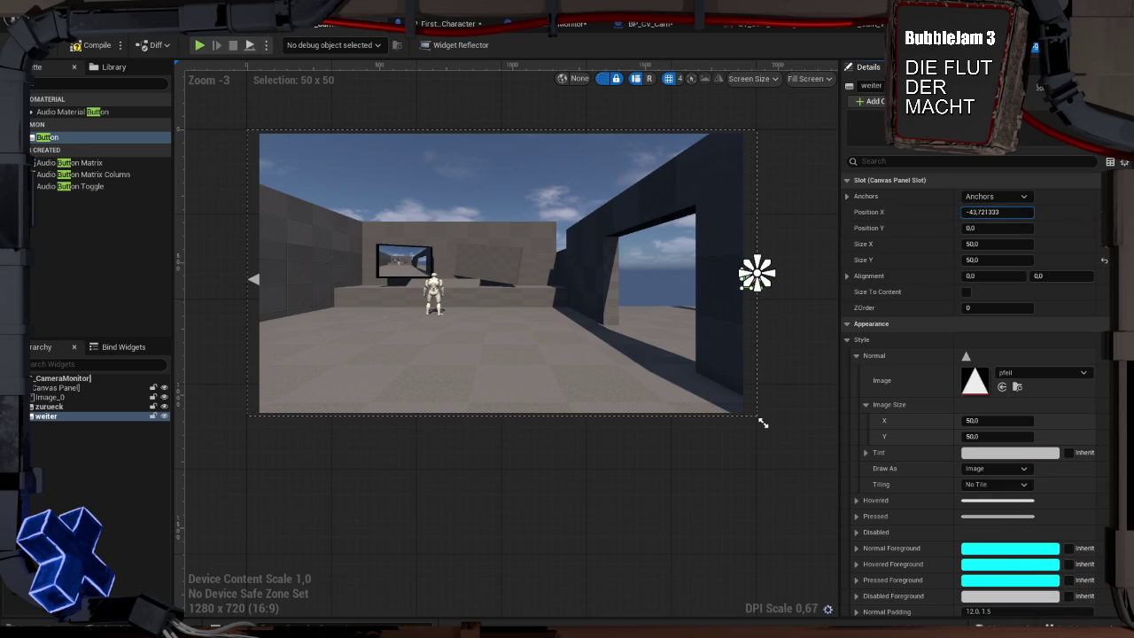
click(1006, 212)
text(-5)
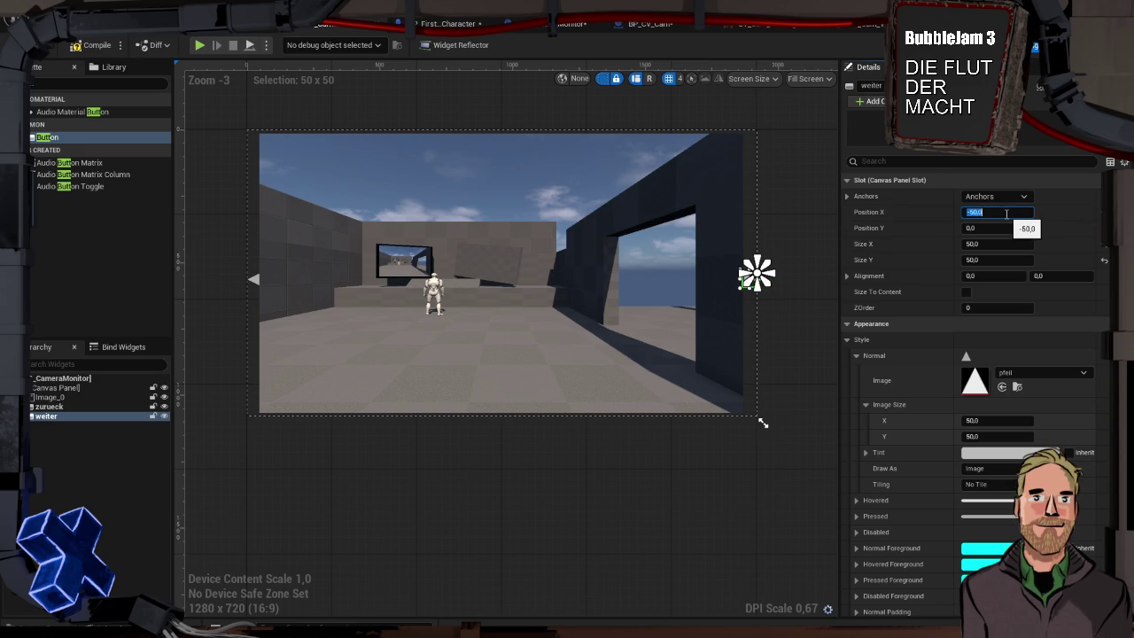
click(89, 49)
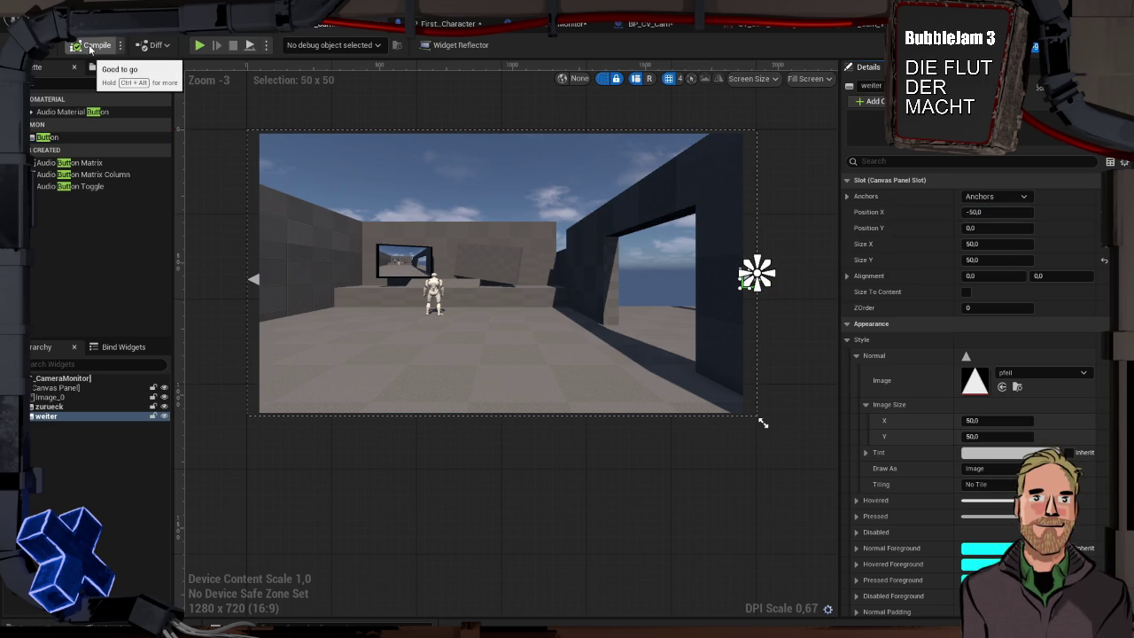
click(199, 45)
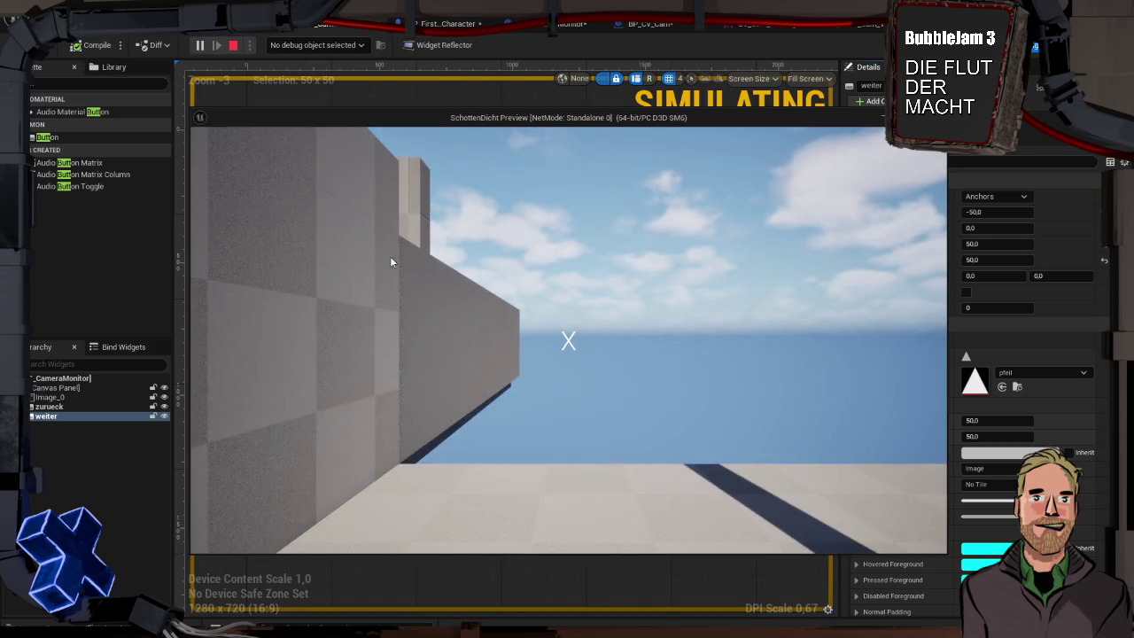
key(w)
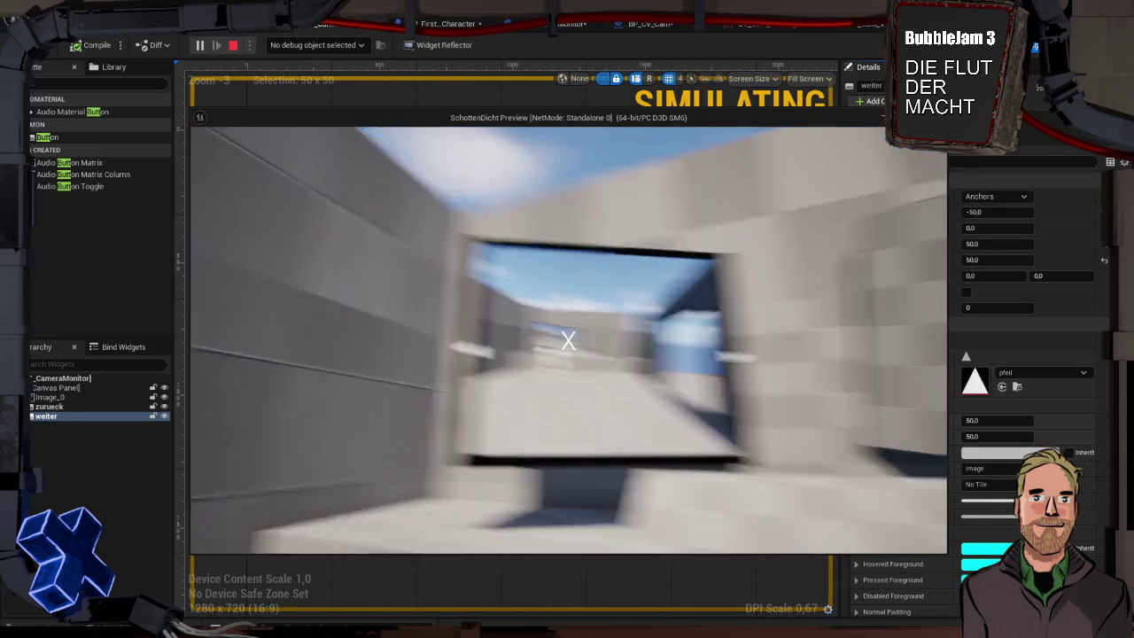
key(Escape)
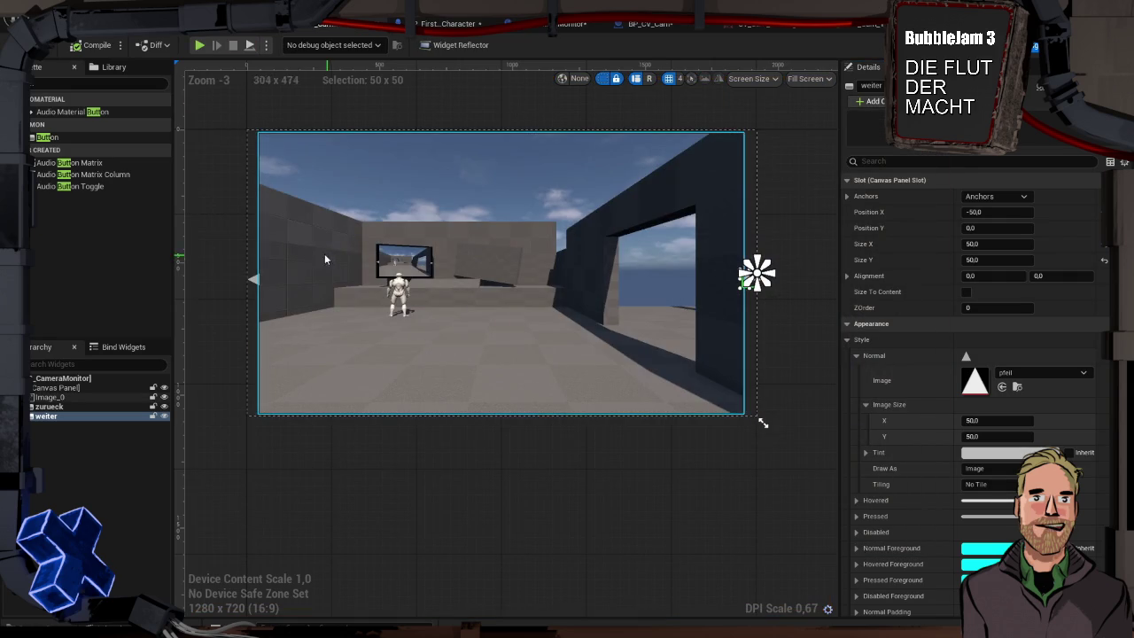
click(252, 280)
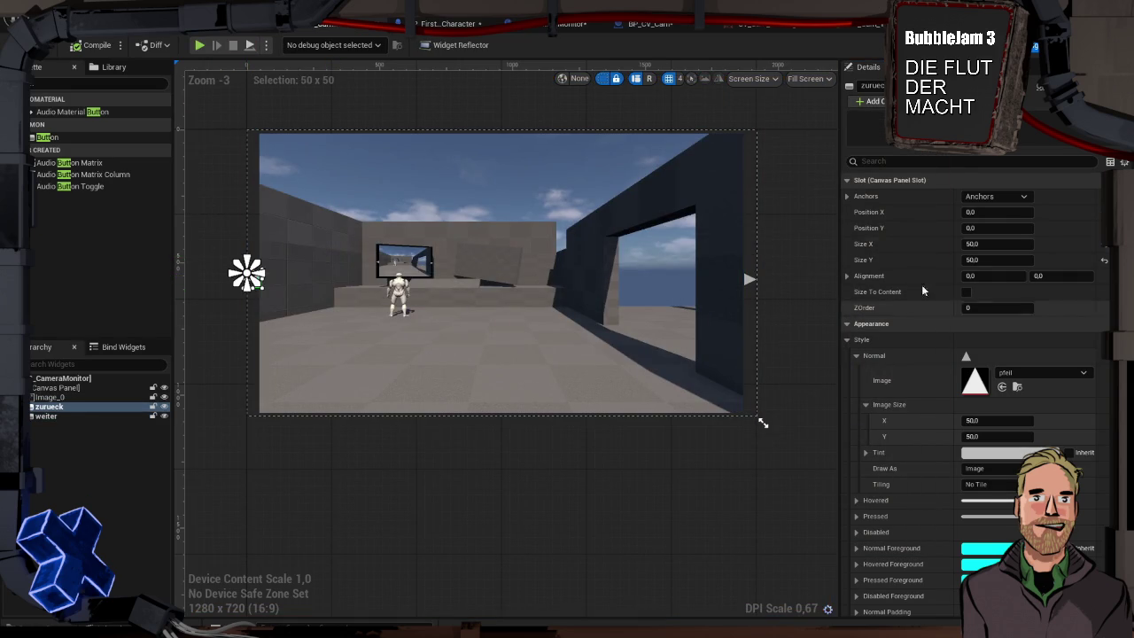
text(100)
- Make zurueck and weiter 100 × 100, move weiter to Position X -100, and start a play test
key(Tab)
text(1)
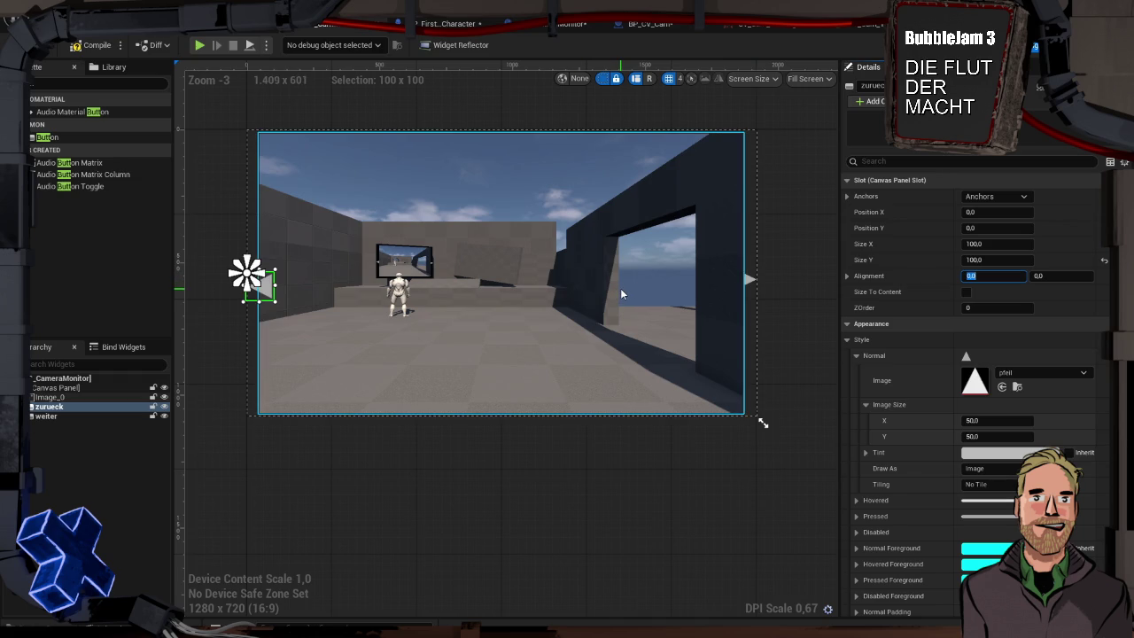
click(621, 290)
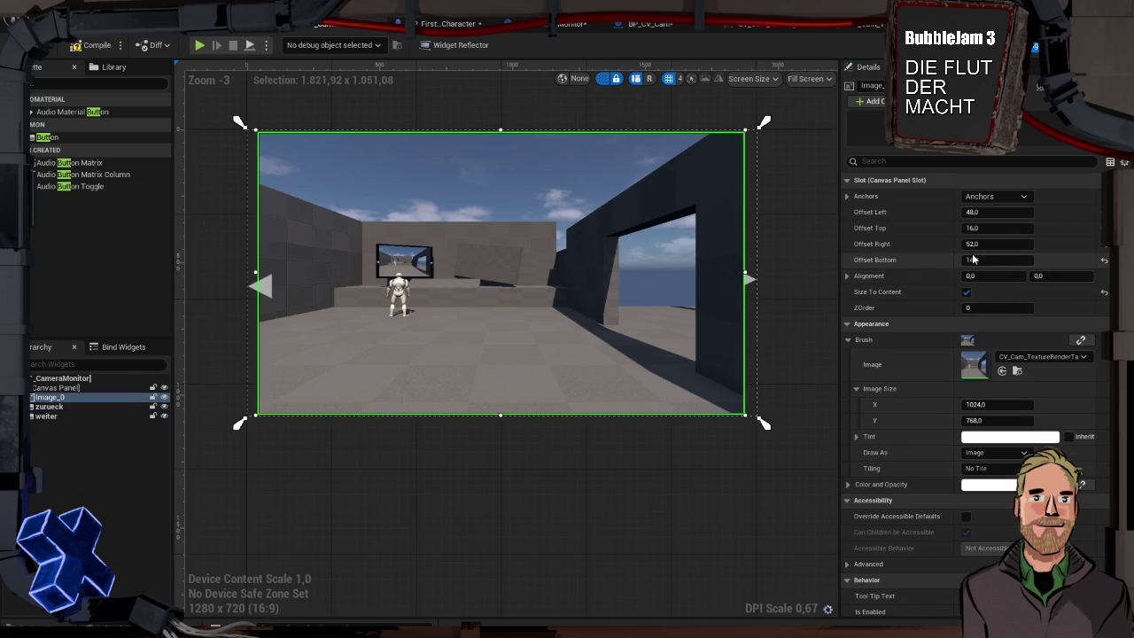
click(262, 287)
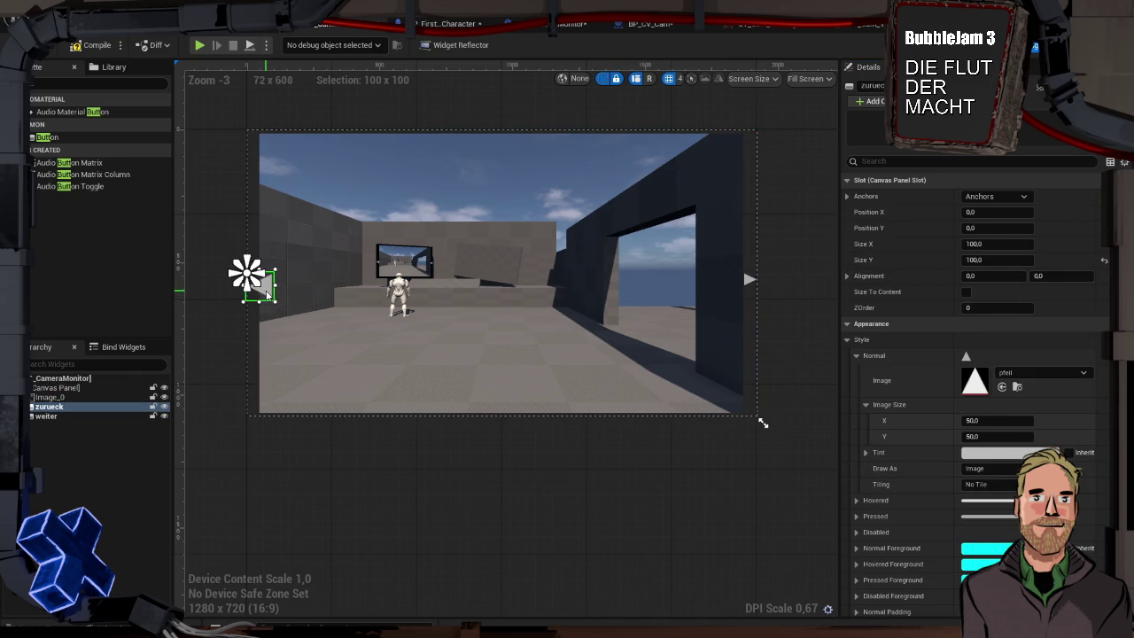
click(749, 278)
click(982, 245)
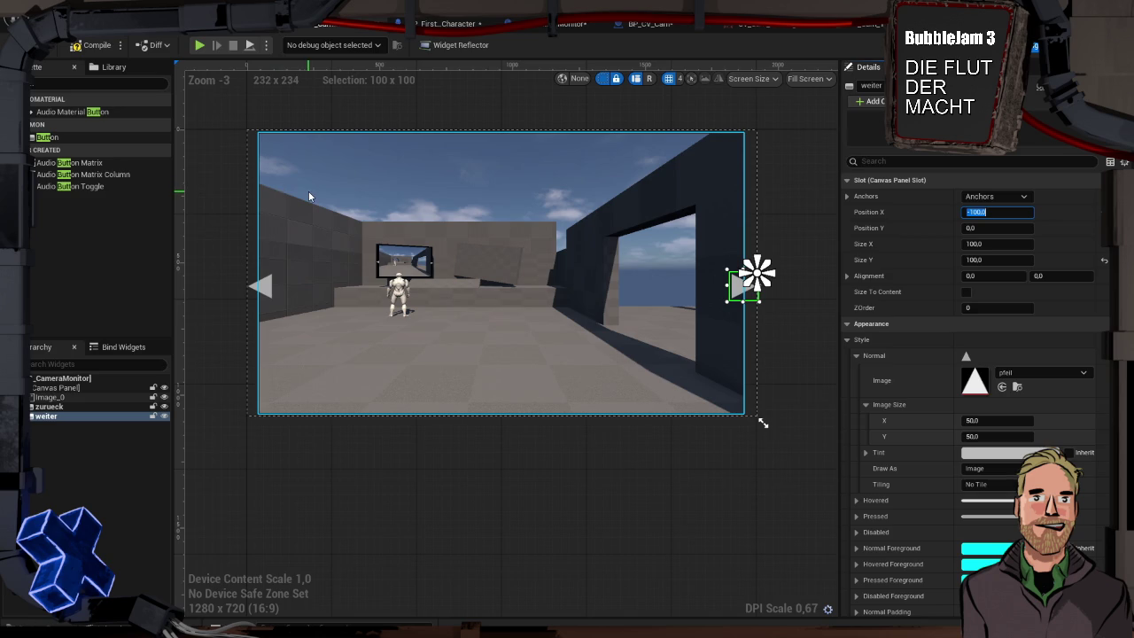
key(alt+p)
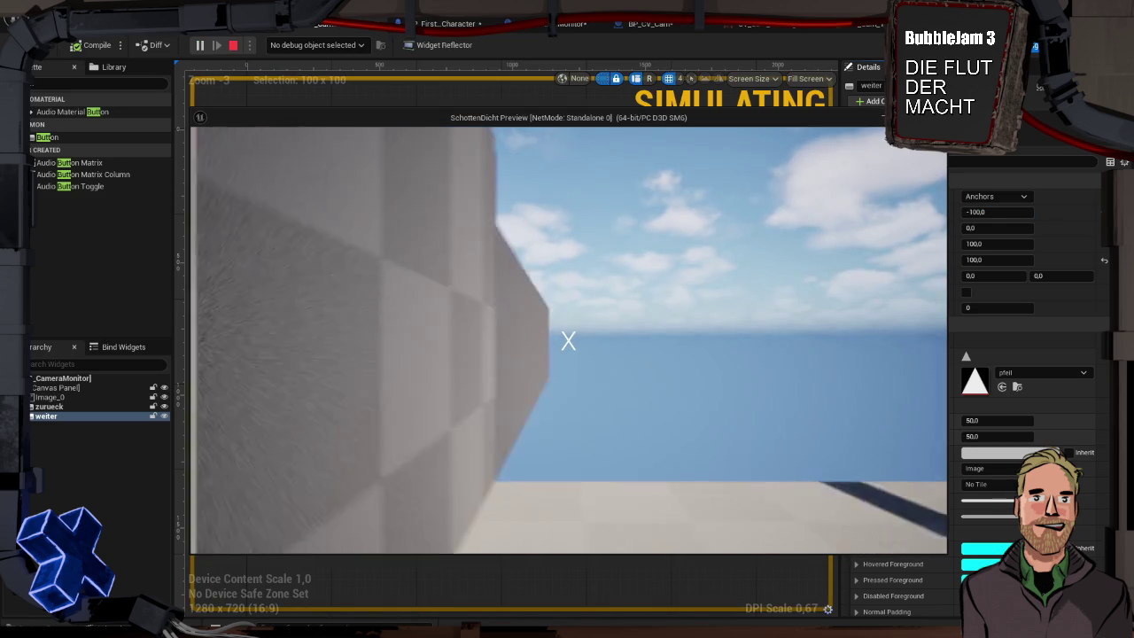
- Walk up to the monitor in the preview to check both arrows, then end the play test
key(w)
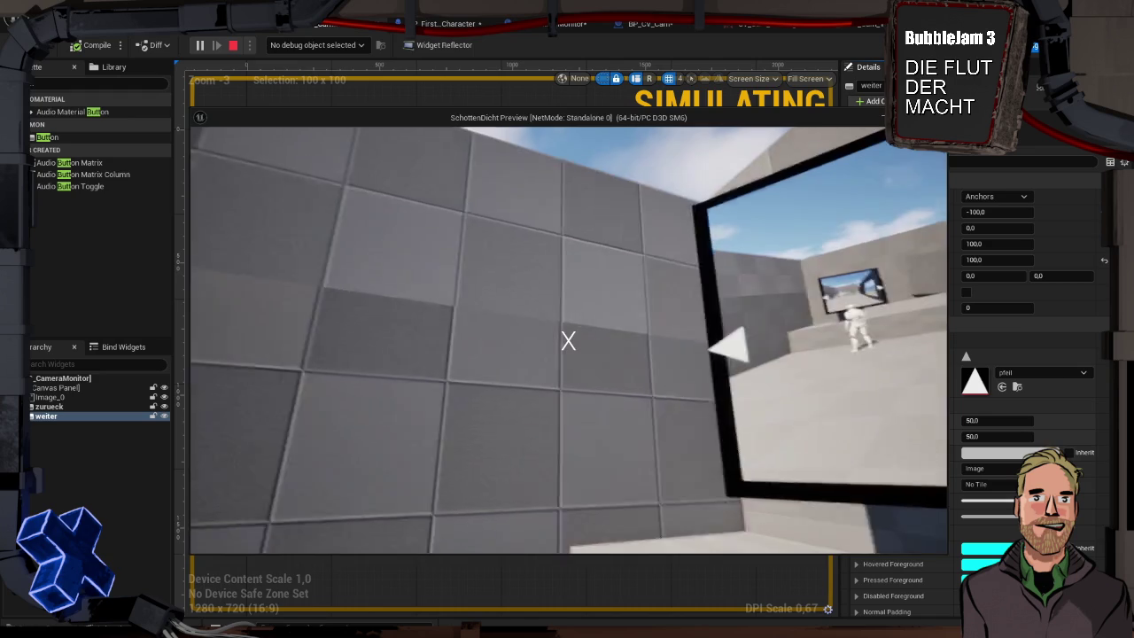
key(Escape)
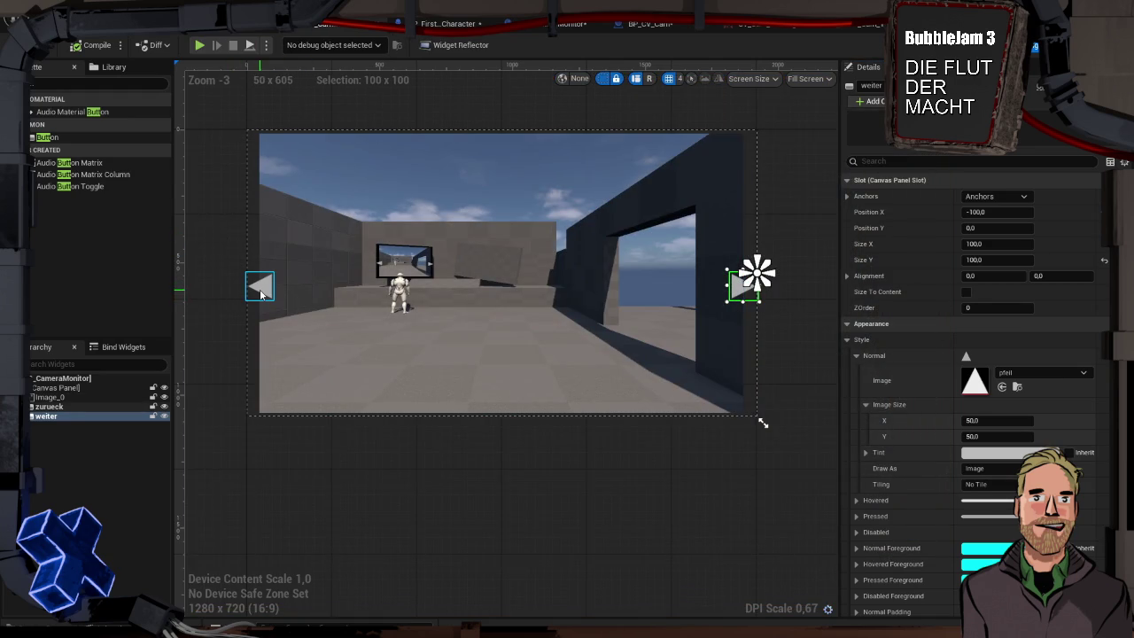
- Copy weiter's Normal style into its Hovered and Pressed styles
right_click(897, 356)
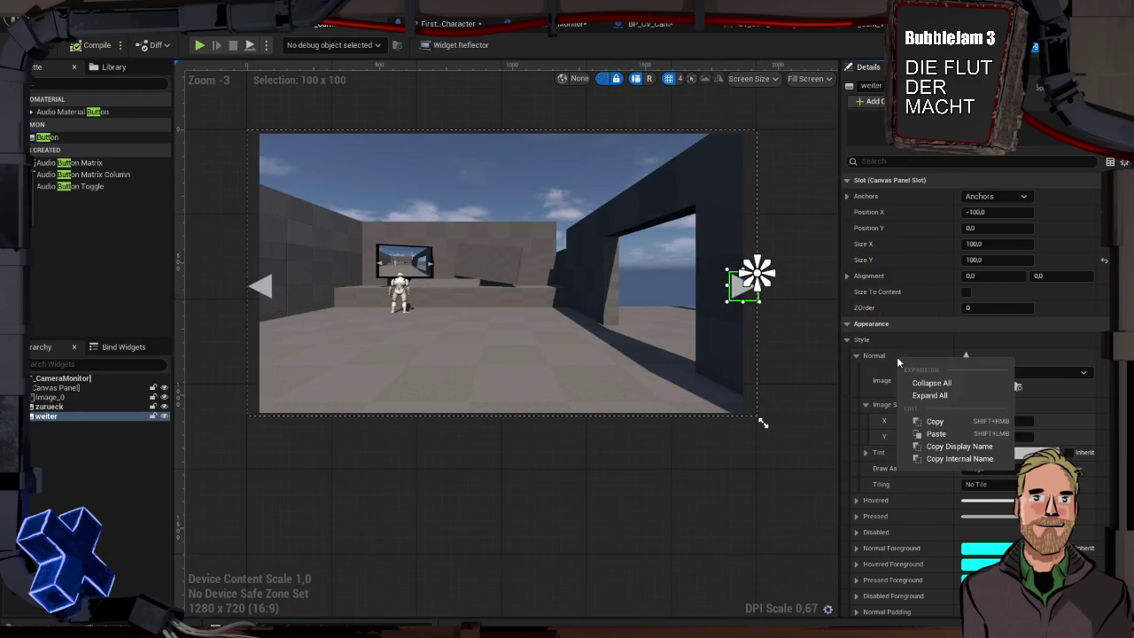
click(935, 423)
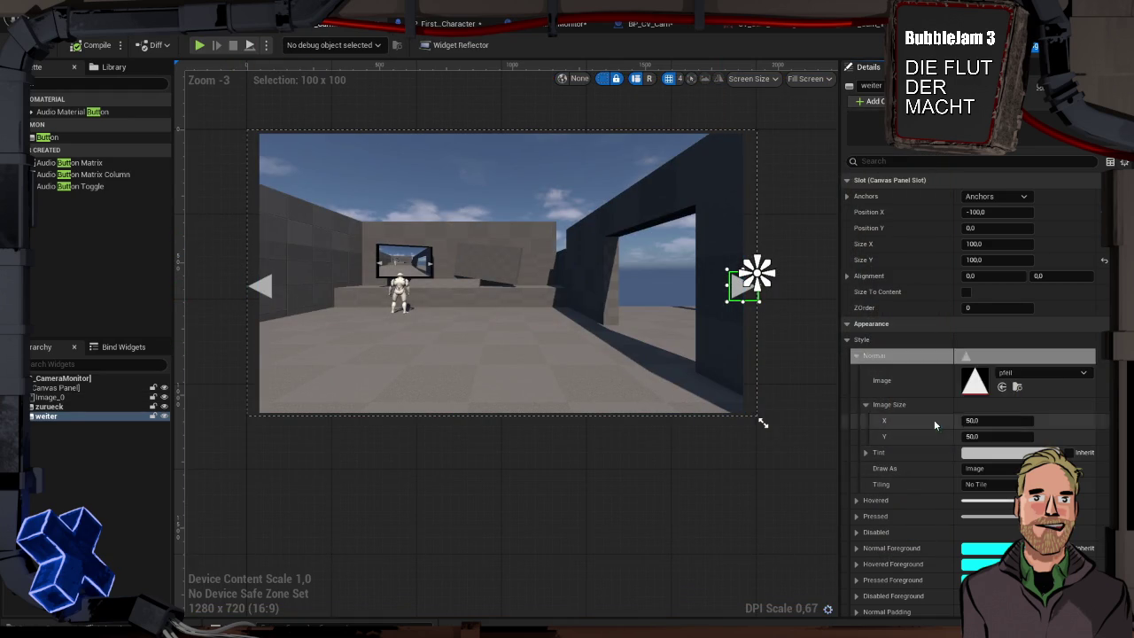
click(859, 354)
right_click(895, 372)
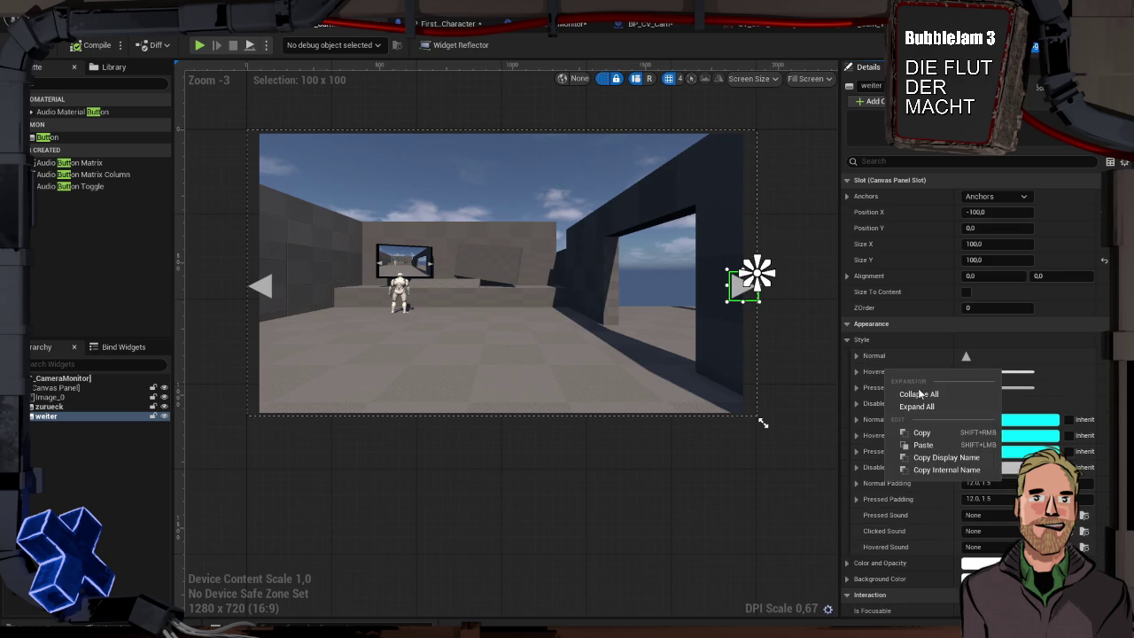
click(926, 445)
right_click(881, 390)
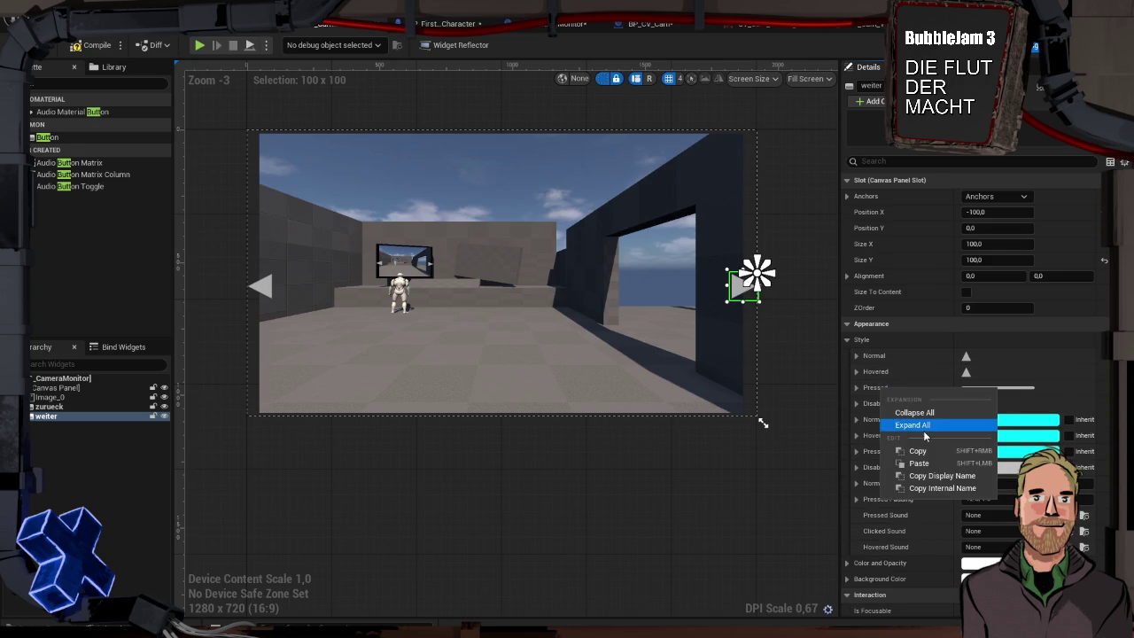
click(926, 462)
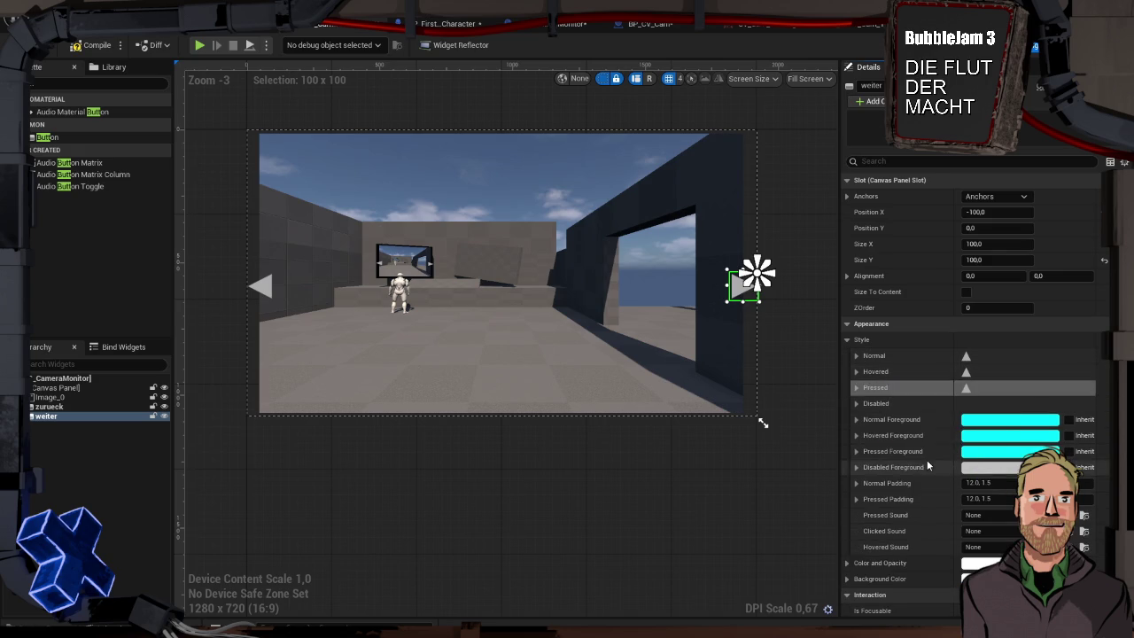
- Give weiter's Hovered state a pale yellowish tint, replacing an initial reddish one
click(855, 371)
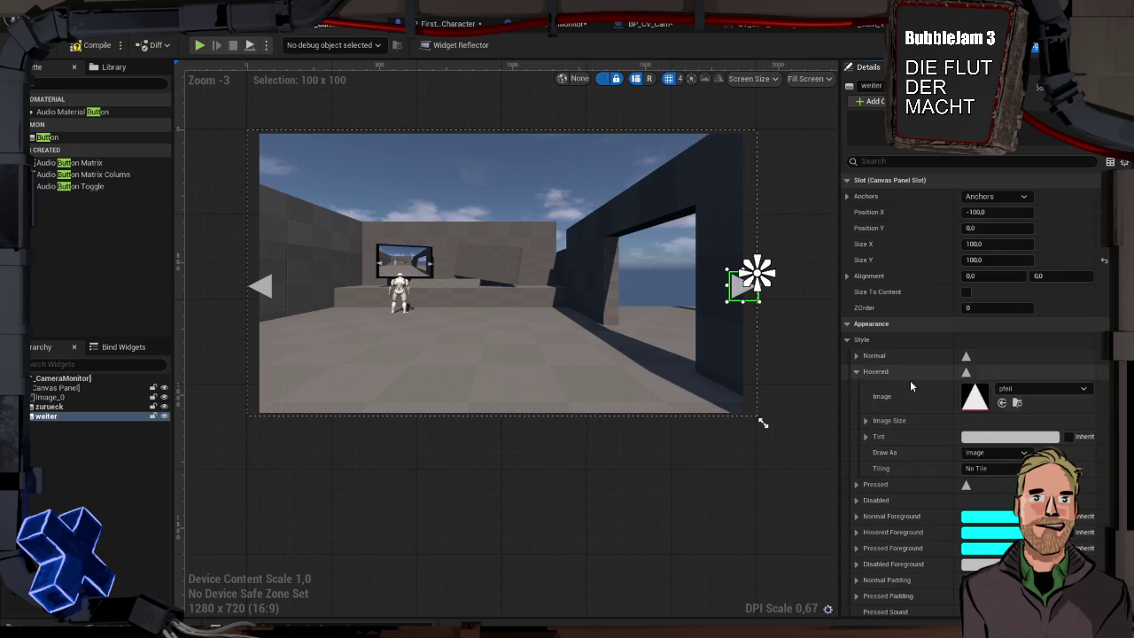
click(987, 439)
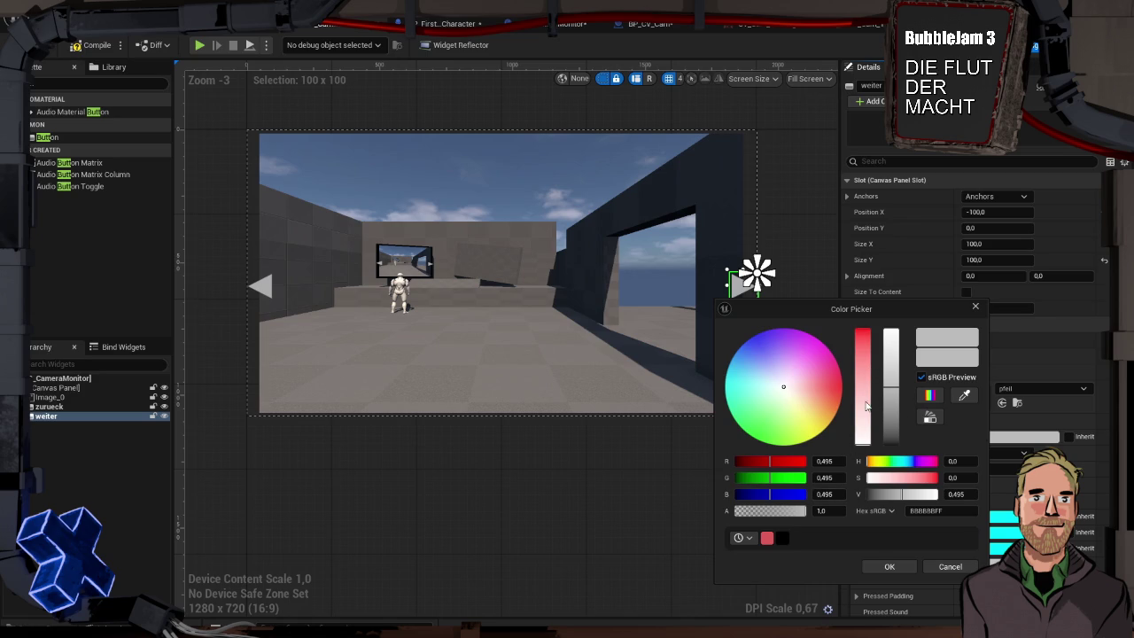
drag(864, 396, 860, 353)
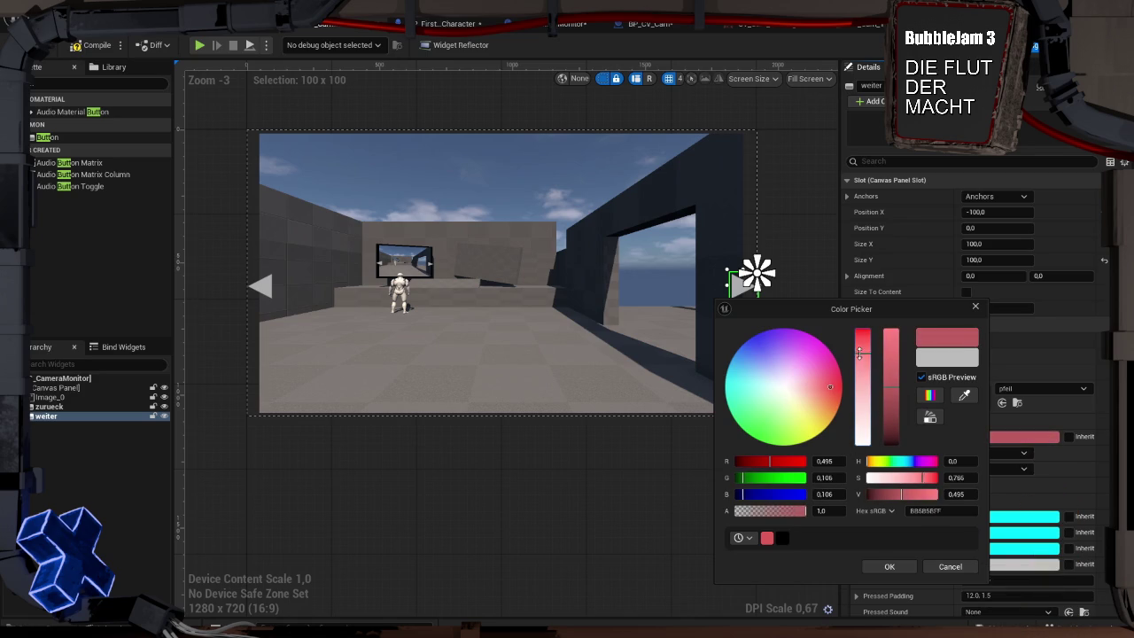
click(889, 567)
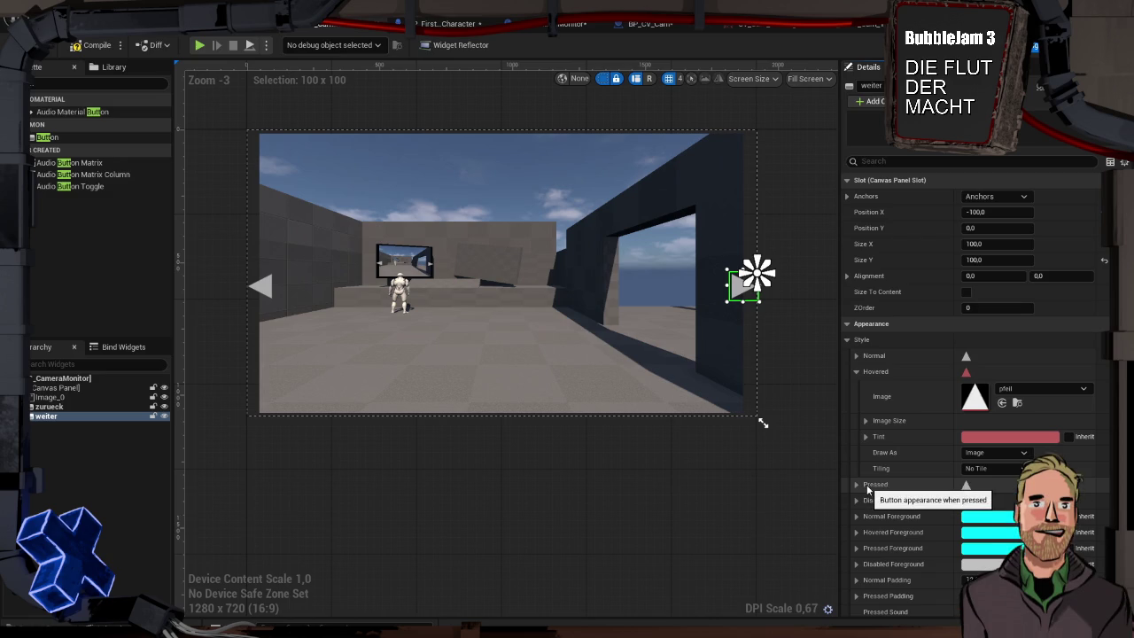
right_click(879, 376)
click(962, 371)
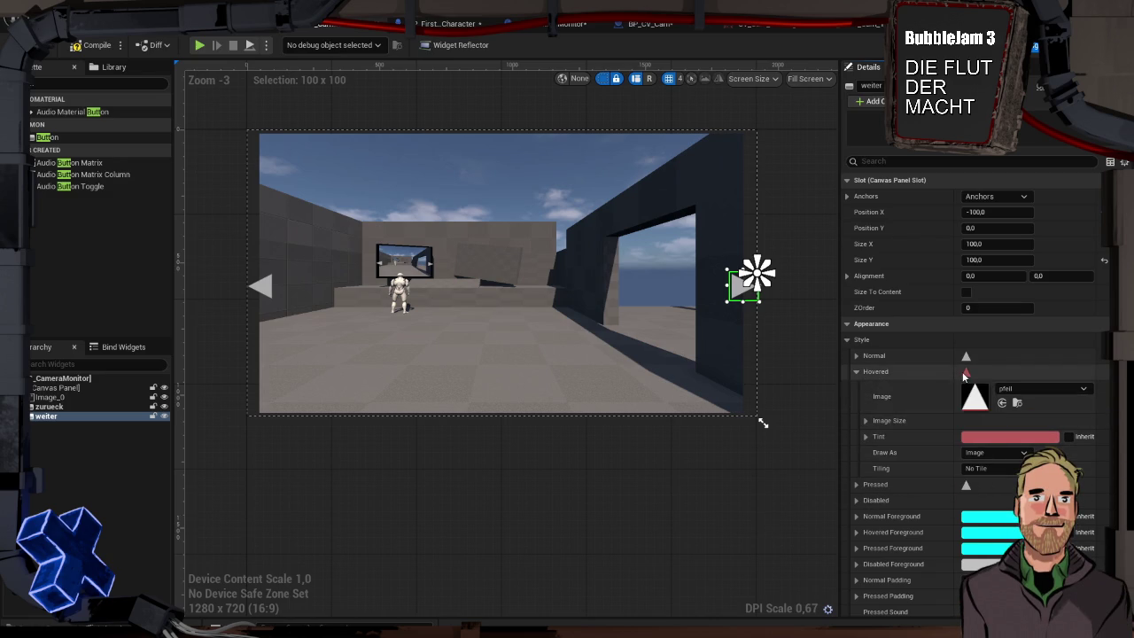
click(983, 435)
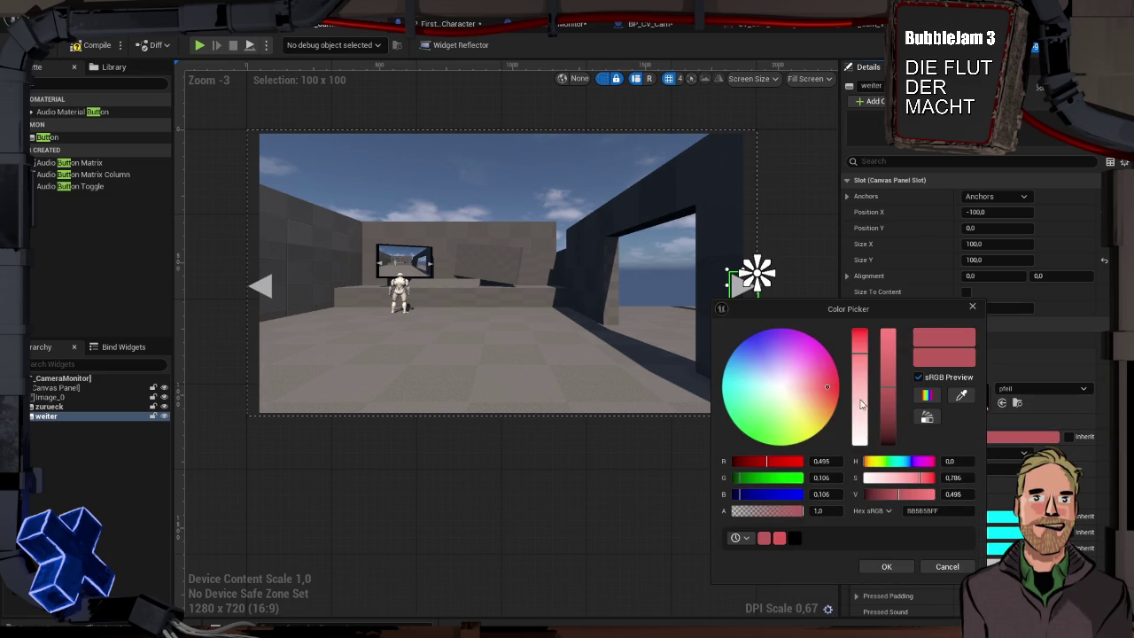
drag(811, 399, 790, 405)
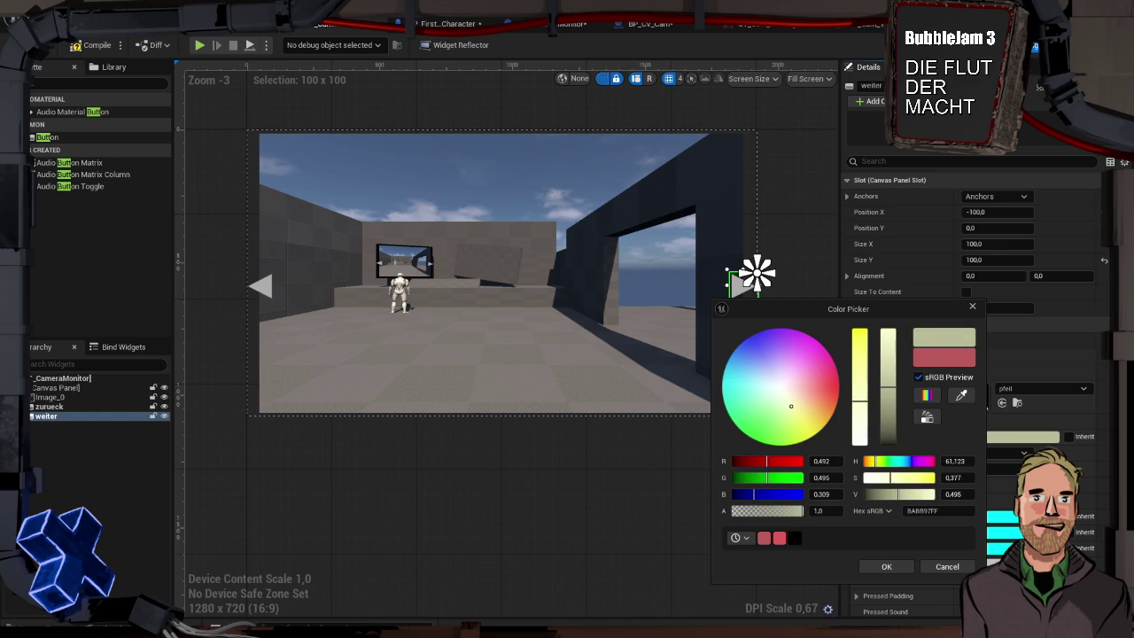
click(900, 564)
click(855, 372)
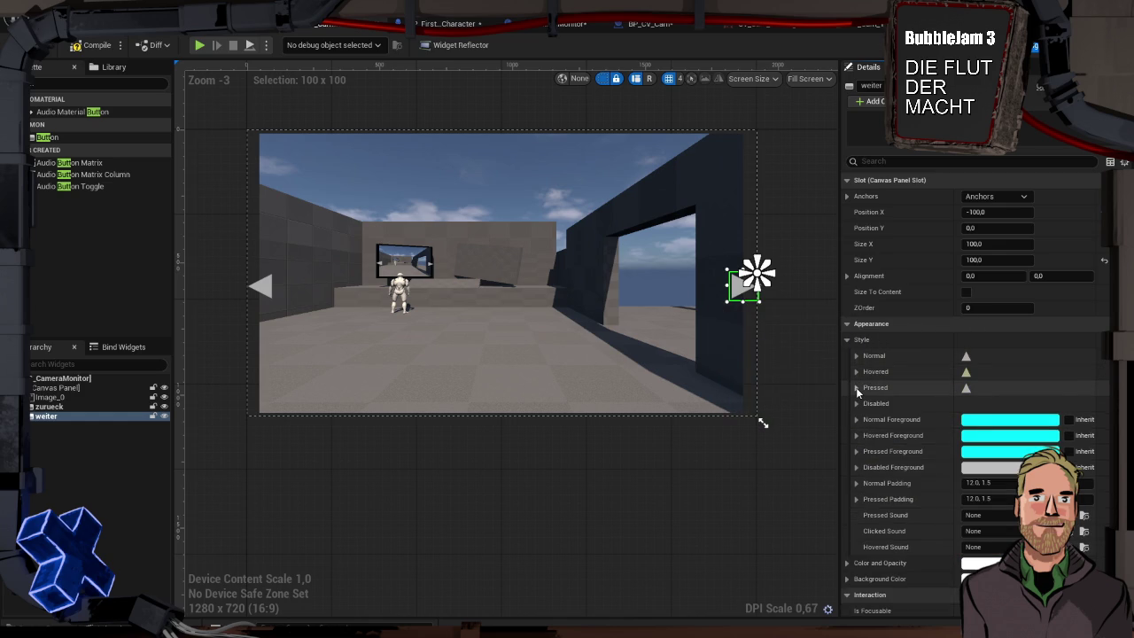
- Keep the yellow-green Hovered tint and copy the Hovered style
click(856, 372)
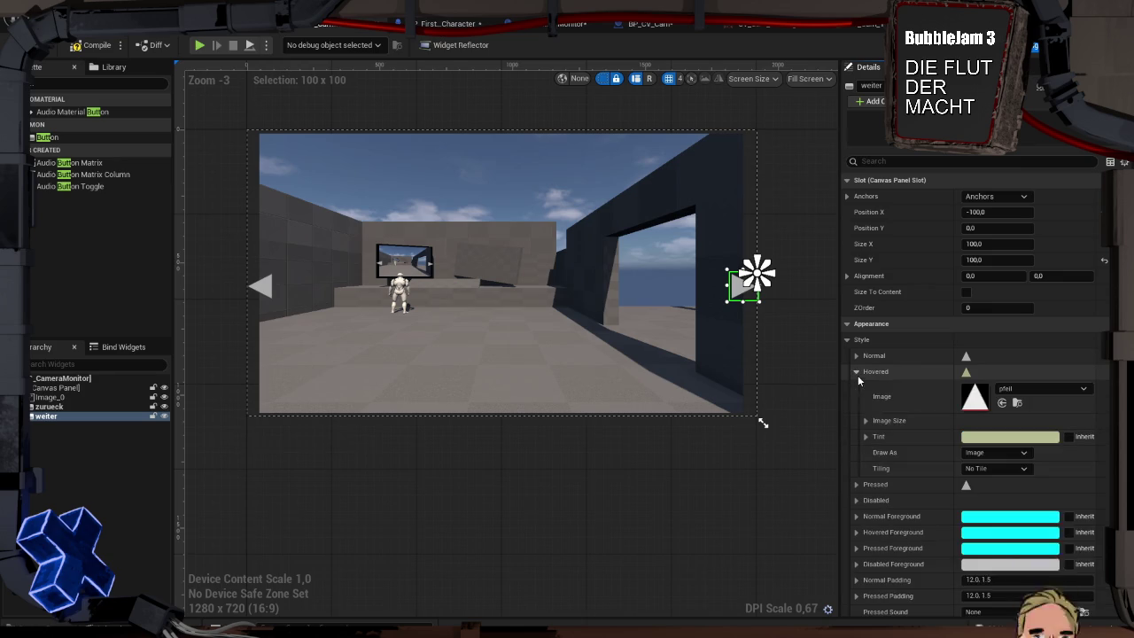
click(979, 443)
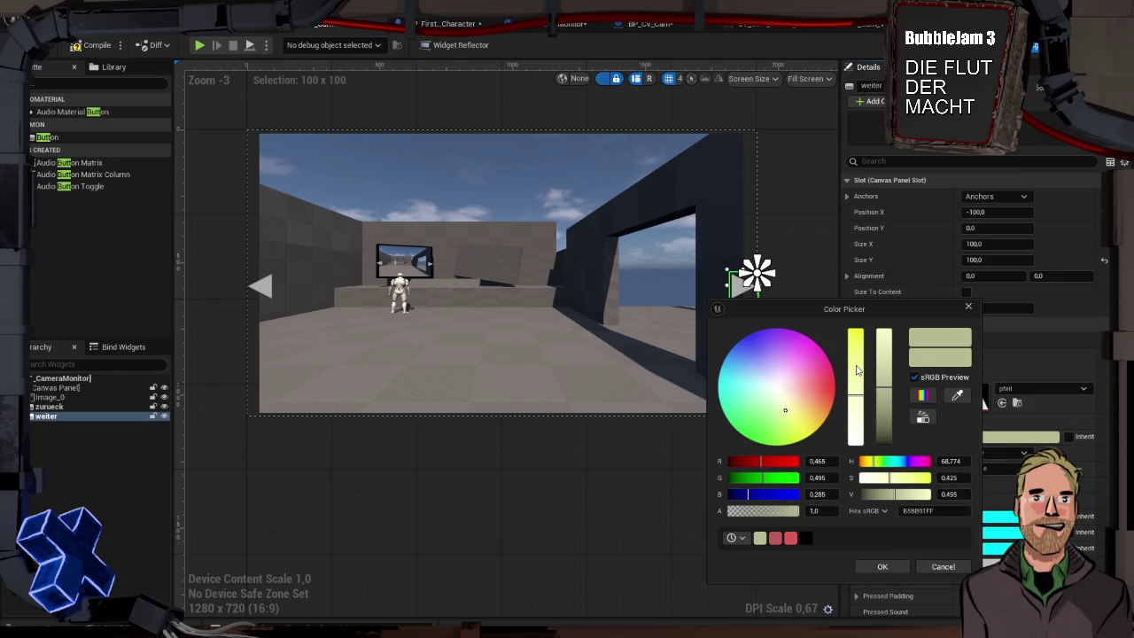
click(882, 566)
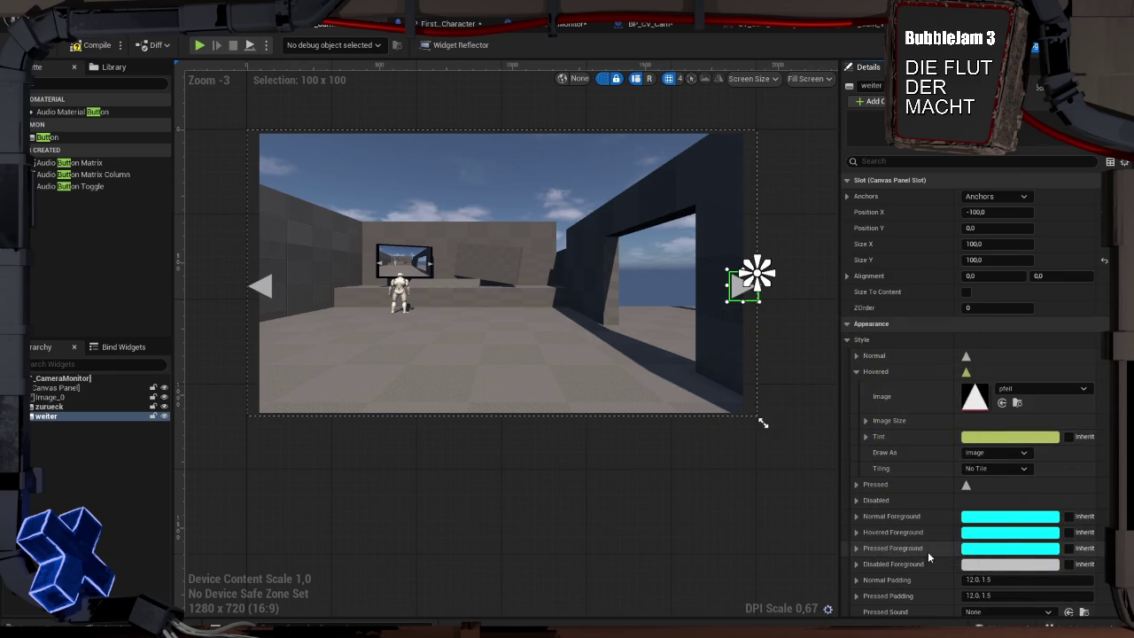
right_click(876, 371)
click(932, 437)
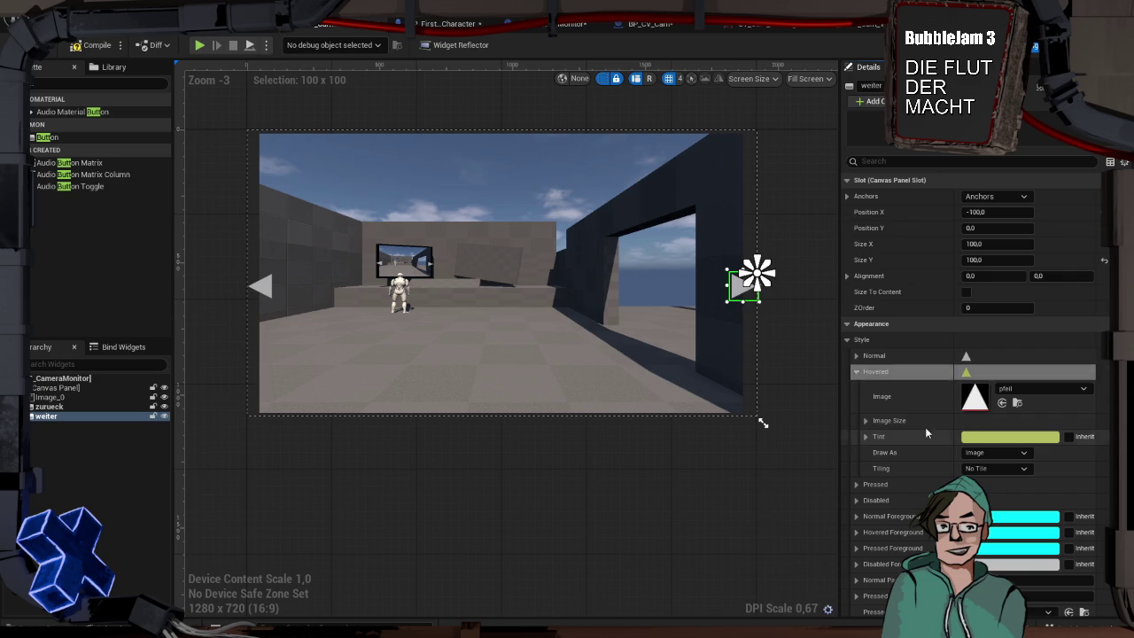
- Paste the Hovered style with the pfeil triangle image onto the zurueck button
click(261, 285)
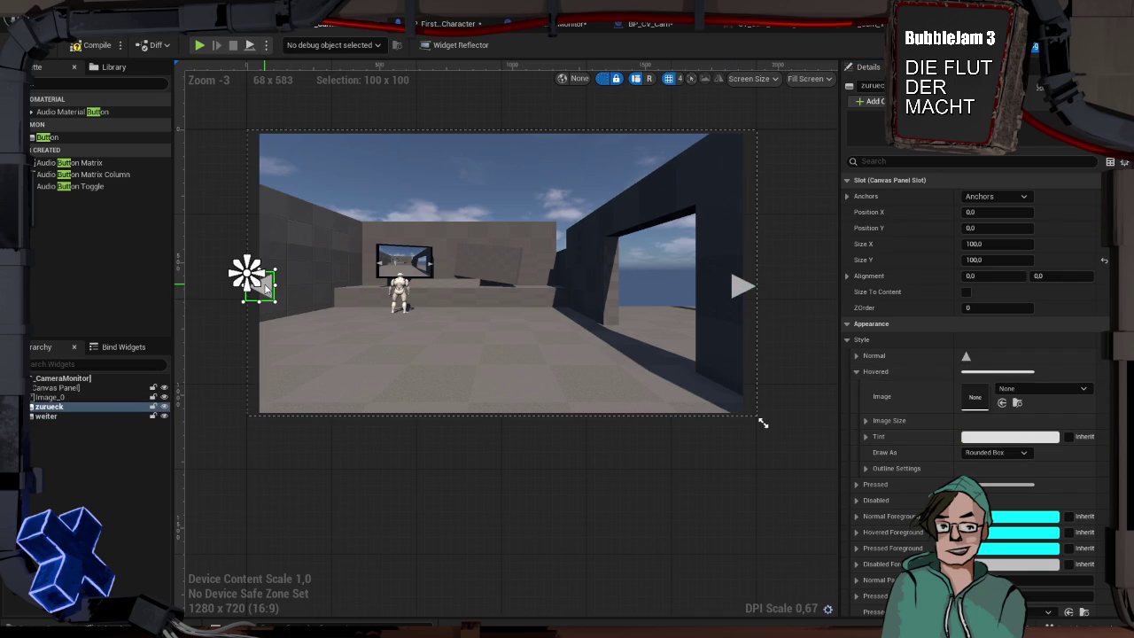
right_click(870, 371)
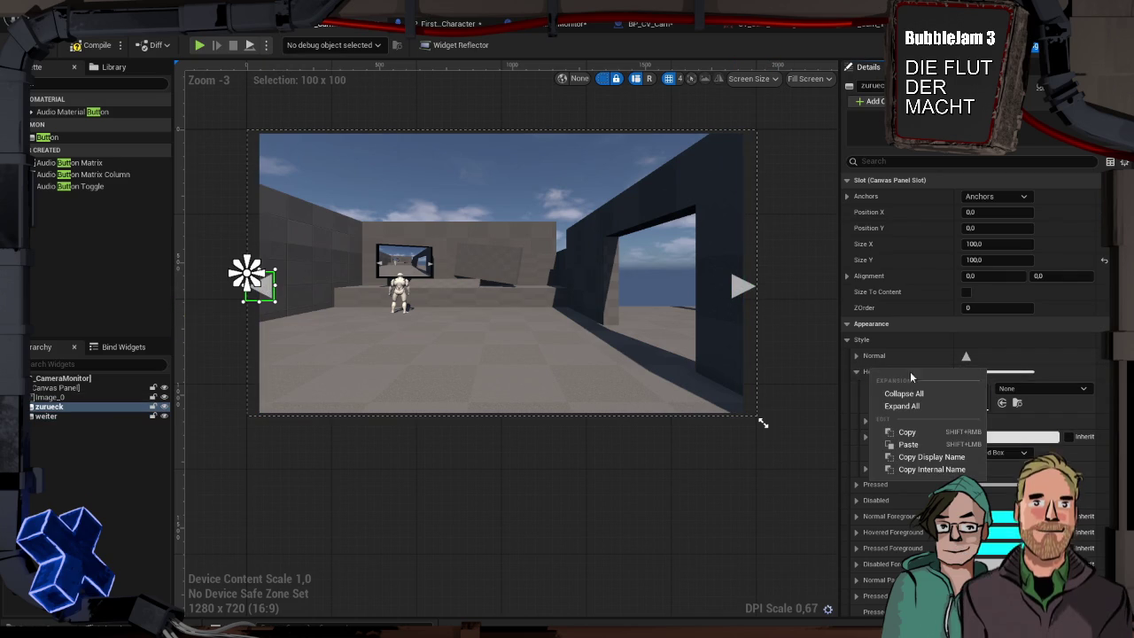
click(921, 442)
click(856, 372)
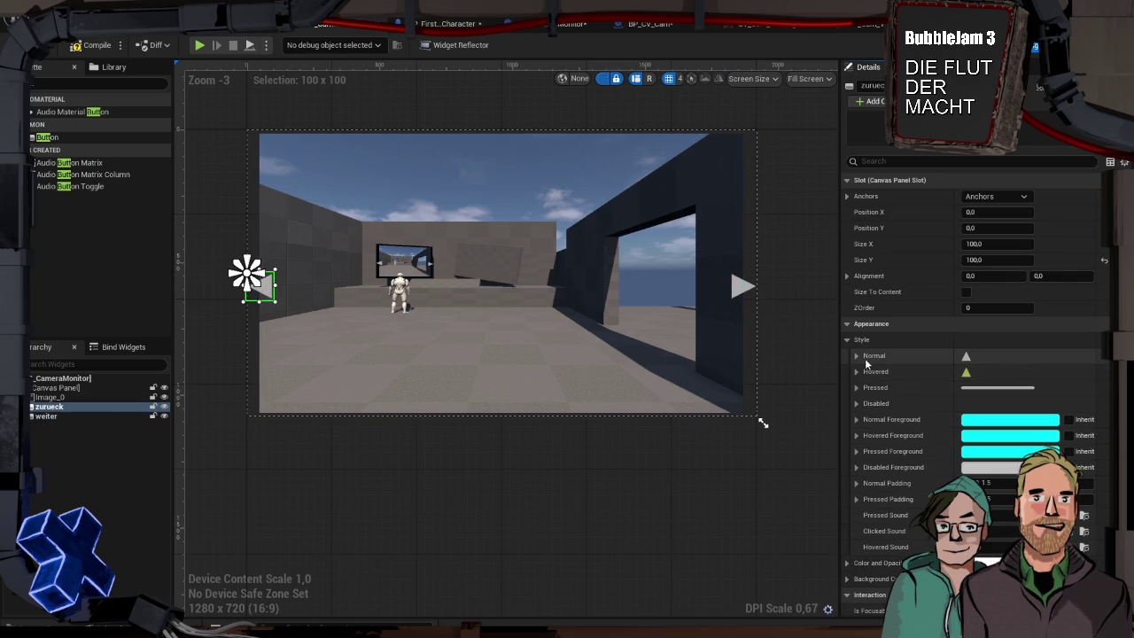
- Copy zurueck's Normal style triangle image into its Pressed style
right_click(872, 357)
click(912, 415)
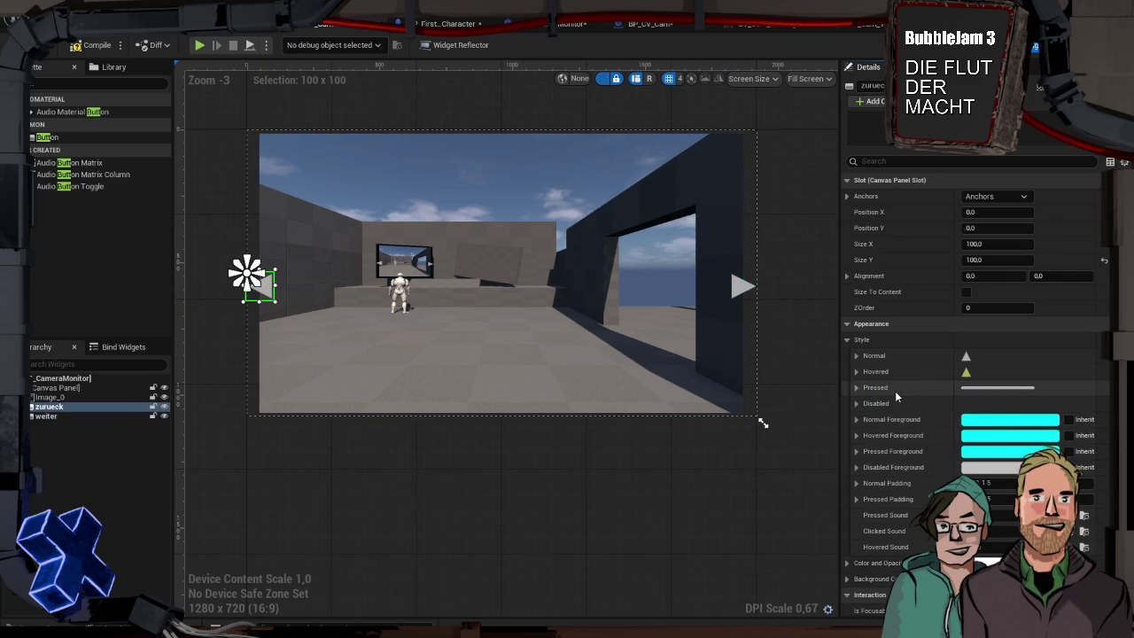
right_click(895, 391)
click(934, 468)
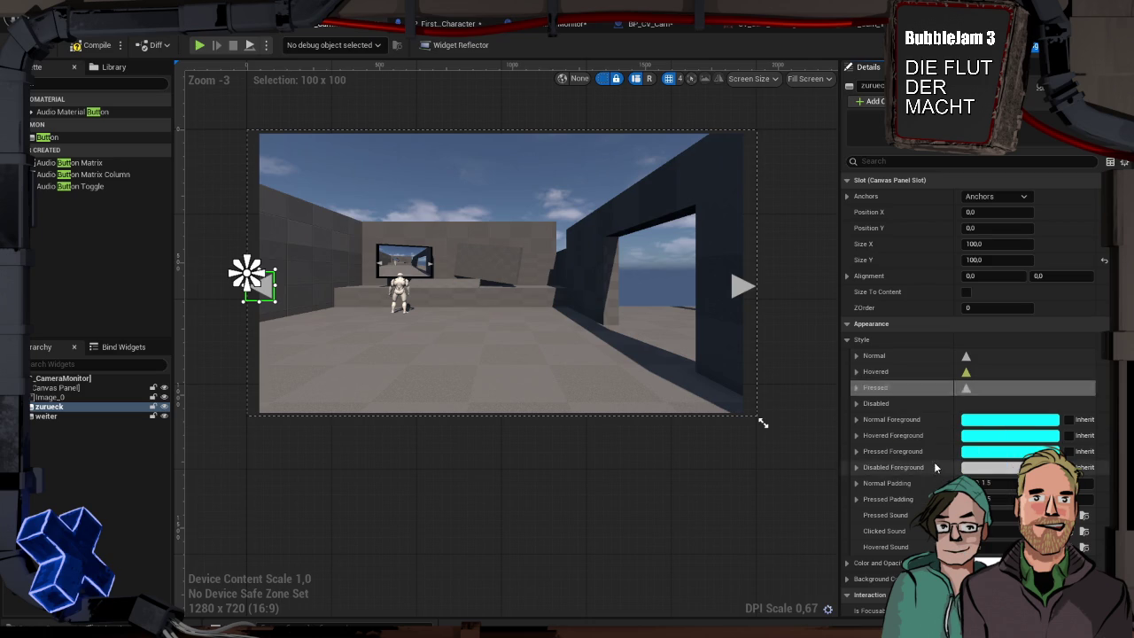
- Compile the widget blueprint and play-test by walking up to the camera monitor
click(89, 46)
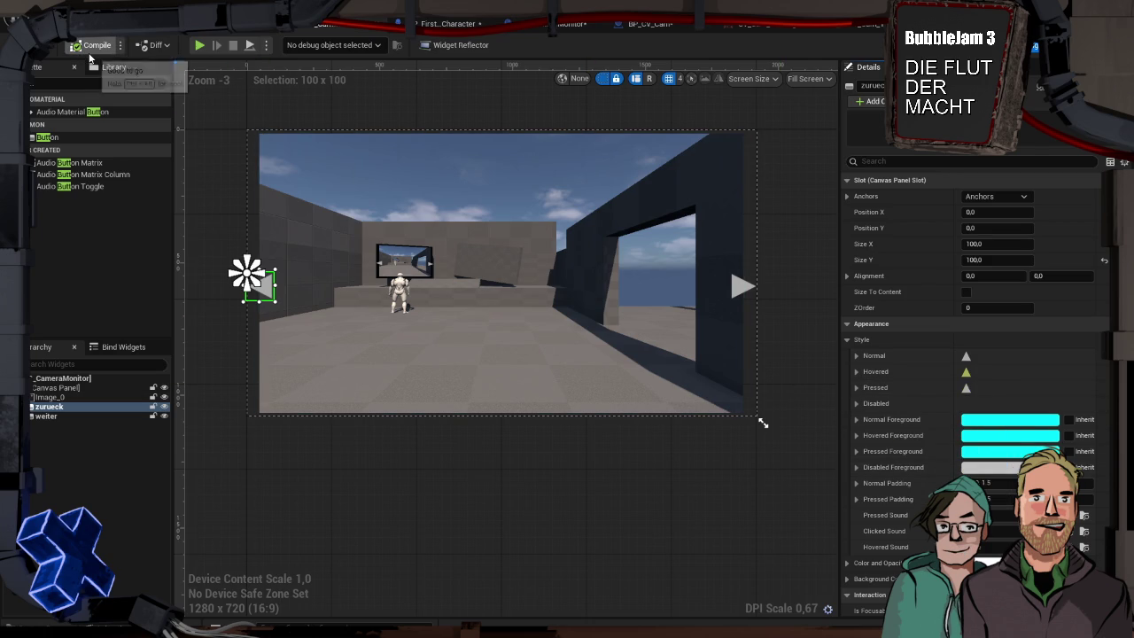
click(199, 44)
key(w)
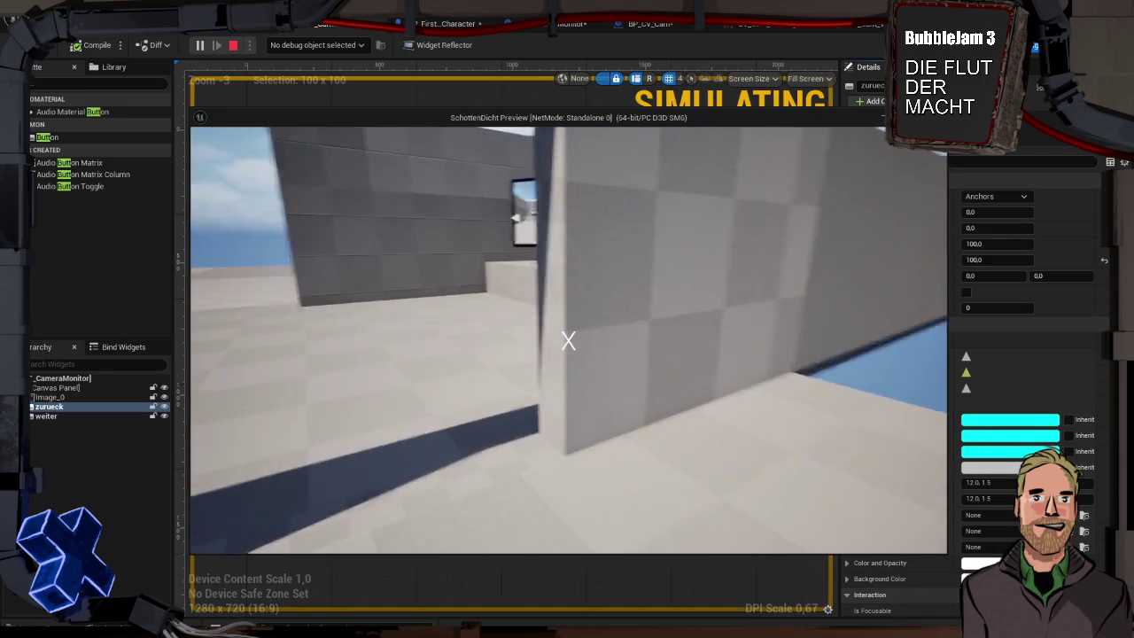
key(w)
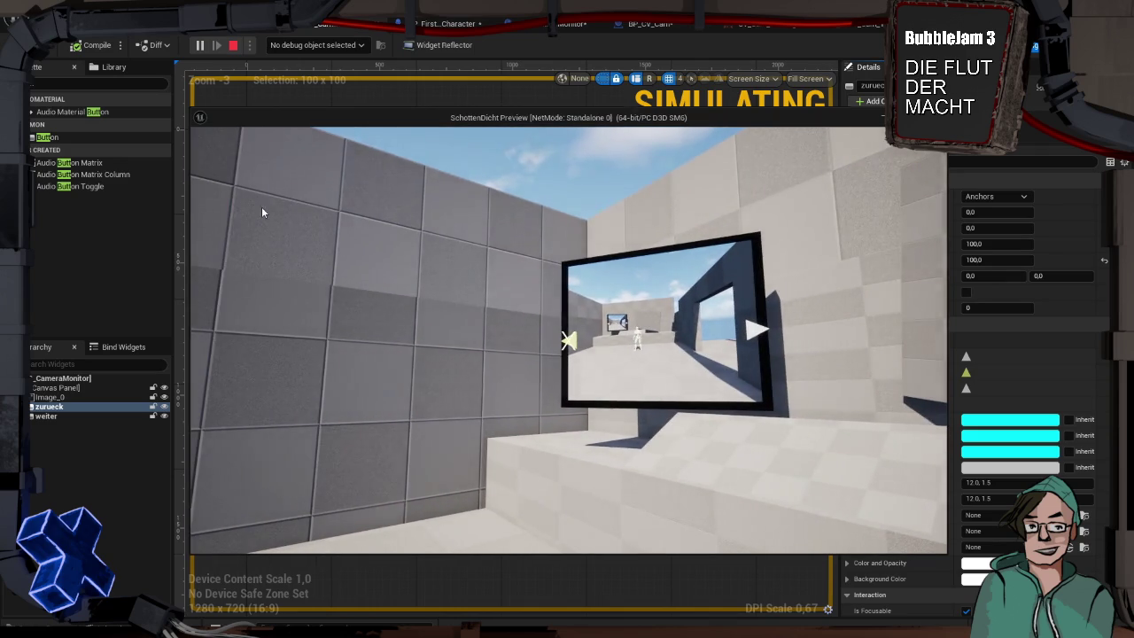
key(Escape)
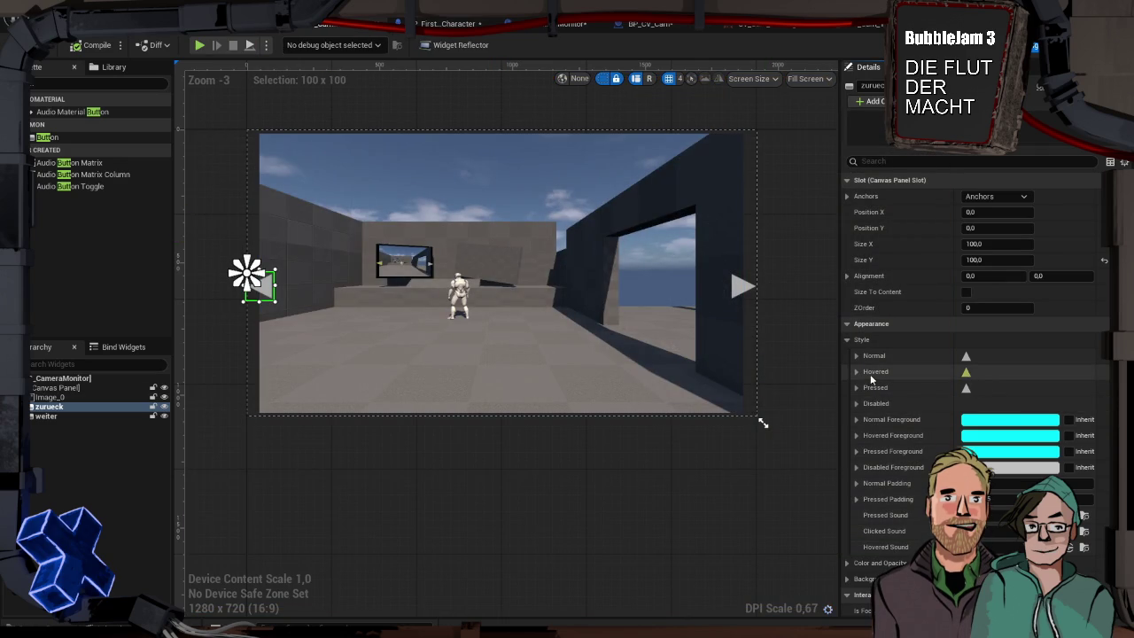
- Change zurueck's Hovered tint from yellow-green to light blue
click(856, 371)
click(1010, 434)
mouse_move(837, 387)
mouse_down()
mouse_move(855, 386)
mouse_move(852, 400)
mouse_move(806, 416)
mouse_move(768, 361)
mouse_up()
key(Return)
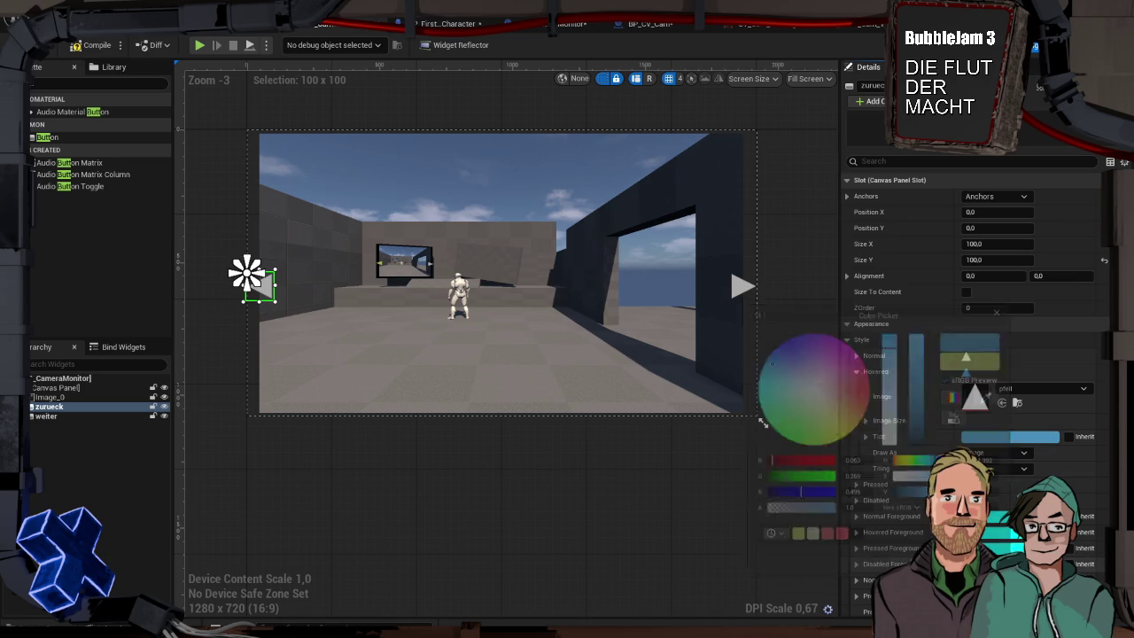
- Copy the blue Hovered style onto the weiter button's Hovered style
right_click(895, 369)
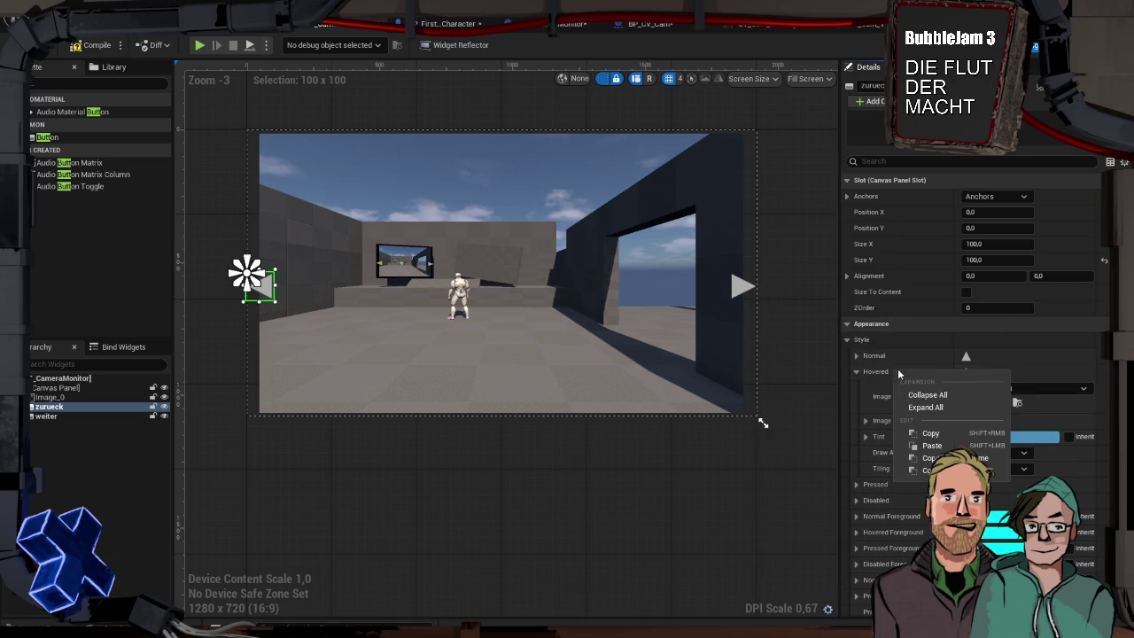
click(936, 435)
click(742, 283)
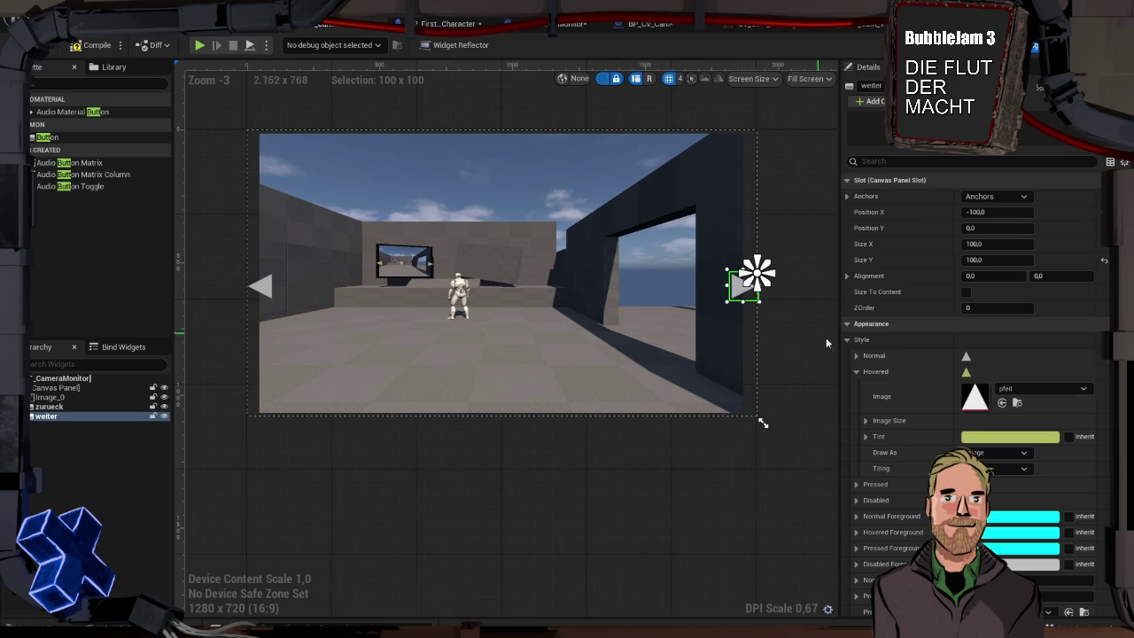
right_click(879, 372)
click(923, 440)
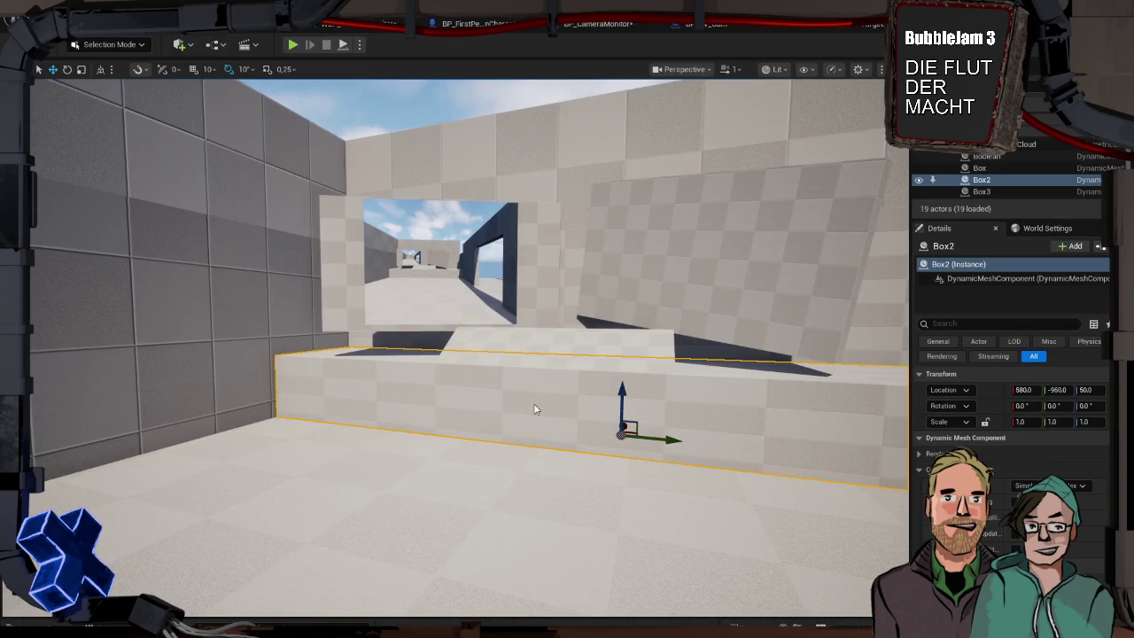
drag(534, 408, 531, 408)
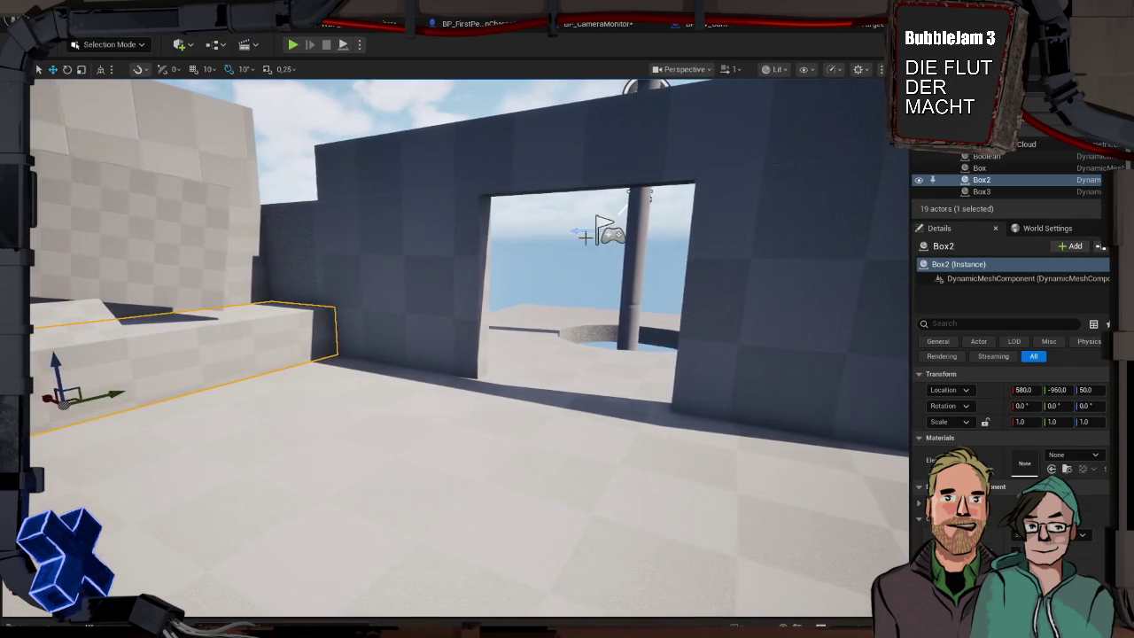
- Play-test the level from the PlayerStart near the monitor, then return to BP_CameraMonitor
click(608, 233)
mouse_move(651, 195)
mouse_down()
mouse_move(710, 570)
mouse_move(430, 541)
mouse_move(405, 564)
mouse_up()
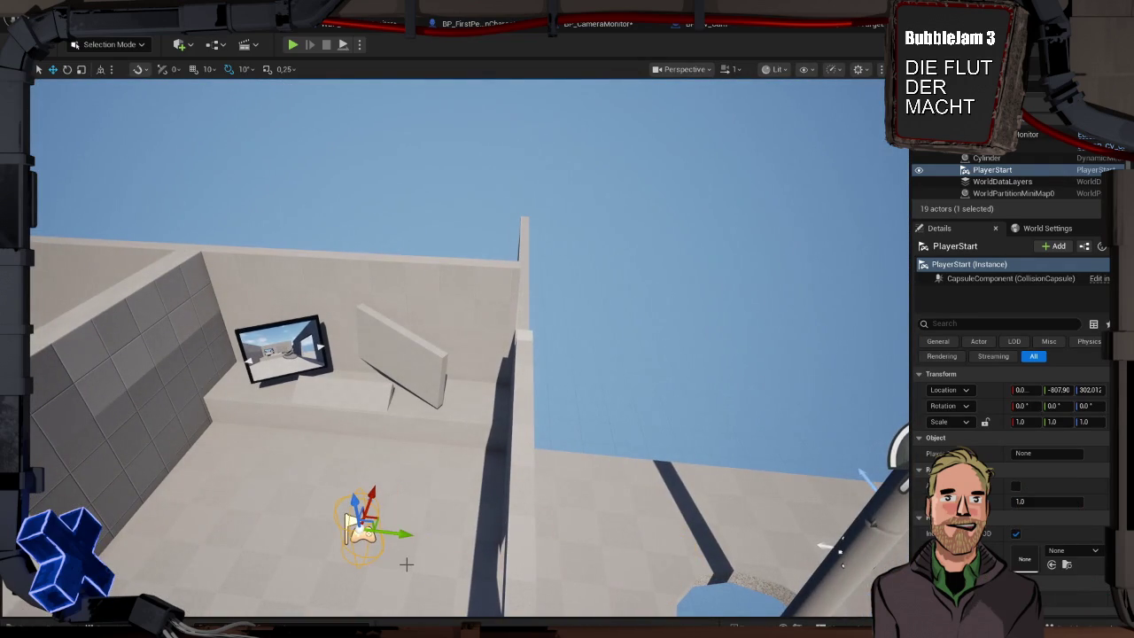
key(alt+p)
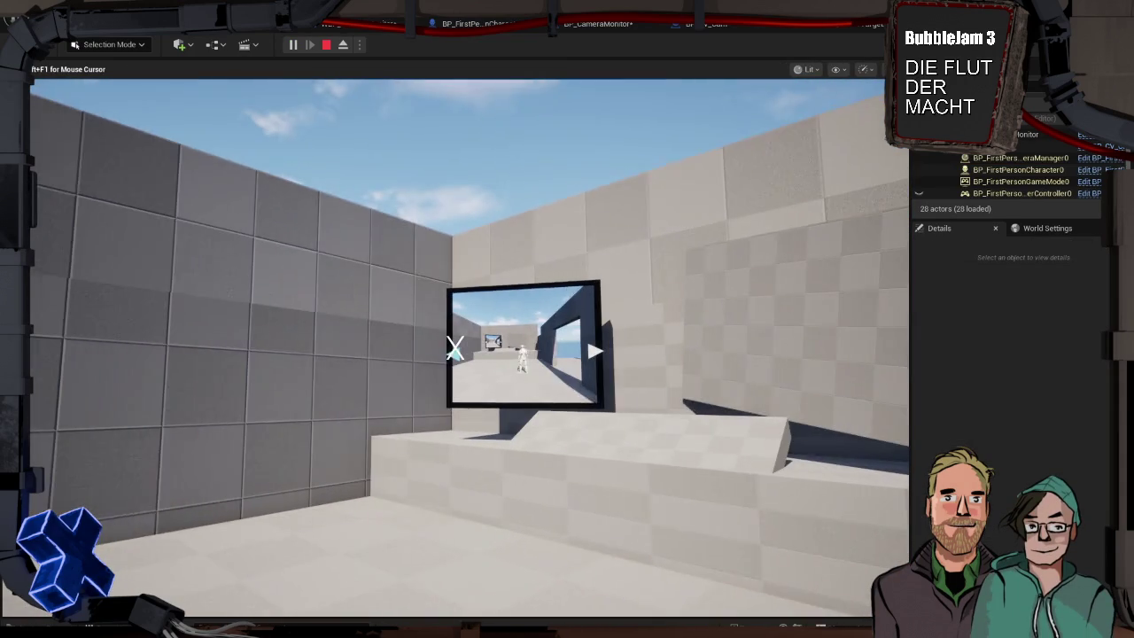
key(Escape)
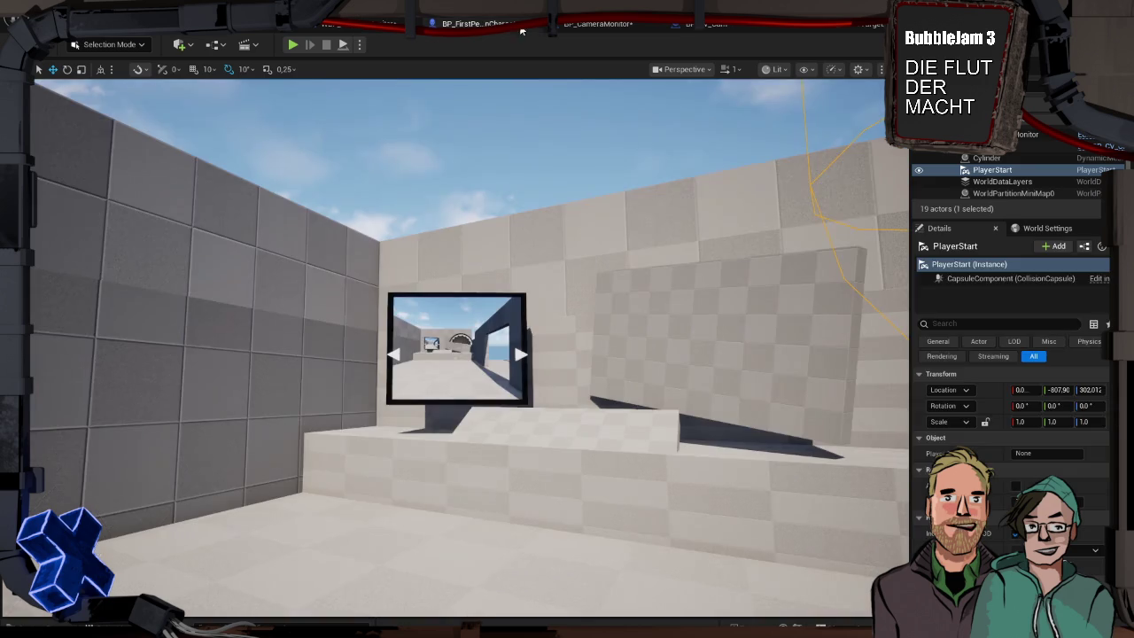
click(586, 27)
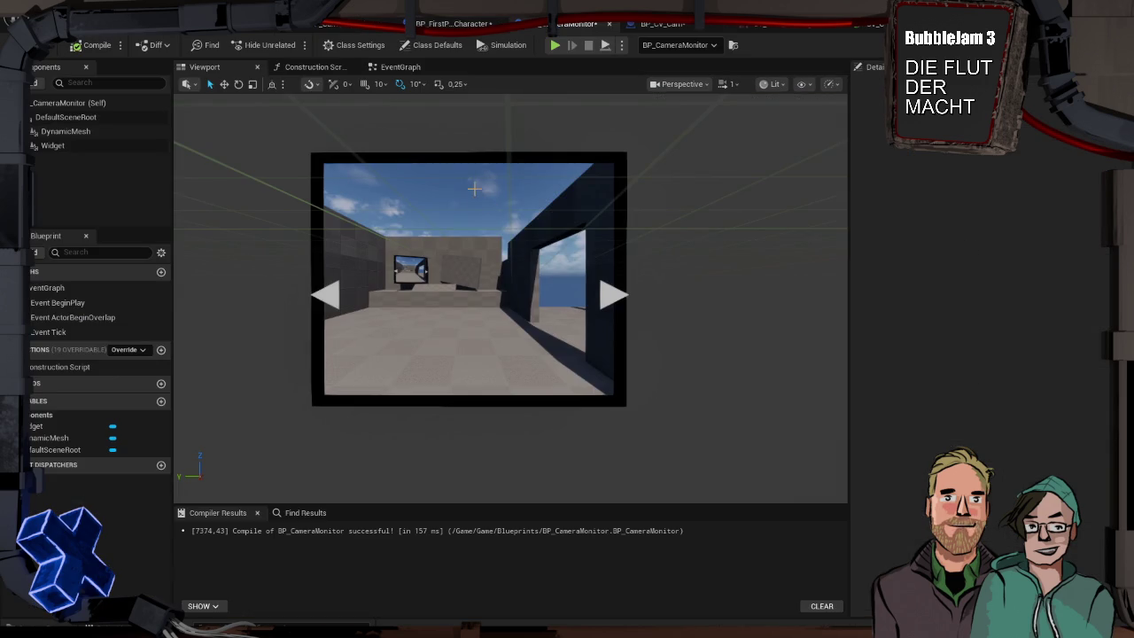
click(554, 237)
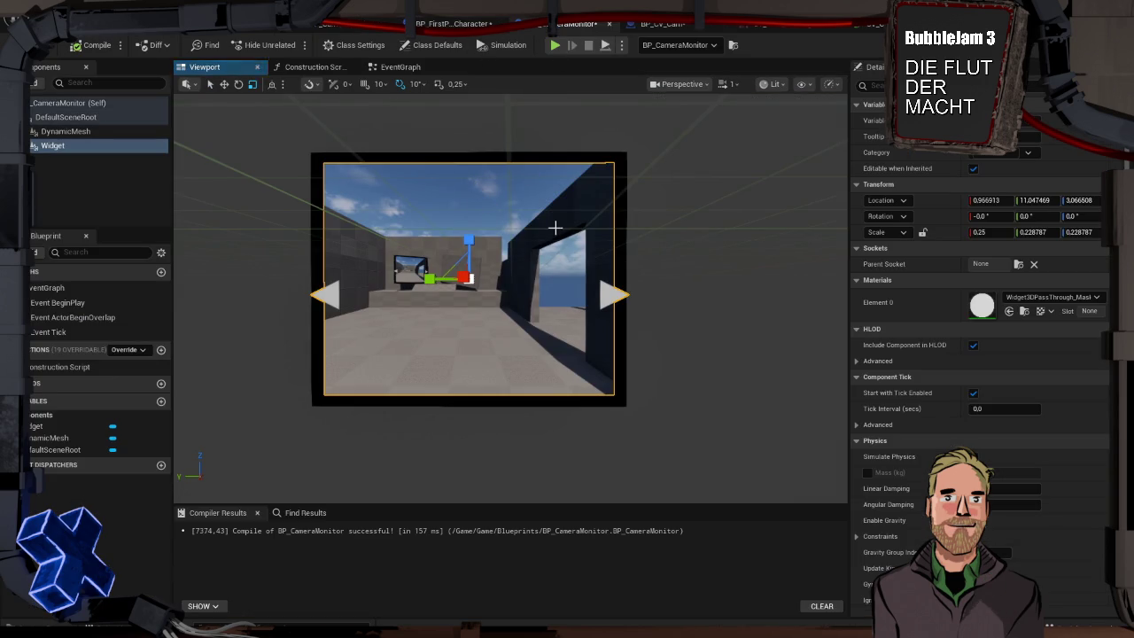
mouse_move(491, 255)
mouse_down()
mouse_move(545, 259)
mouse_move(438, 272)
mouse_up()
key(alt+p)
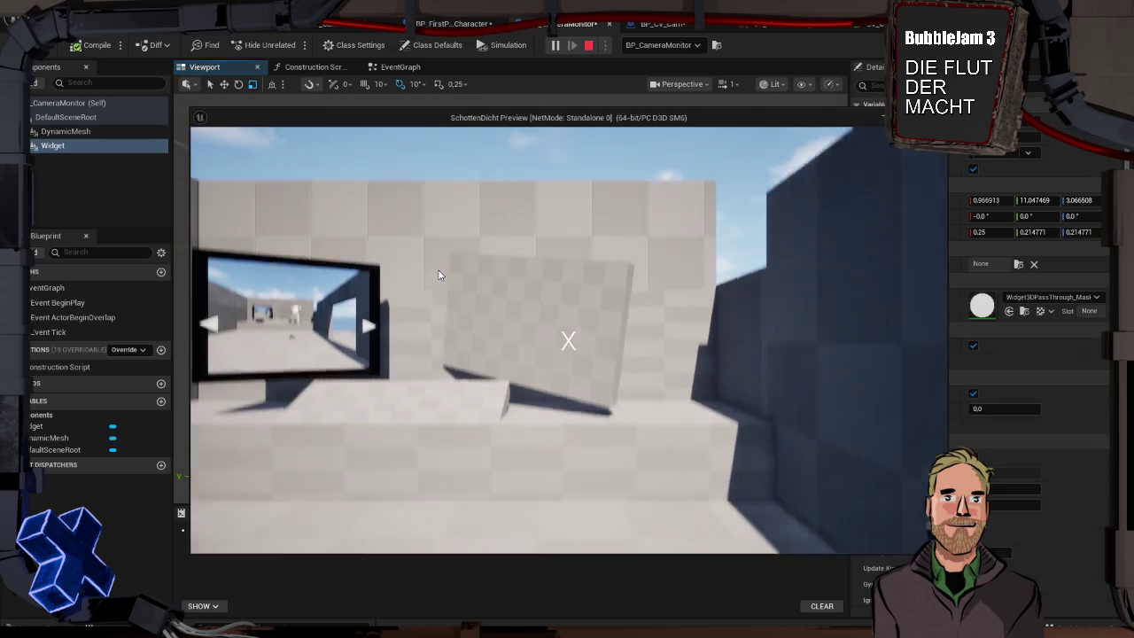
key(w)
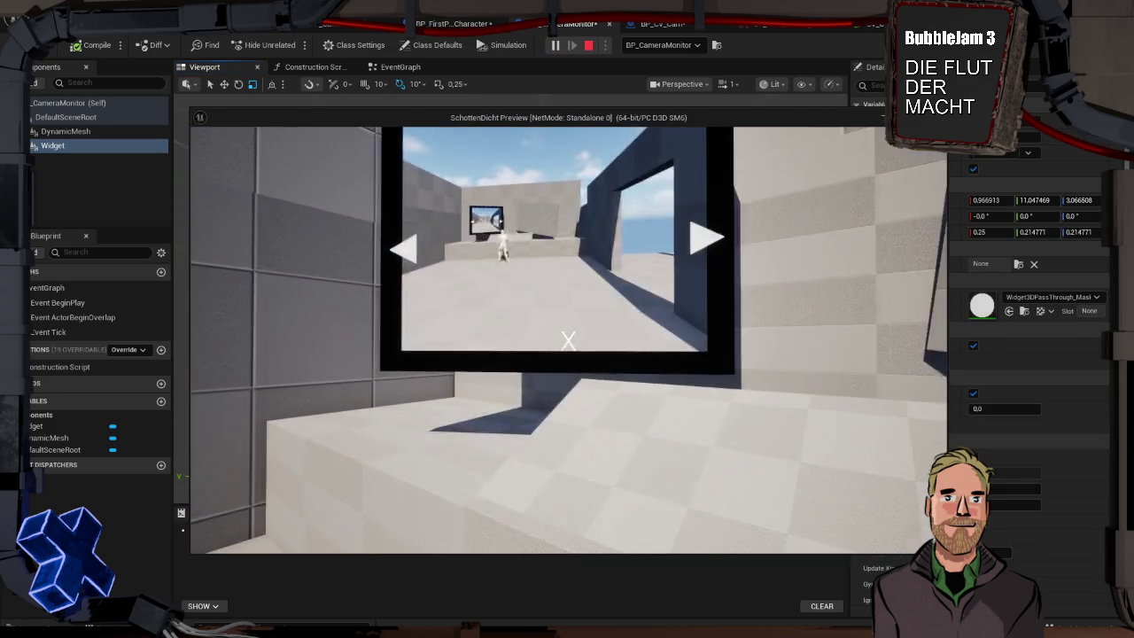
key(w)
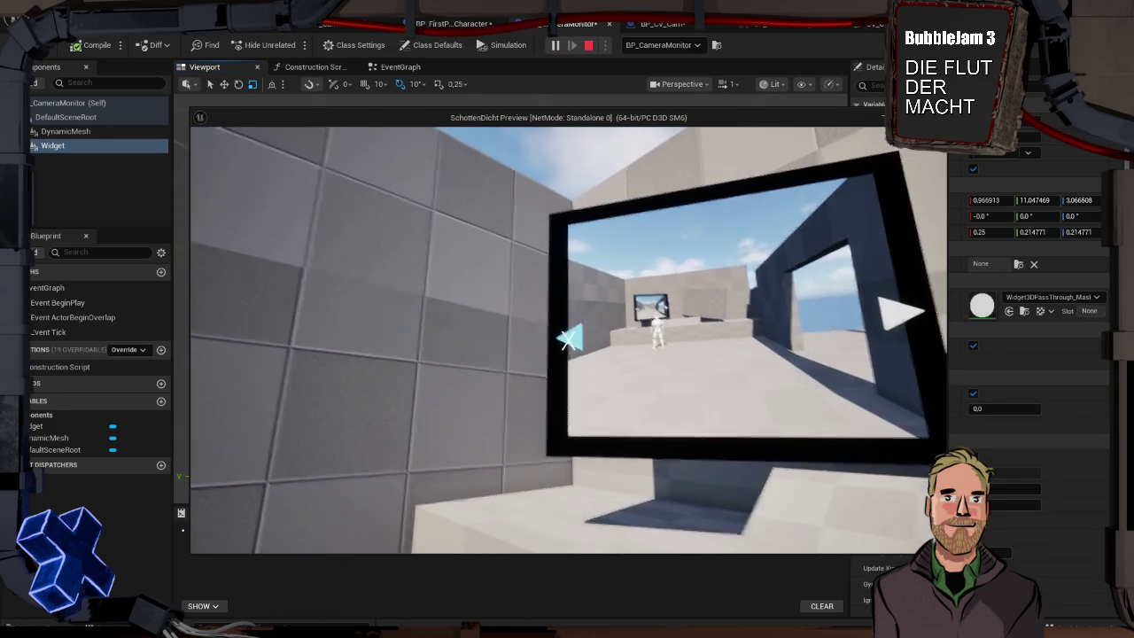
key(w)
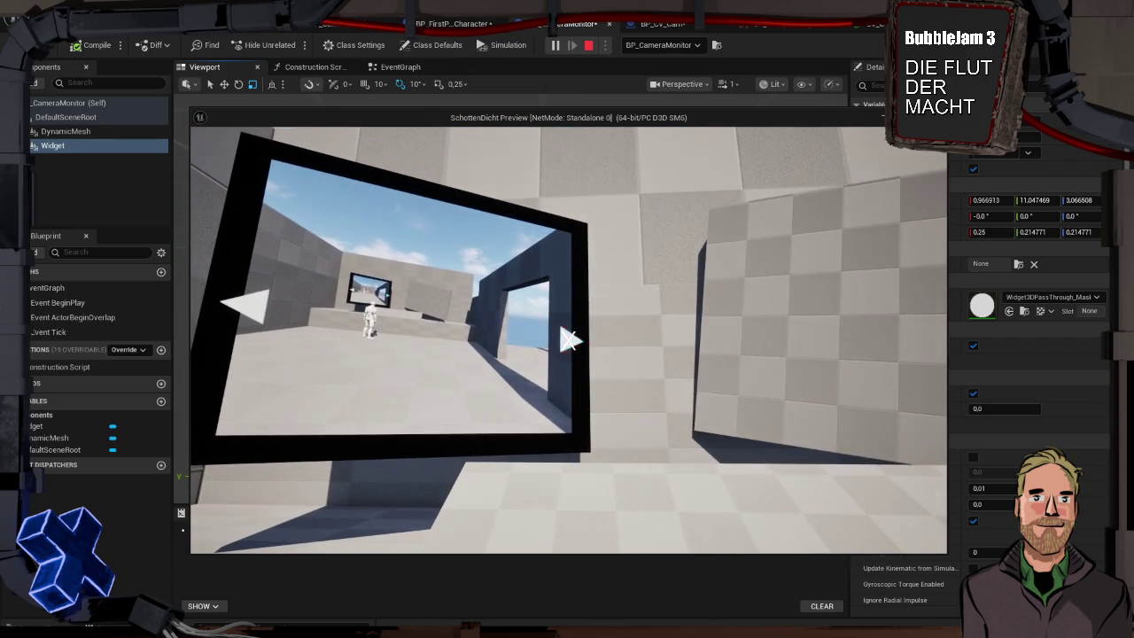
key(Escape)
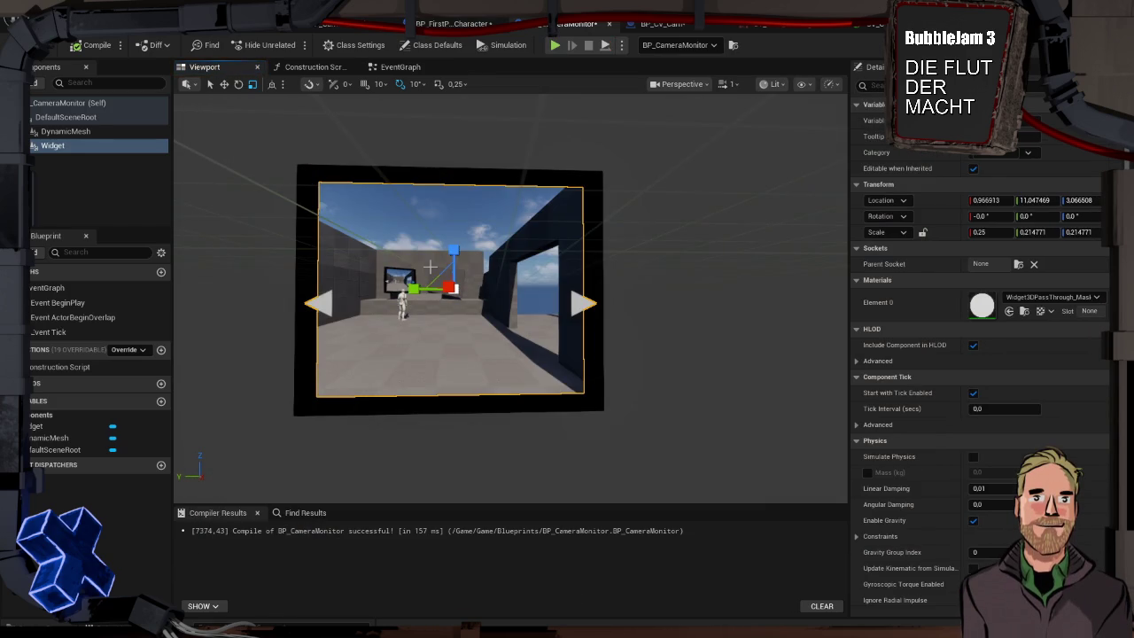
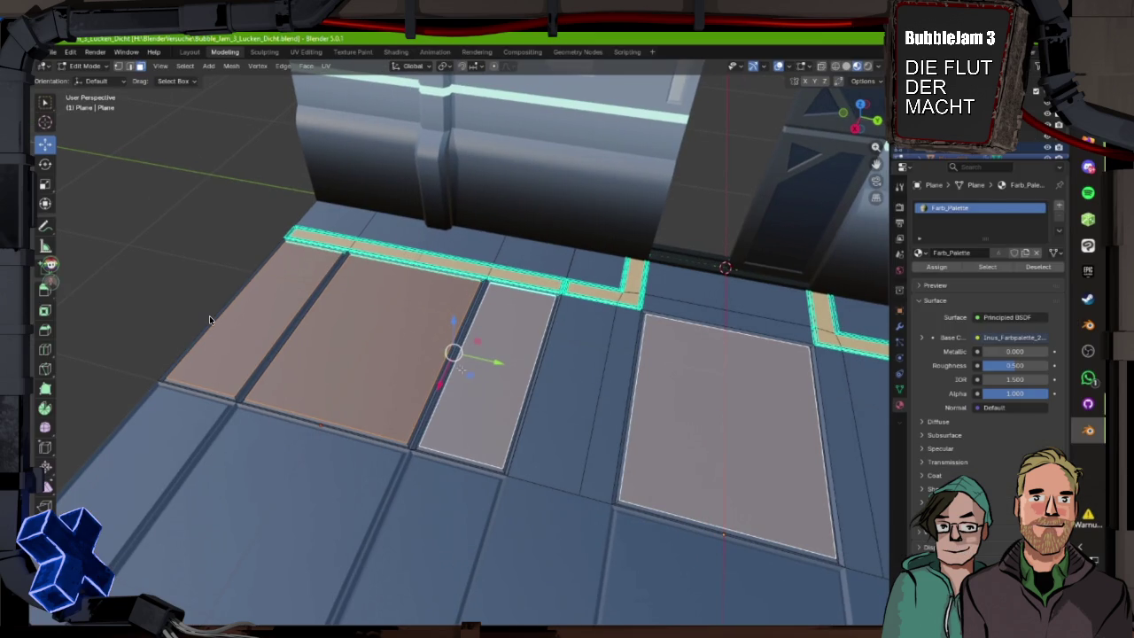
- Clear the old face selection and select the right-hand floor panel faces on Plane.001
key(p)
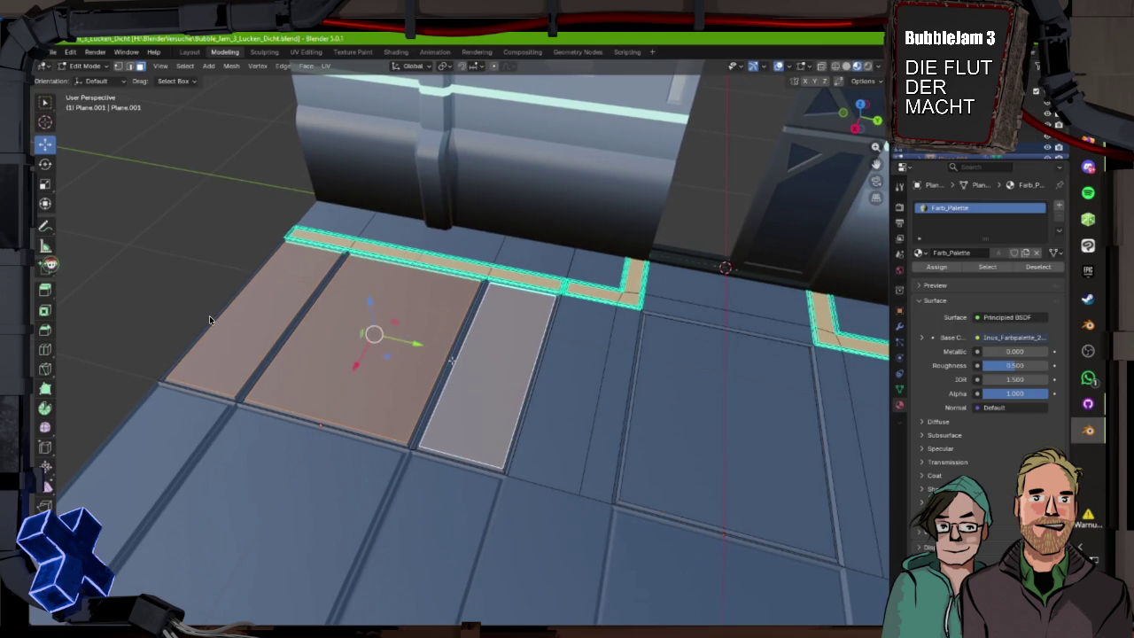
key(ctrl+z)
key(ctrl+z)
key(ctrl+z)
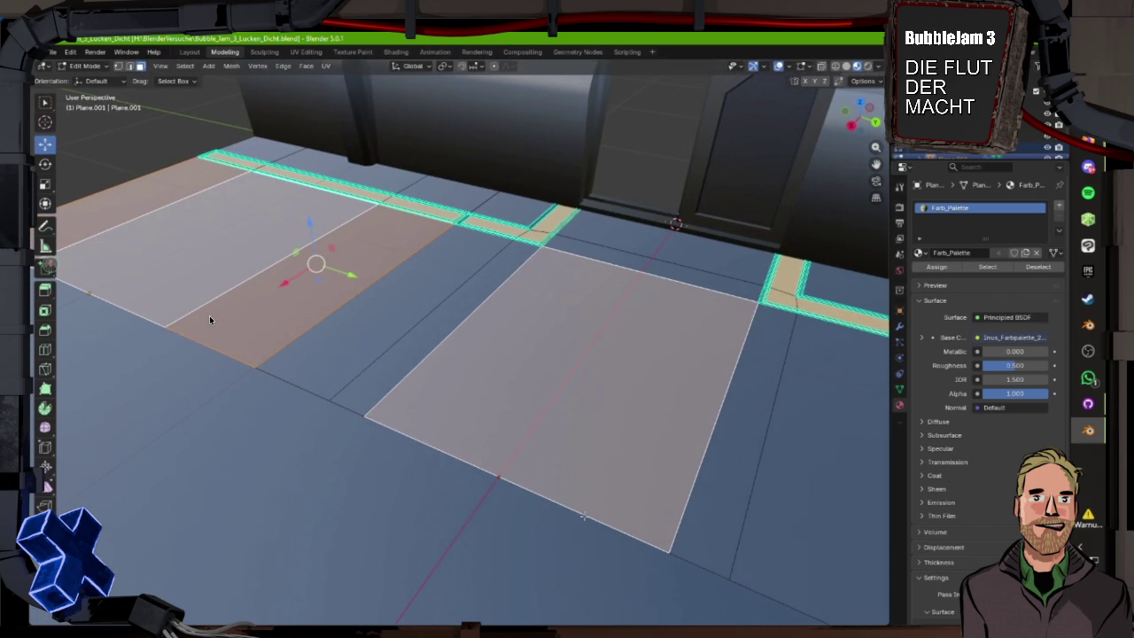
- Inset the selected floor panel faces so each gets a narrow border of new faces
key(i)
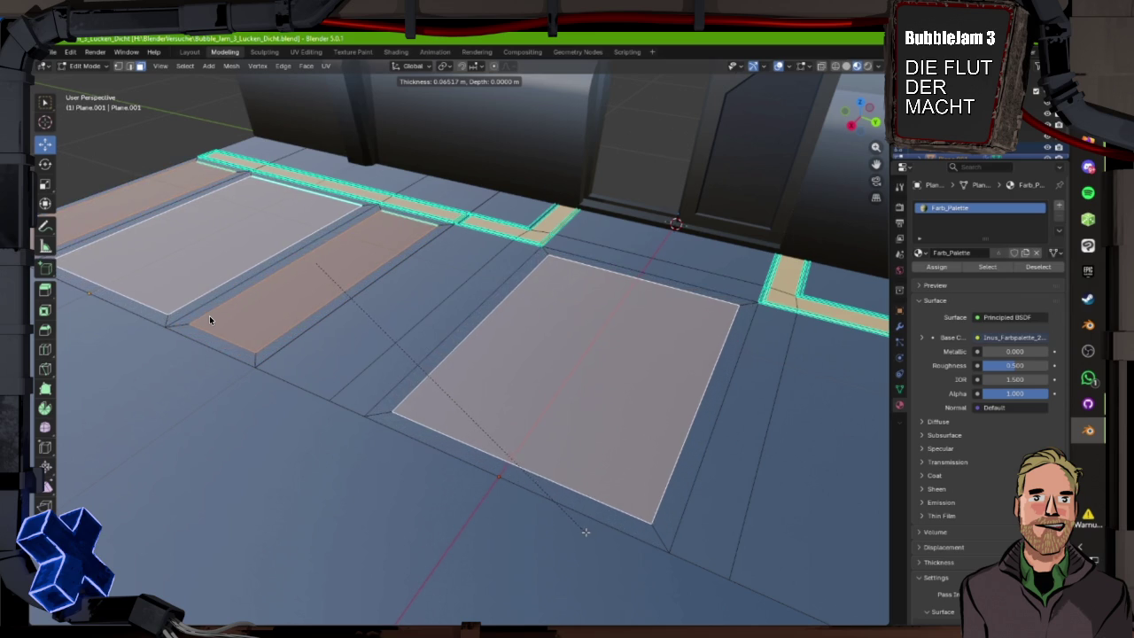
click(585, 532)
scroll(209, 315, down, 5)
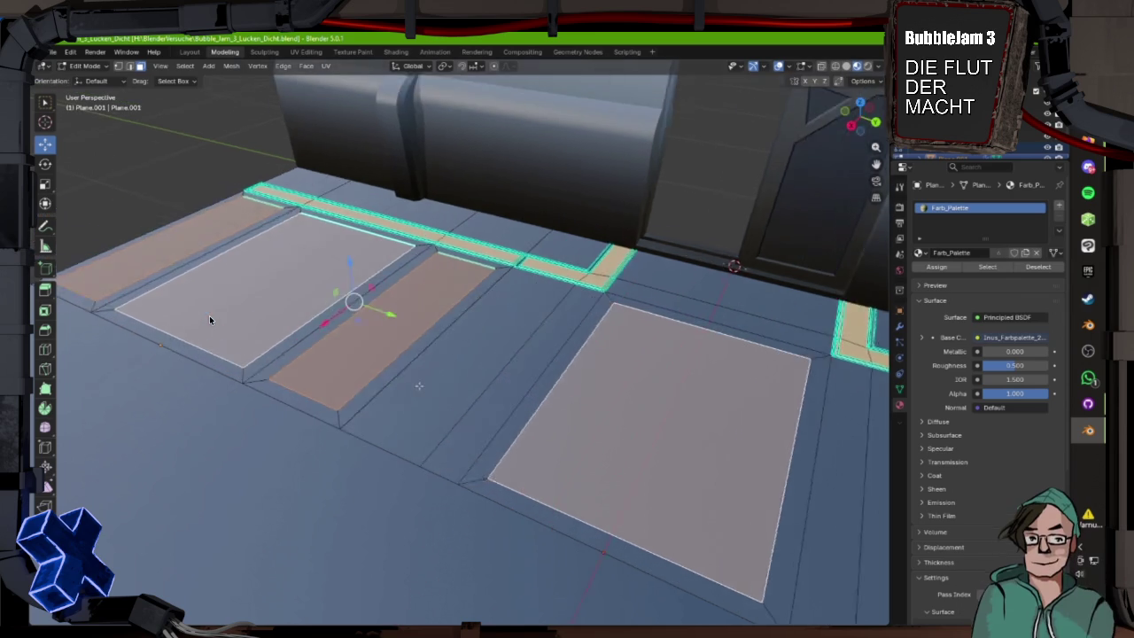
click(130, 67)
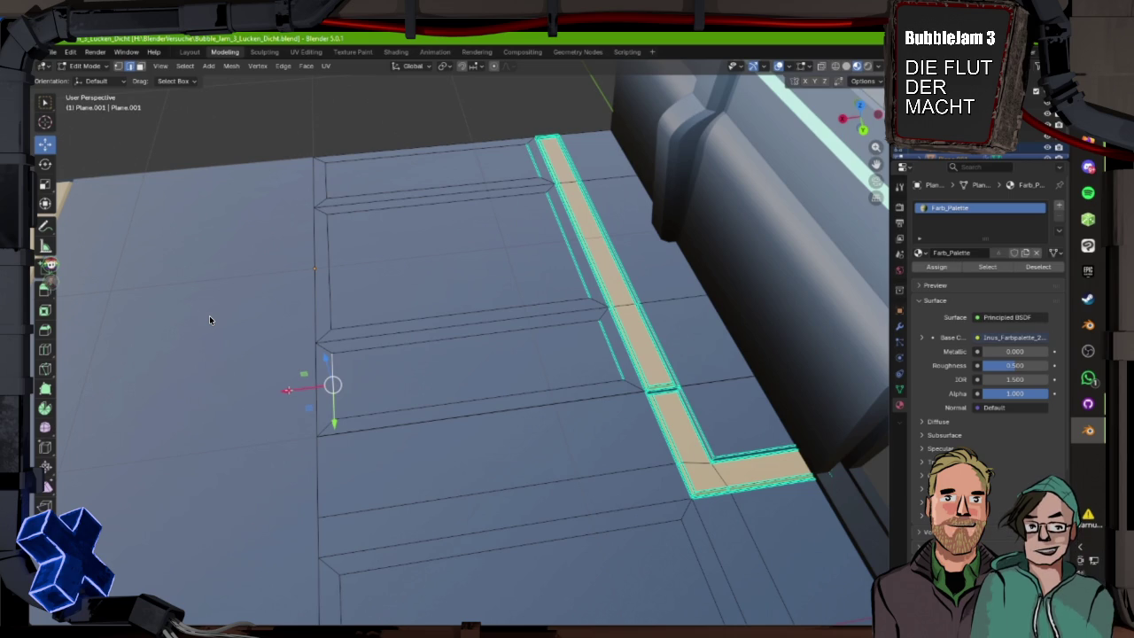
- Slide the panel's side edge and top edge along X to tidy where the groove meets the trim
key(g)
key(x)
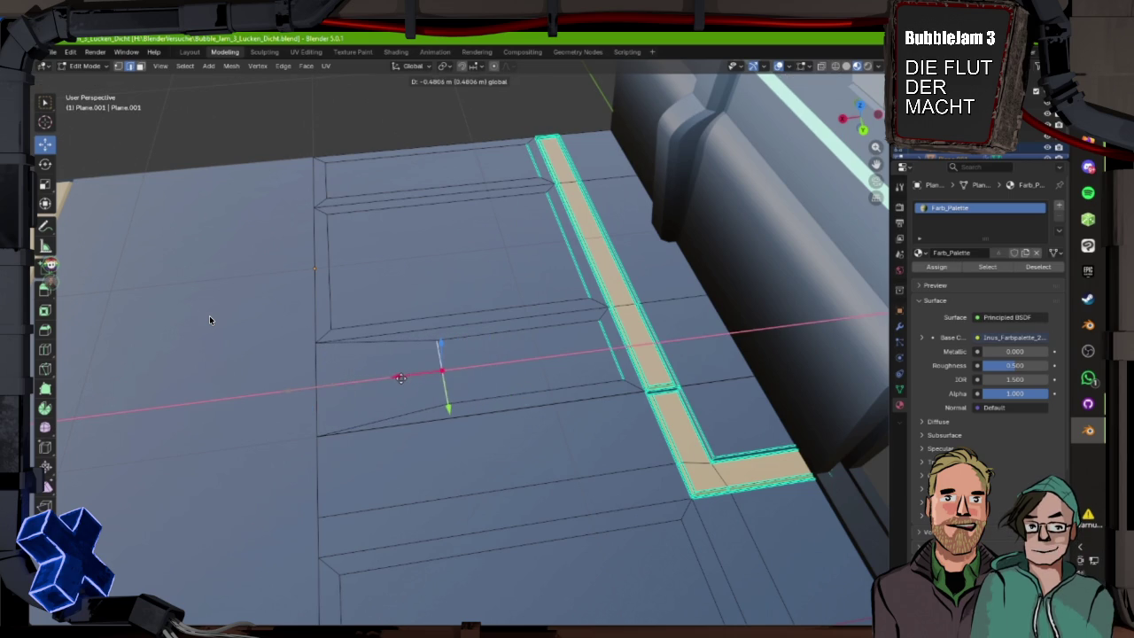
key(Return)
key(ctrl+z)
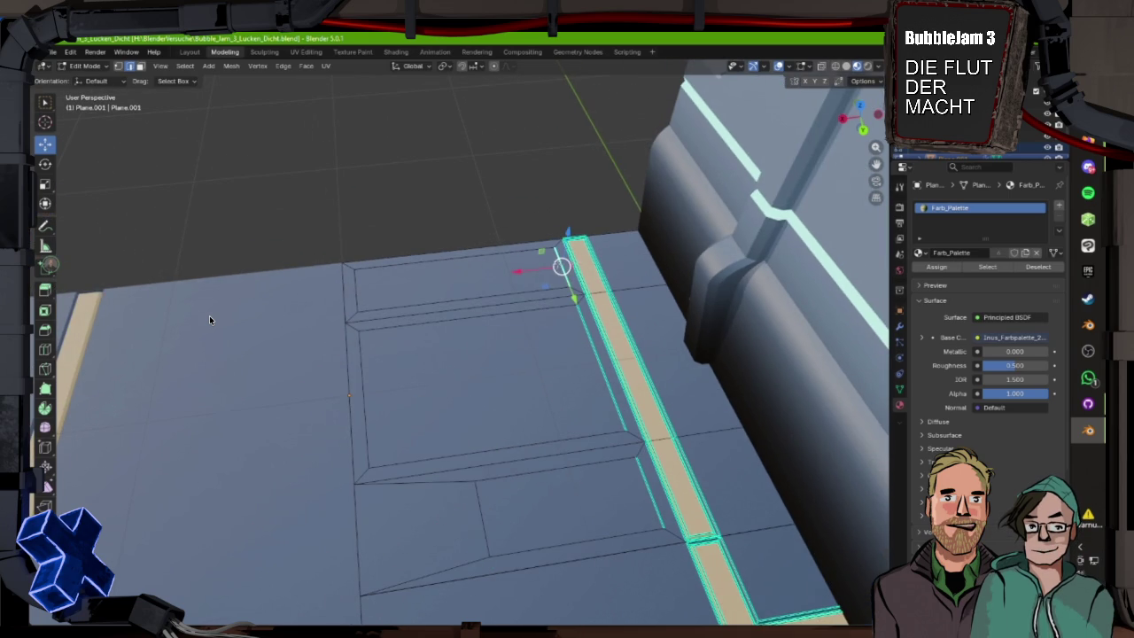
key(g)
key(x)
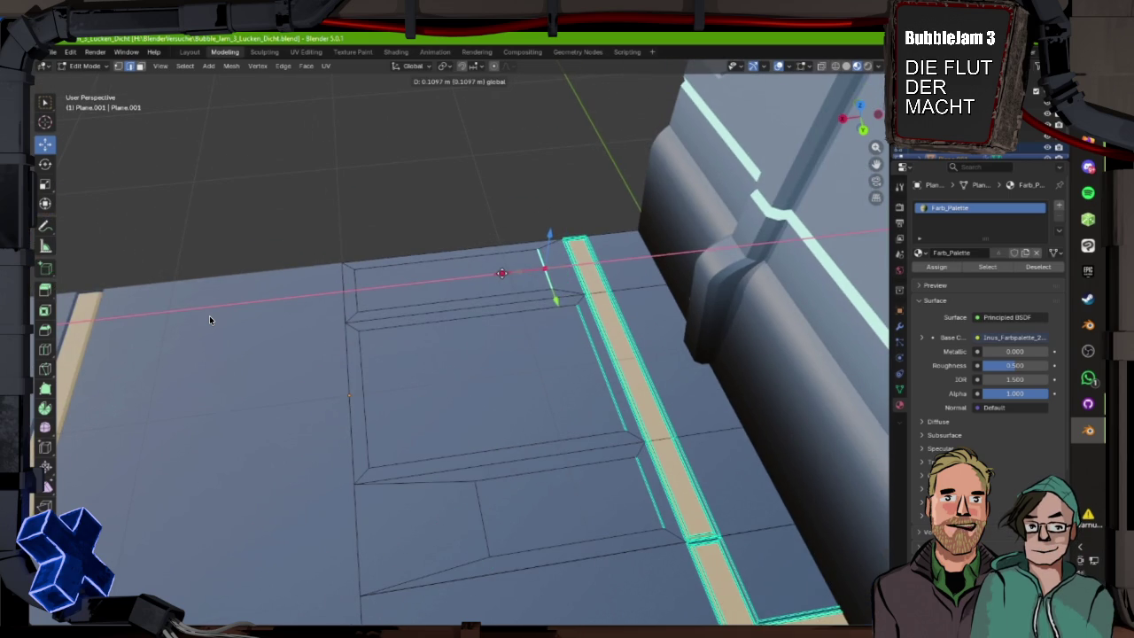
key(Return)
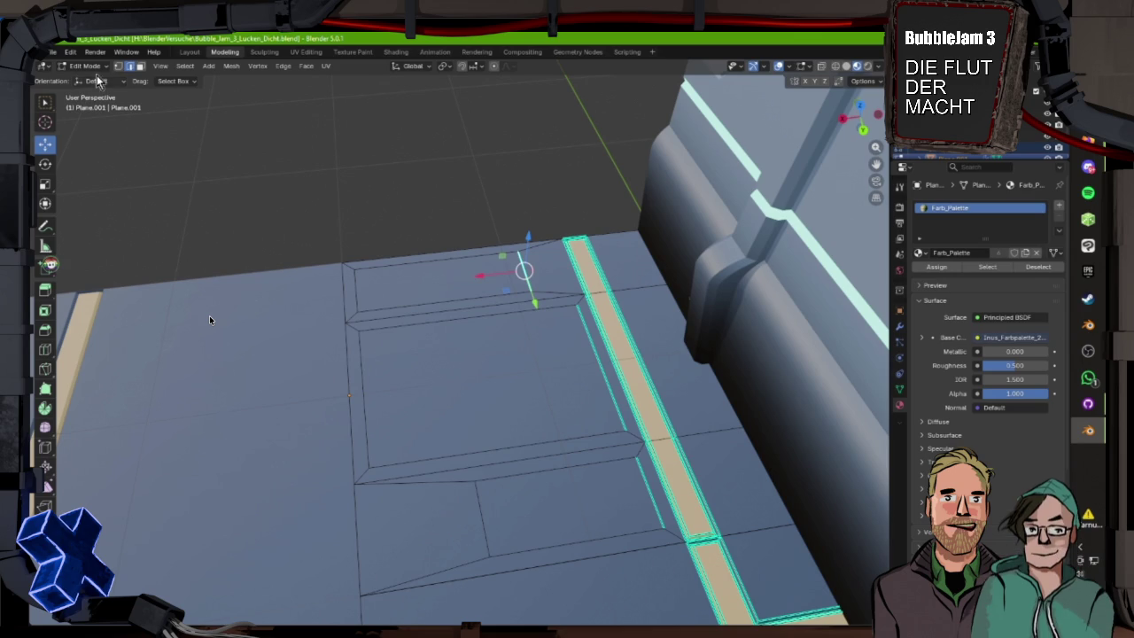
key(1)
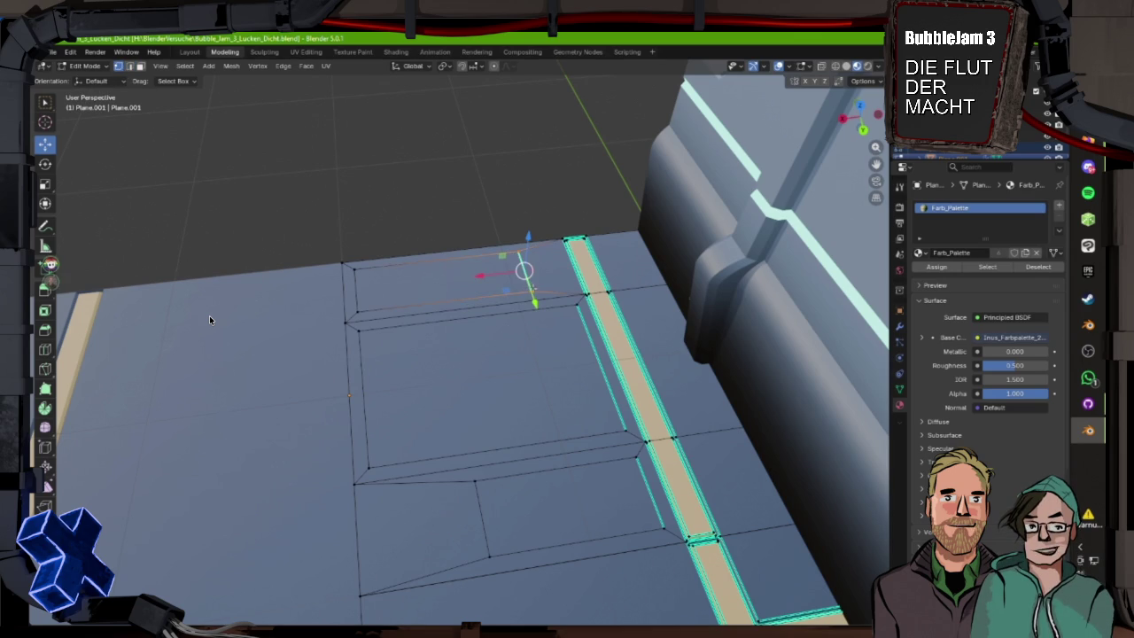
- Vertex-bevel the first corner and the lower panel vertex into triangular chamfers
key(ctrl+shift+b)
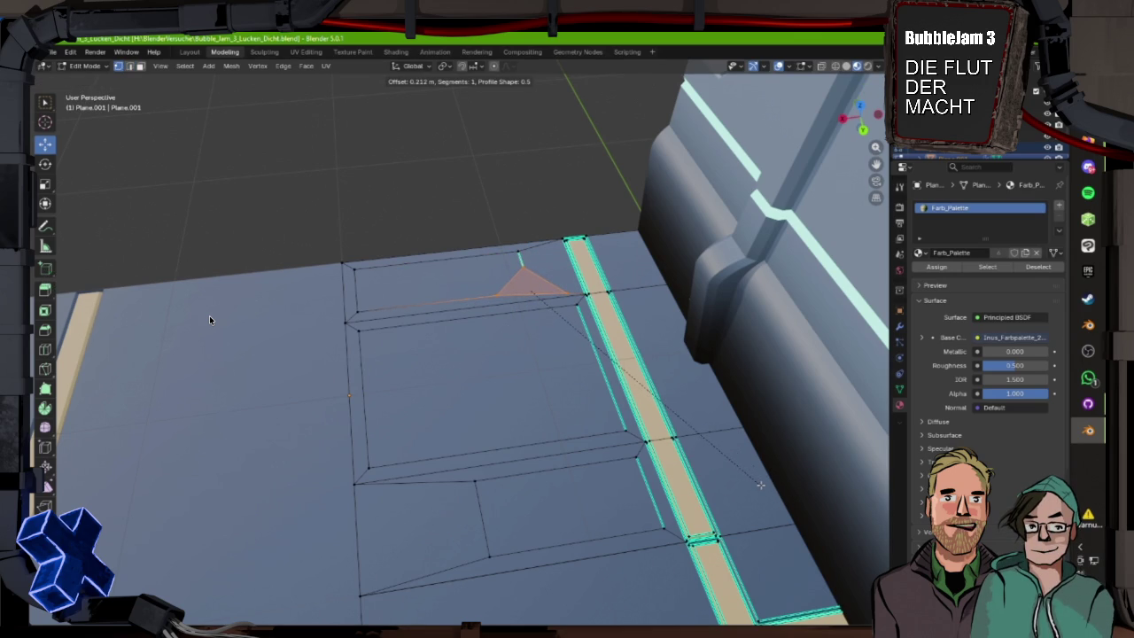
key(Return)
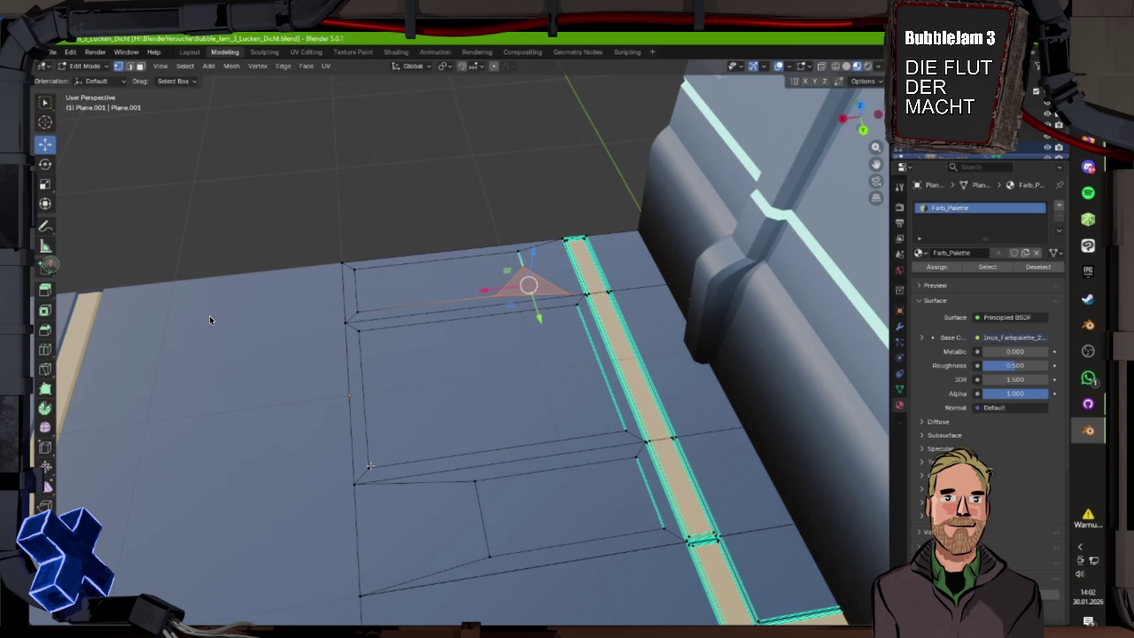
shift+click(476, 481)
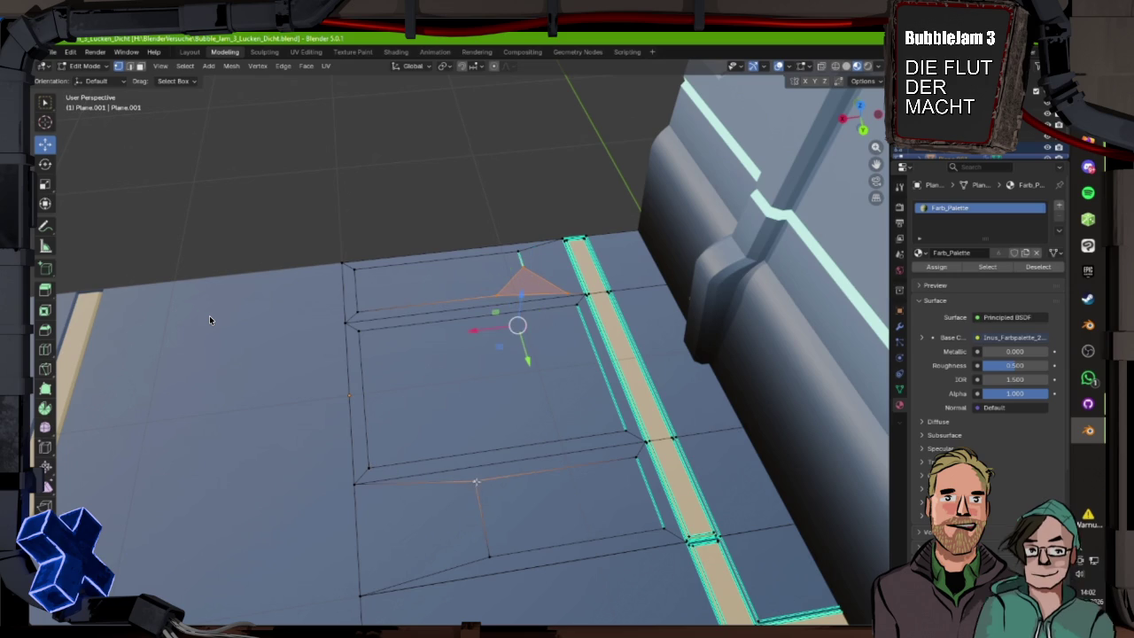
key(ctrl+shift+b)
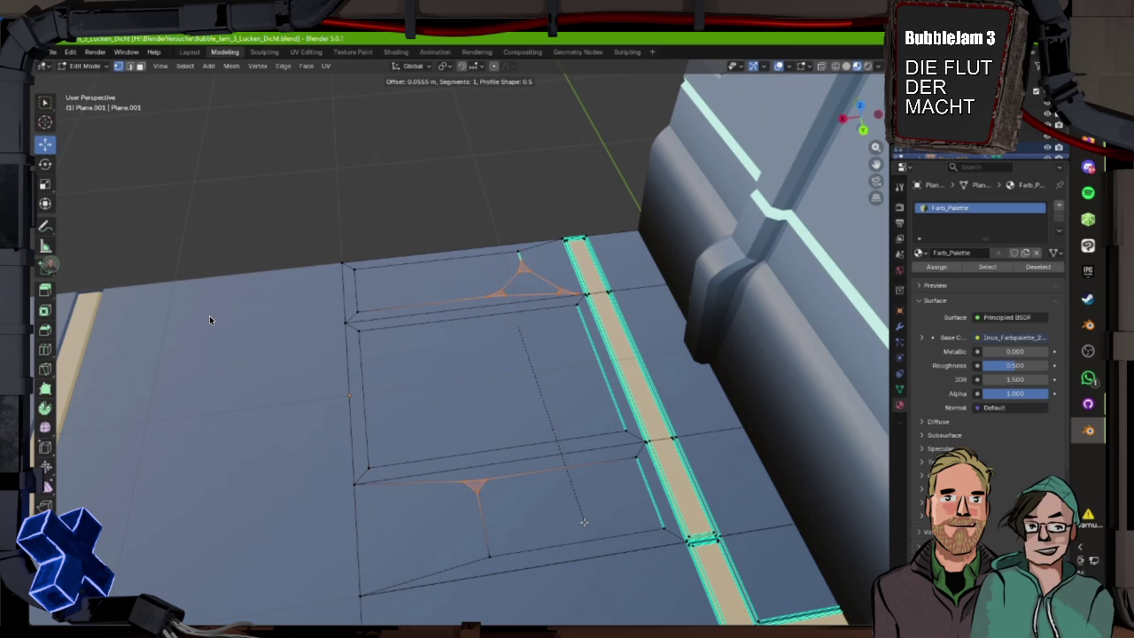
key(Escape)
click(475, 483)
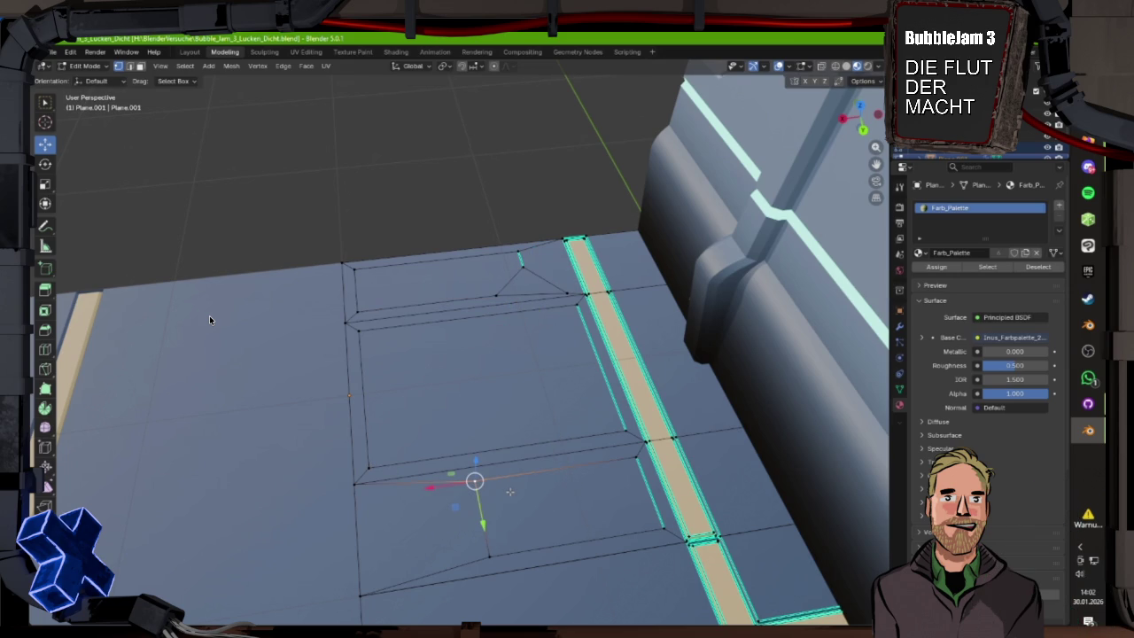
key(ctrl+shift+b)
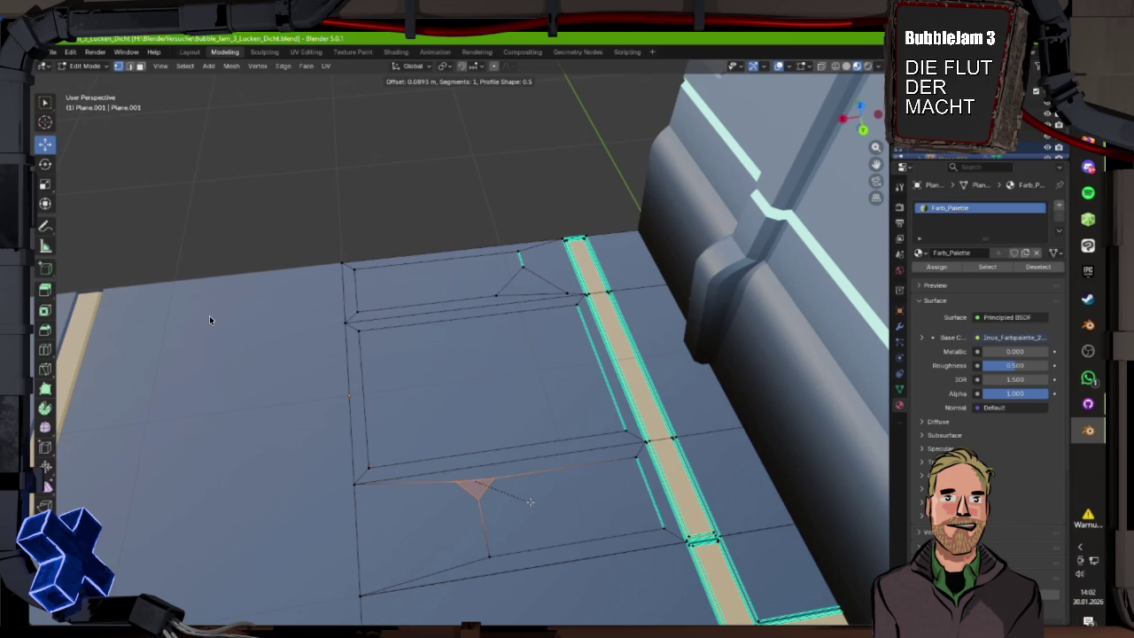
click(576, 516)
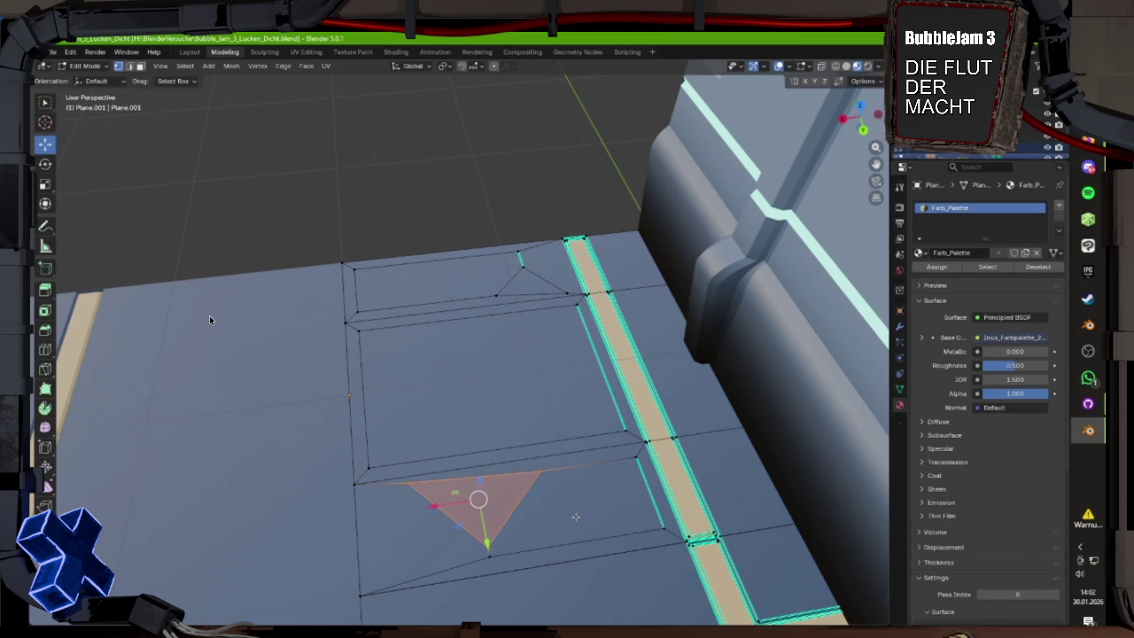
- Chamfer the panel's lower-left and upper-left corner vertices with a vertex bevel
click(368, 467)
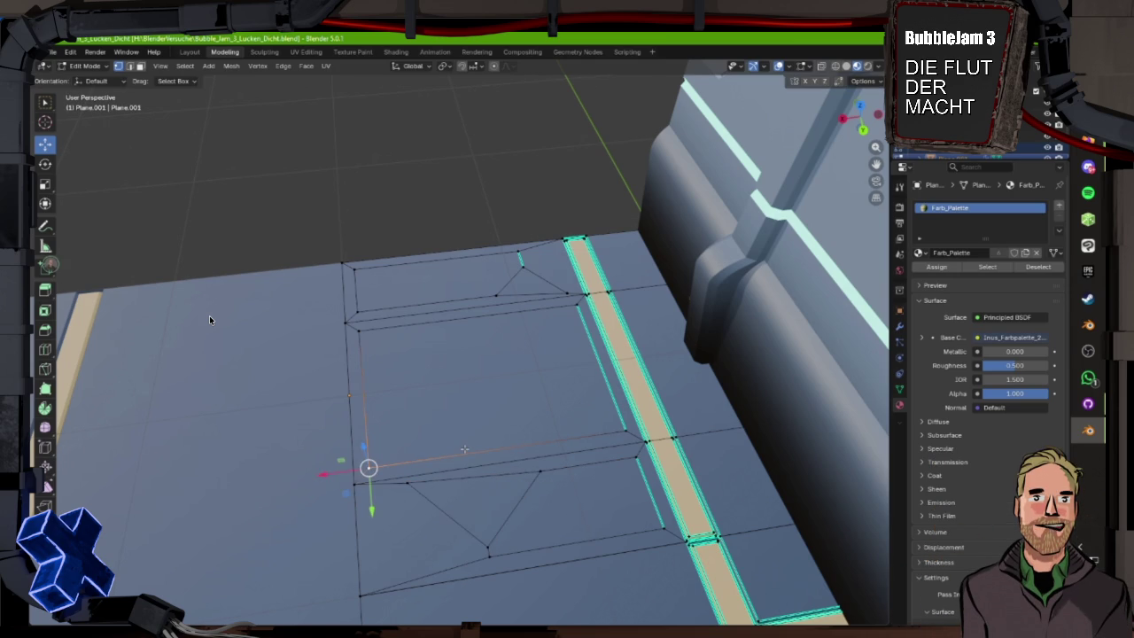
shift+click(360, 330)
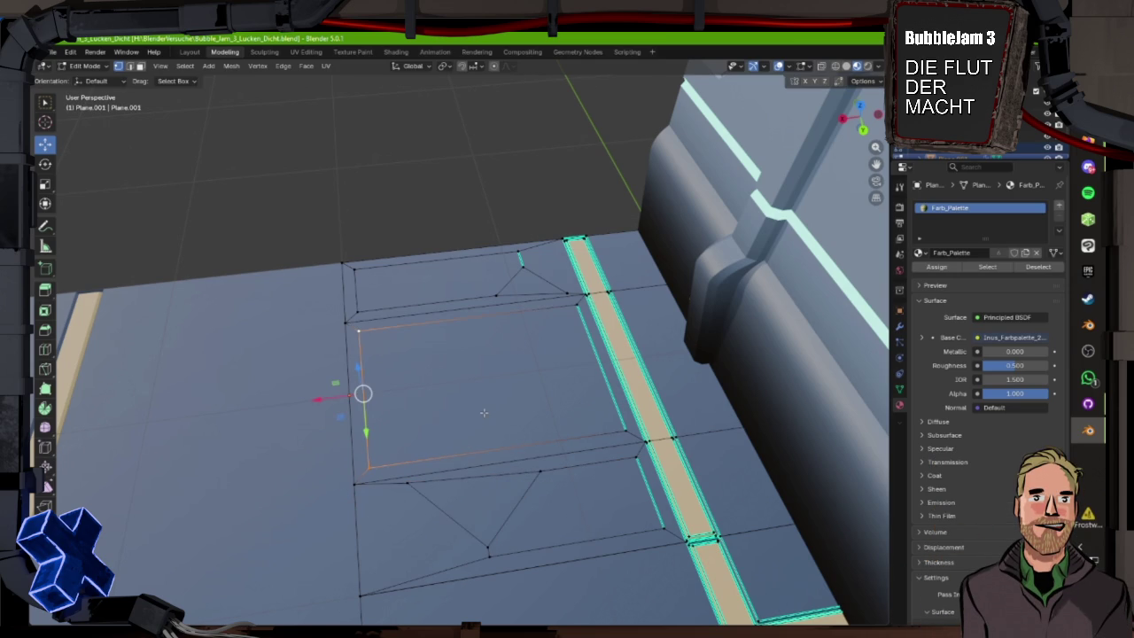
key(ctrl+shift+b)
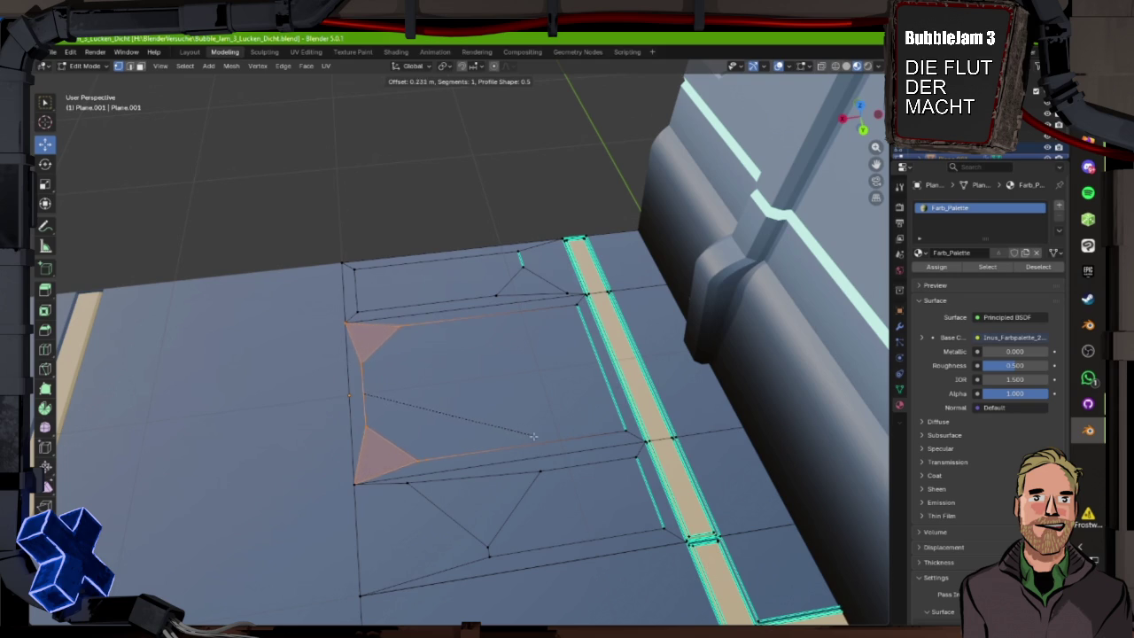
click(537, 440)
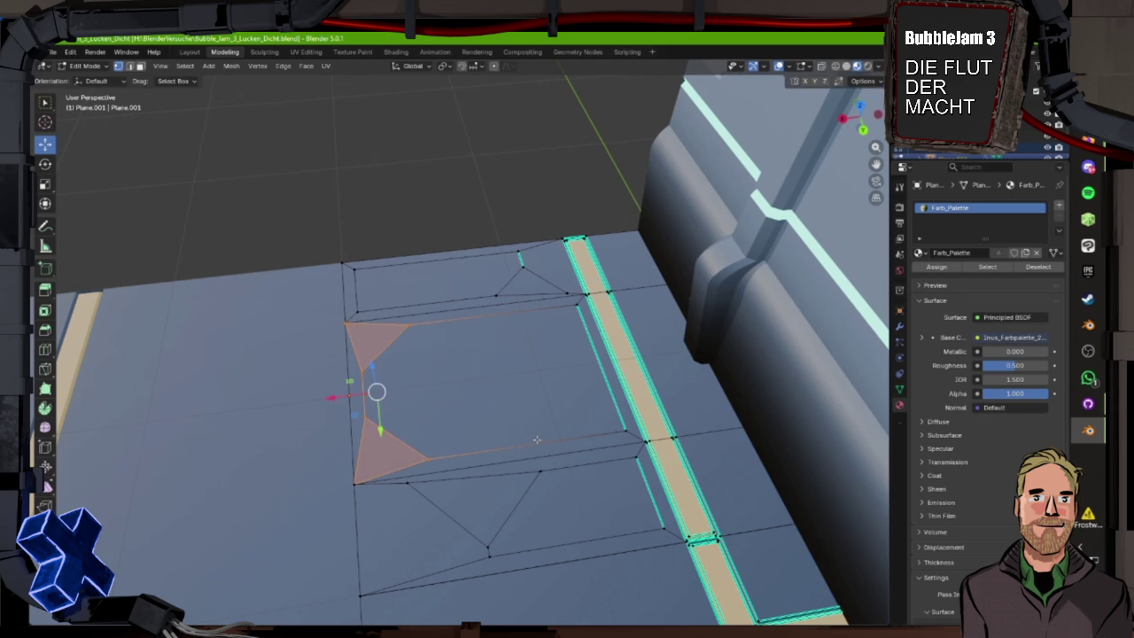
mouse_move(376, 483)
mouse_down()
mouse_move(599, 499)
mouse_move(586, 501)
mouse_up()
- Inset the central, neighbouring and large floor panel faces
click(140, 67)
click(310, 389)
shift+click(460, 381)
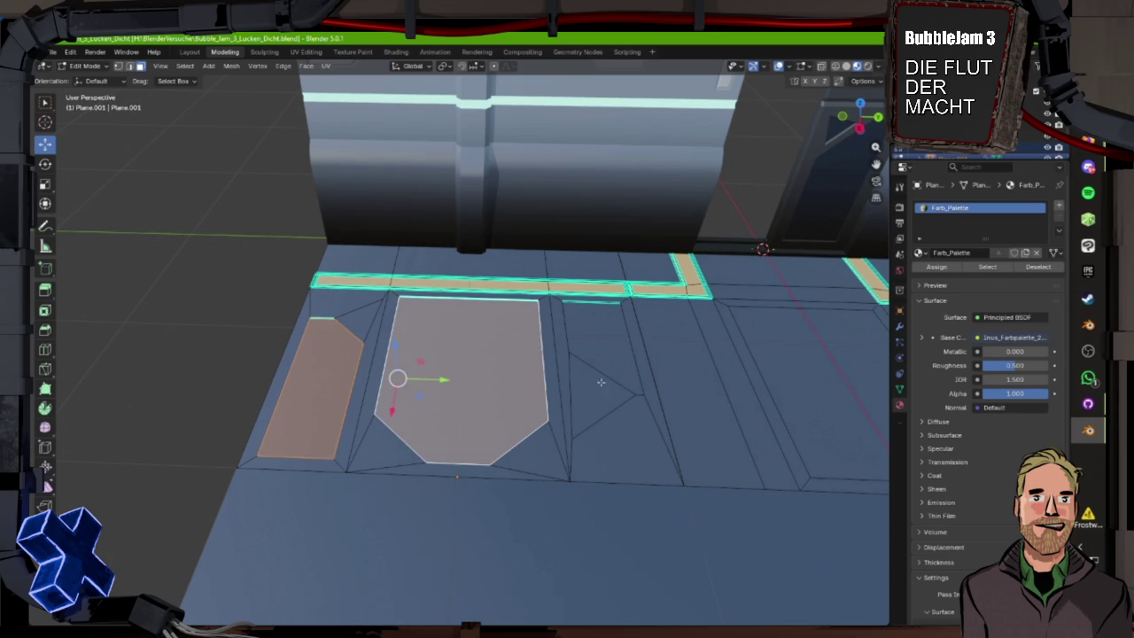
shift+click(606, 350)
mouse_move(477, 472)
mouse_down()
mouse_move(623, 373)
mouse_move(601, 476)
mouse_up()
shift+click(623, 373)
scroll(591, 438, up, 5)
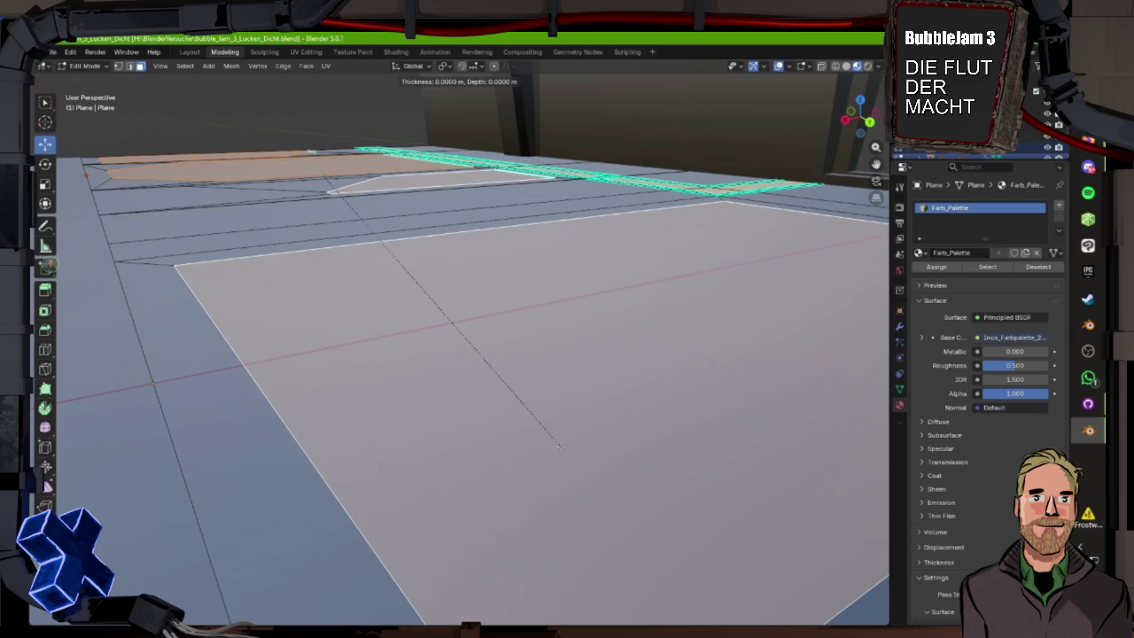
key(i)
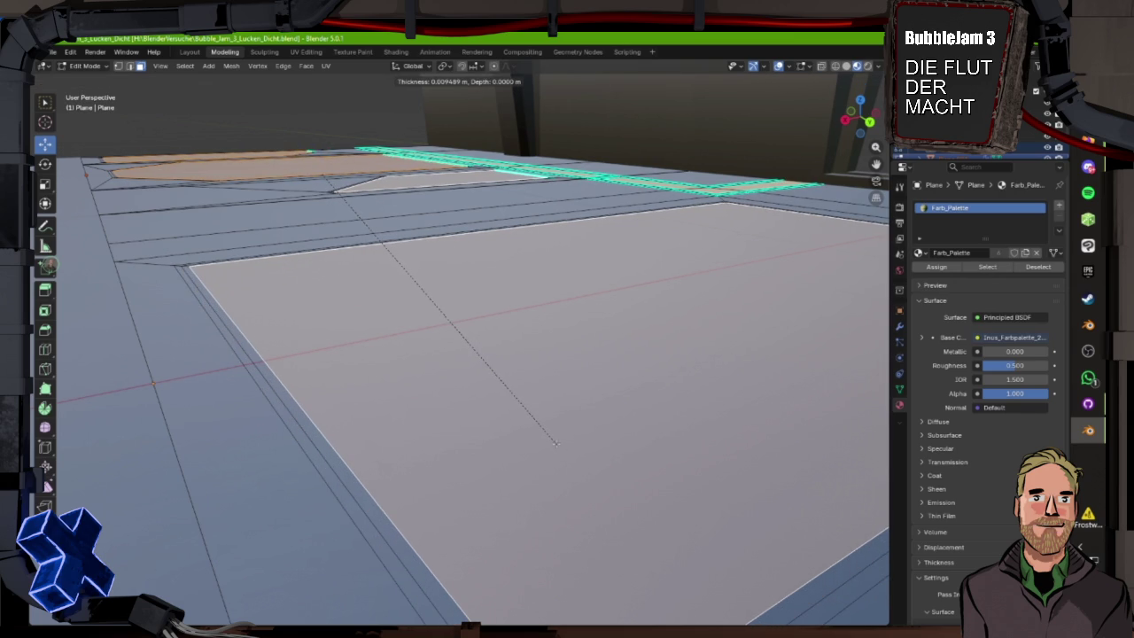
click(556, 443)
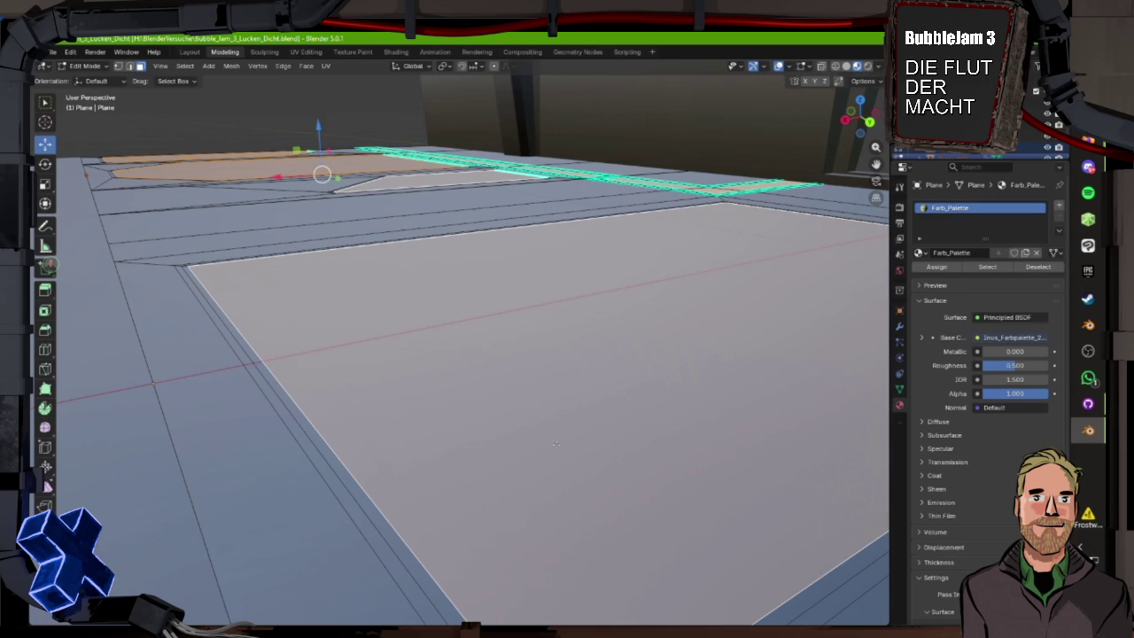
- Lower the inset border loops, including the hexagonal one, about 0.01 m along Z
click(131, 66)
alt+click(251, 280)
scroll(325, 322, up, 5)
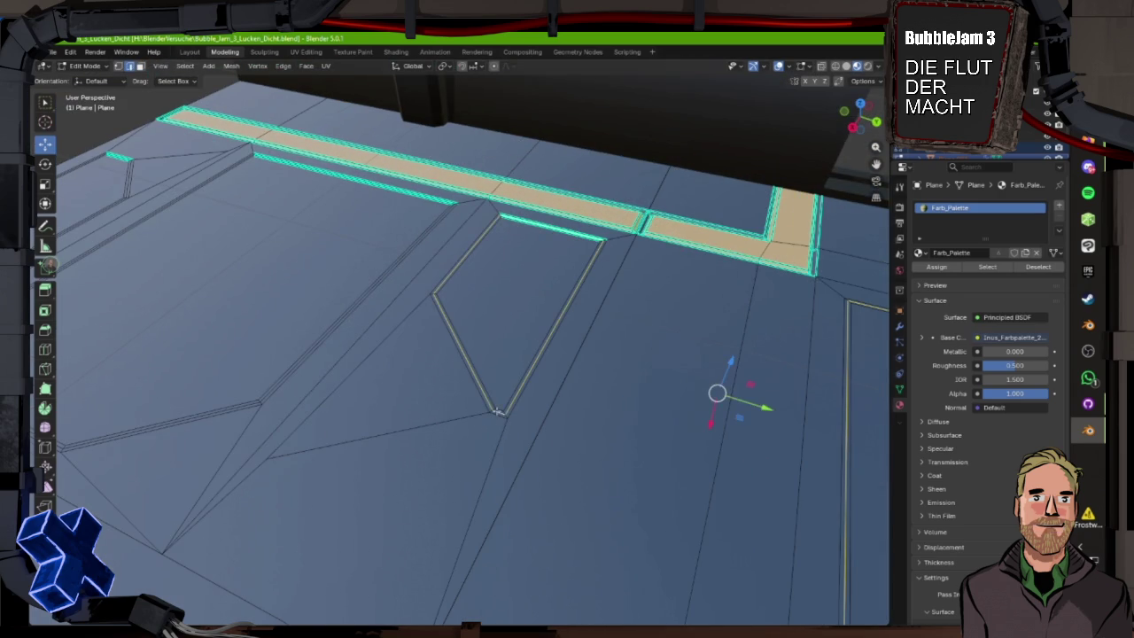
scroll(592, 442, down, 2)
alt+shift+click(454, 467)
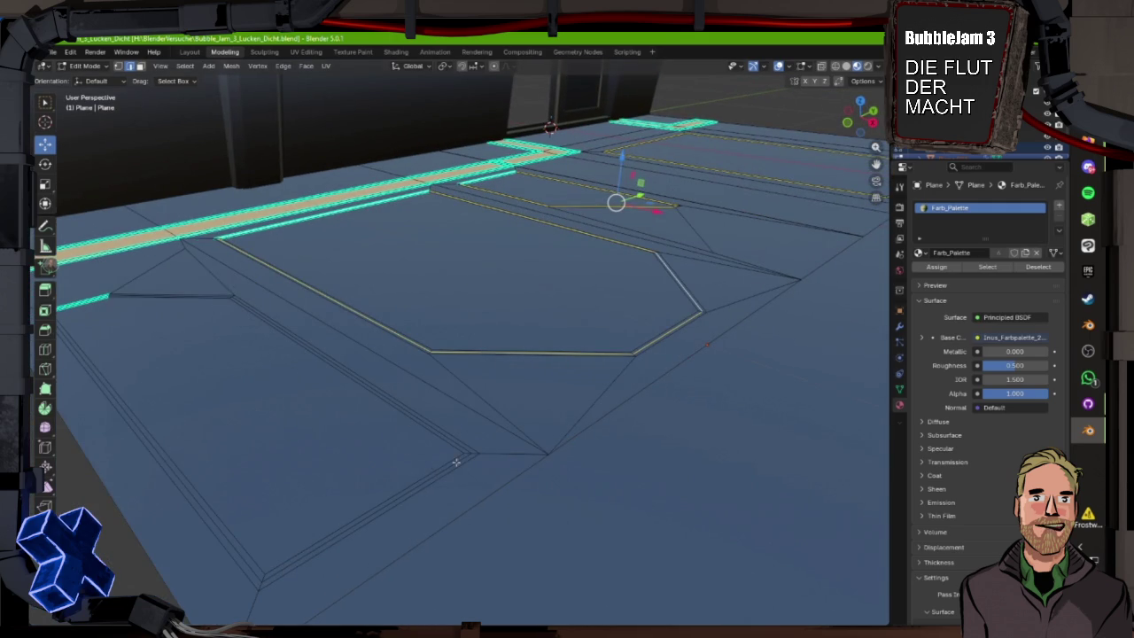
alt+shift+click(467, 455)
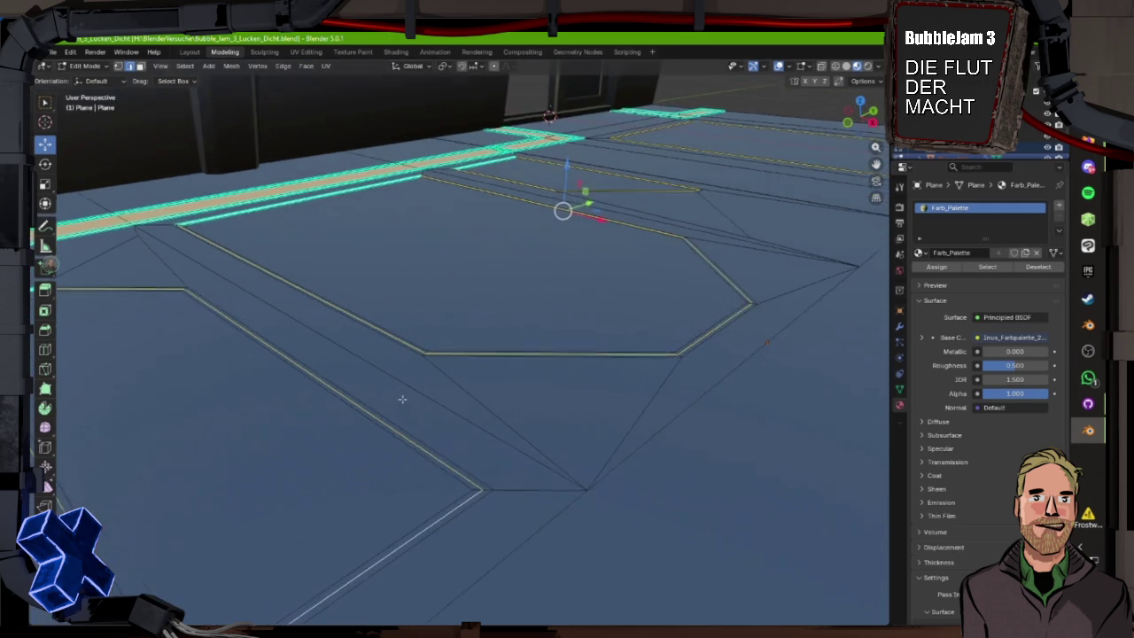
drag(398, 399, 483, 314)
drag(490, 207, 491, 211)
mouse_move(615, 403)
mouse_down()
mouse_move(514, 445)
mouse_move(421, 327)
mouse_up()
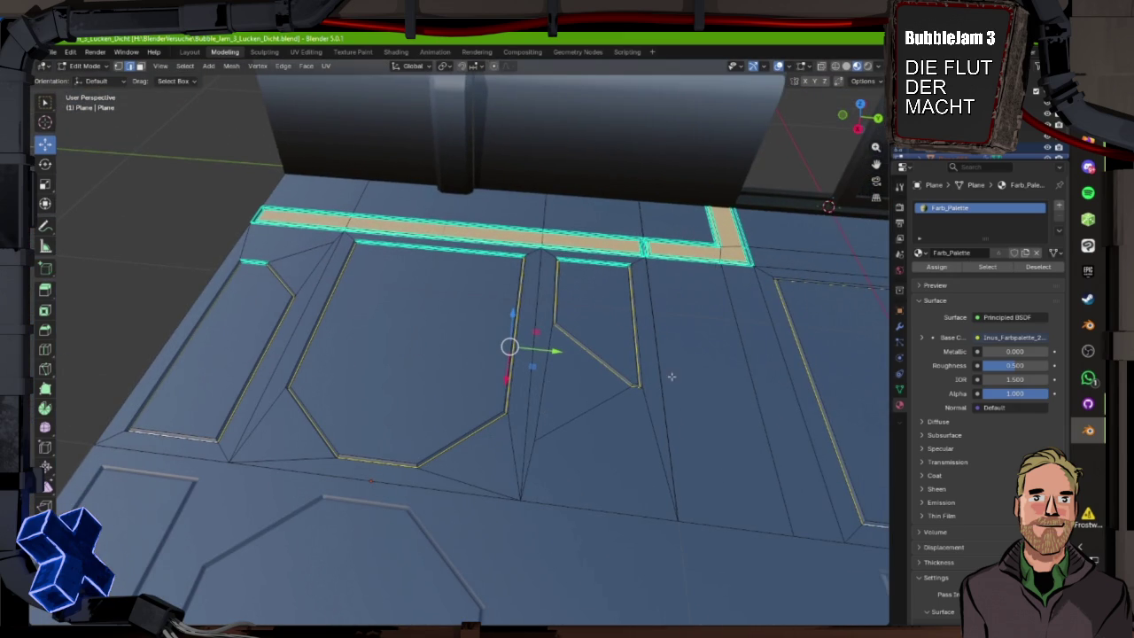
- Grow the selection to the linked panel and mark its edges sharp
key(l)
key(l)
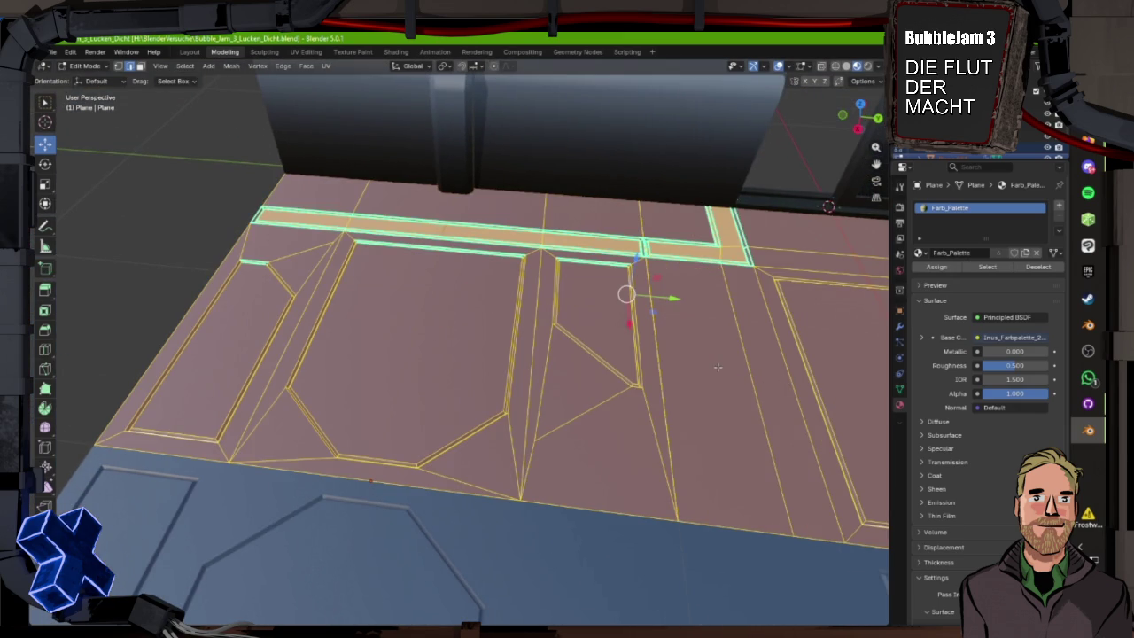
key(ctrl+e)
click(673, 370)
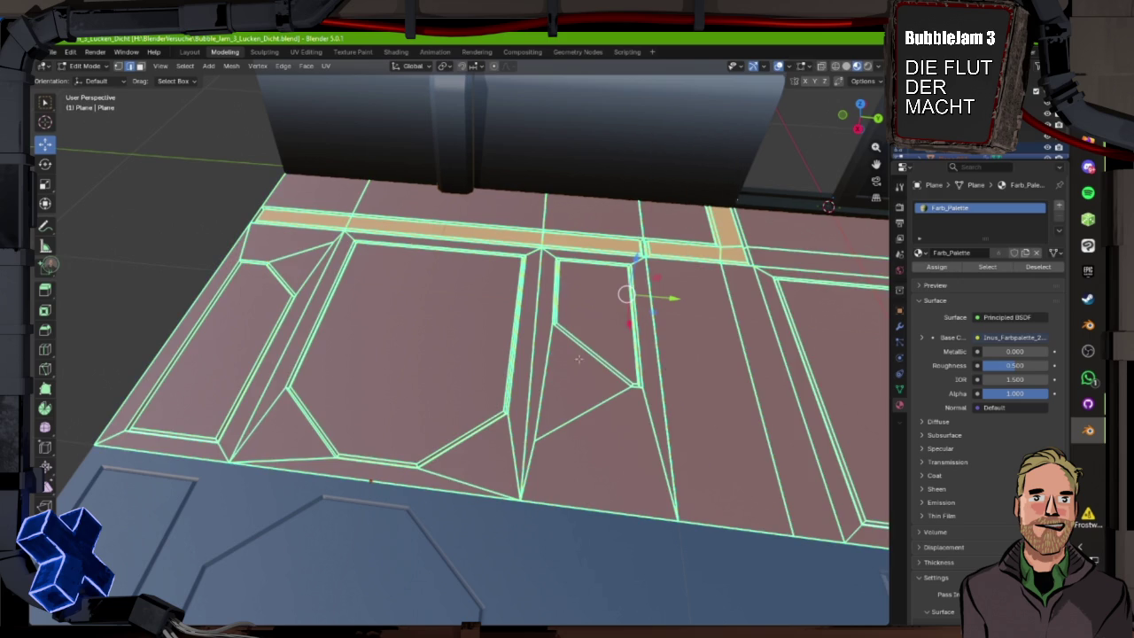
- Select the left strip, large panel, triangle and large right panel faces
click(228, 325)
shift+click(426, 319)
shift+click(589, 319)
scroll(620, 355, down, 3)
shift+click(751, 362)
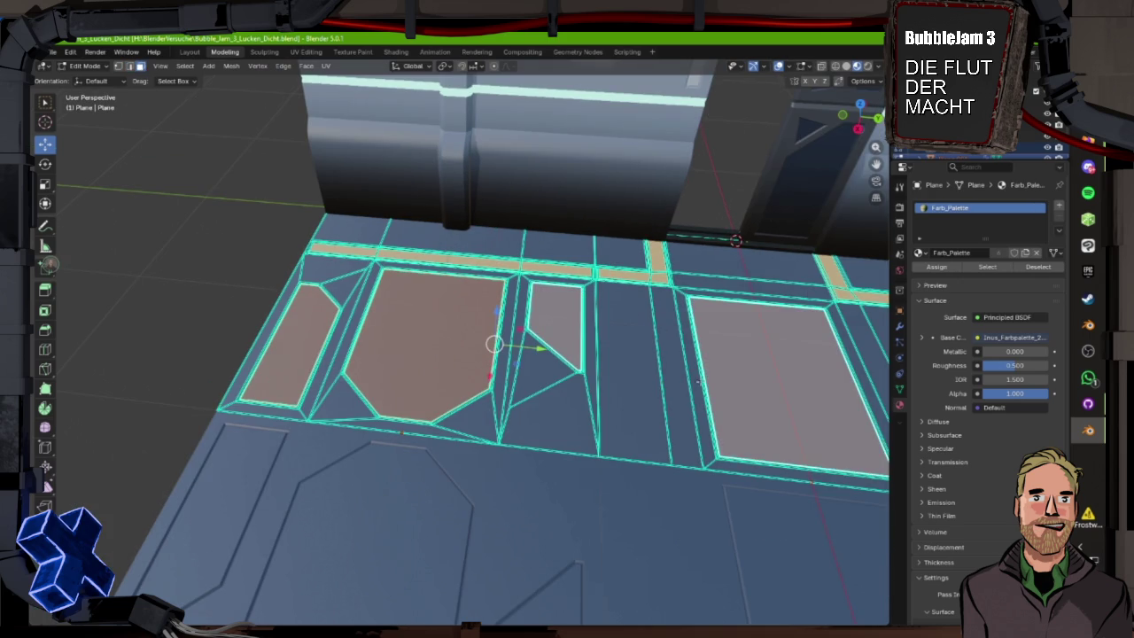
drag(672, 379, 459, 393)
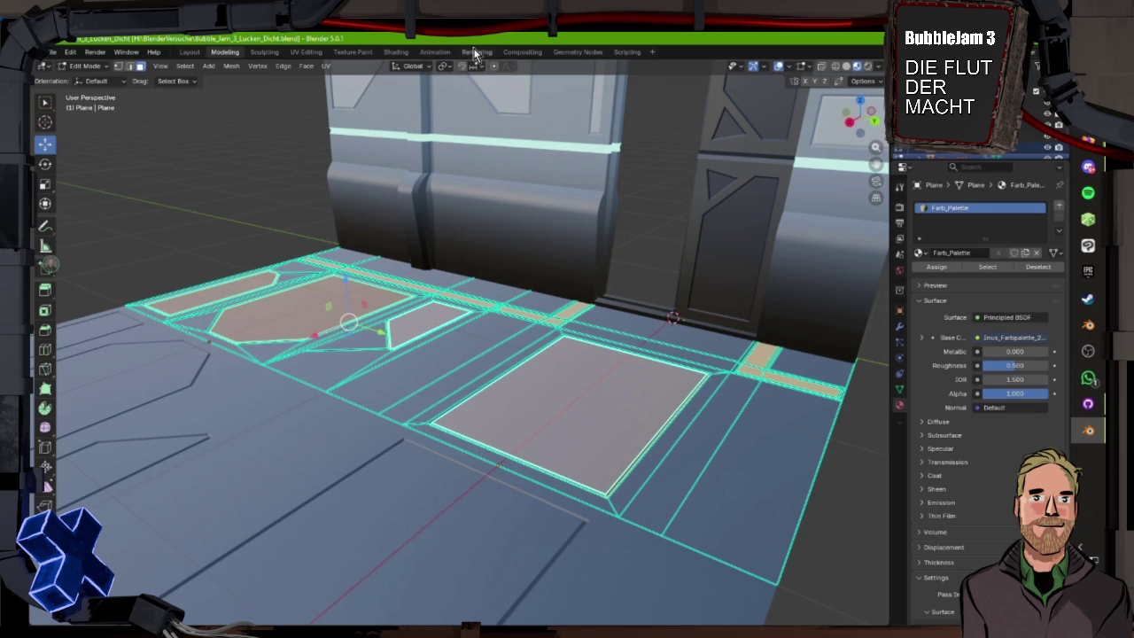
- Move the selected panel UVs onto another palette colour and check the floor in Layout
click(302, 53)
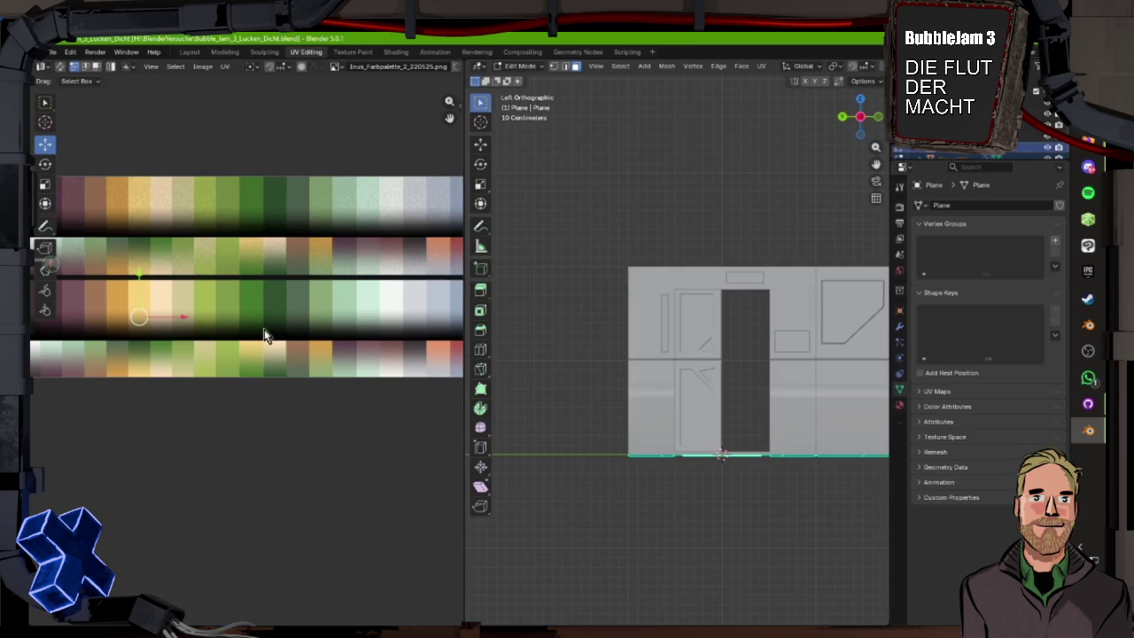
scroll(243, 332, down, 3)
scroll(264, 364, up, 3)
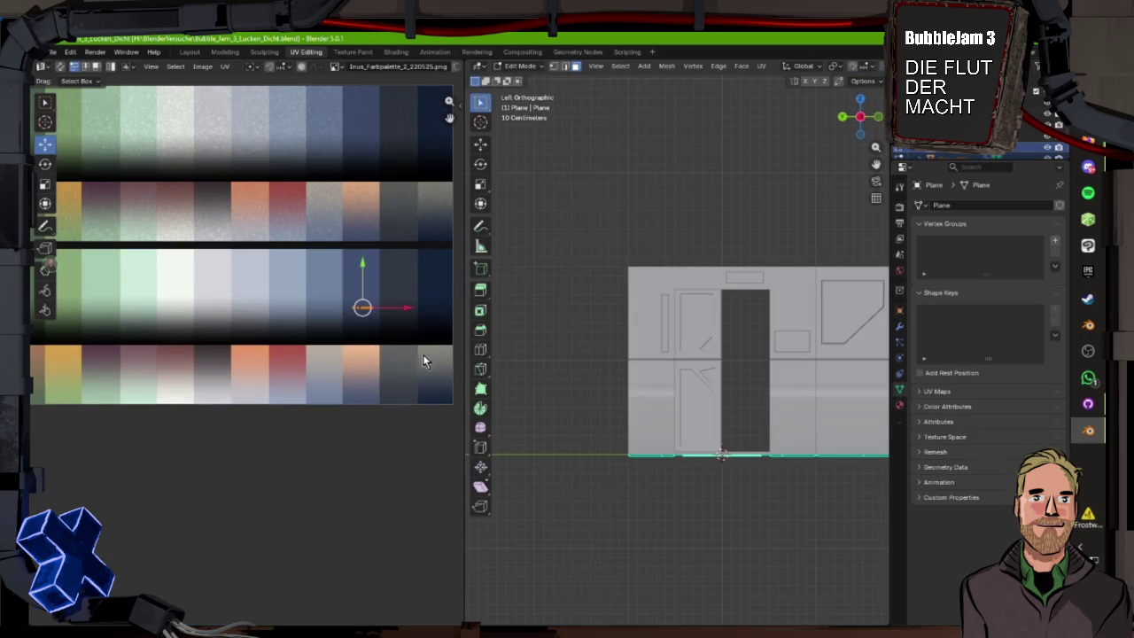
drag(413, 314, 367, 307)
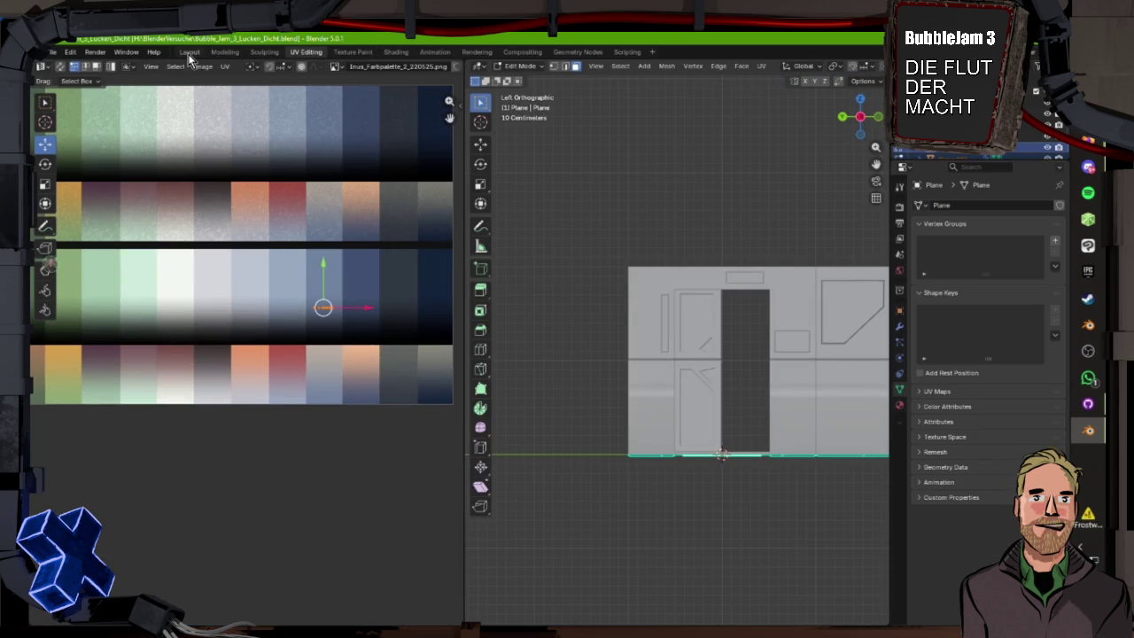
click(190, 51)
scroll(506, 344, down, 3)
mouse_move(506, 344)
mouse_down()
mouse_move(375, 328)
mouse_move(360, 360)
mouse_move(415, 344)
mouse_move(299, 89)
mouse_up()
- Shift the UV island right and up onto the light blue swatch and view the result
click(307, 52)
drag(368, 312, 407, 307)
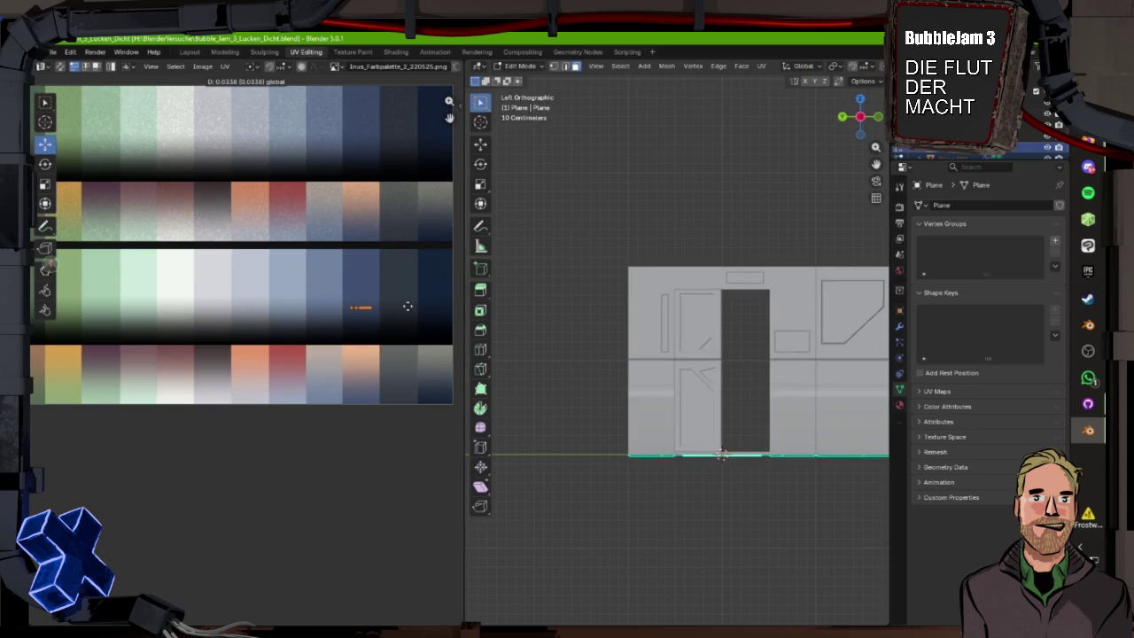
drag(362, 266, 362, 251)
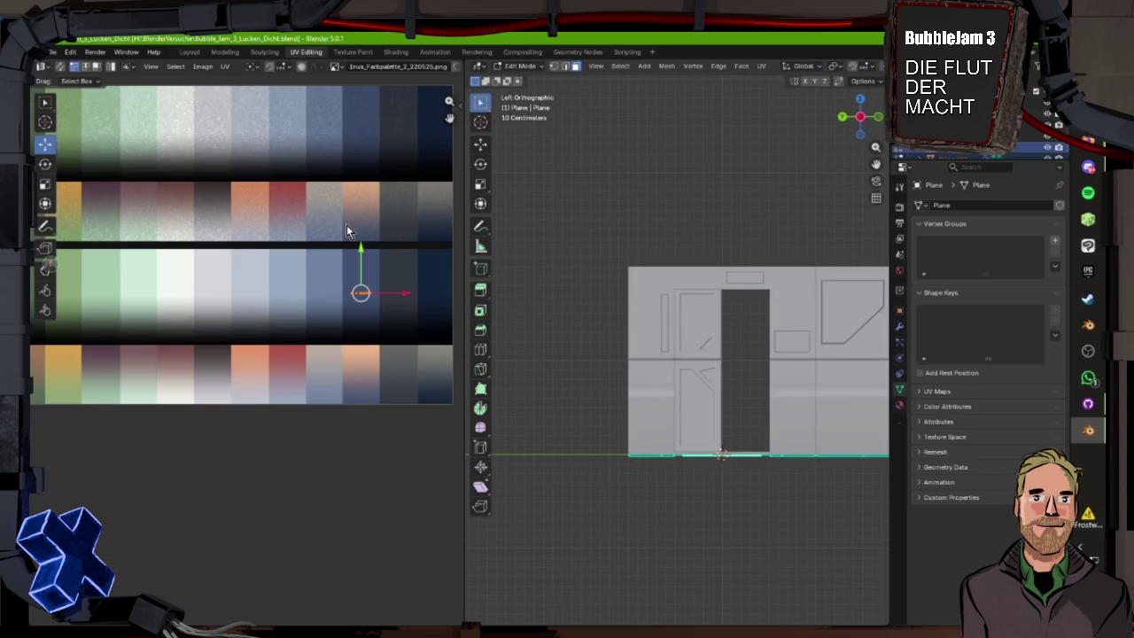
click(189, 50)
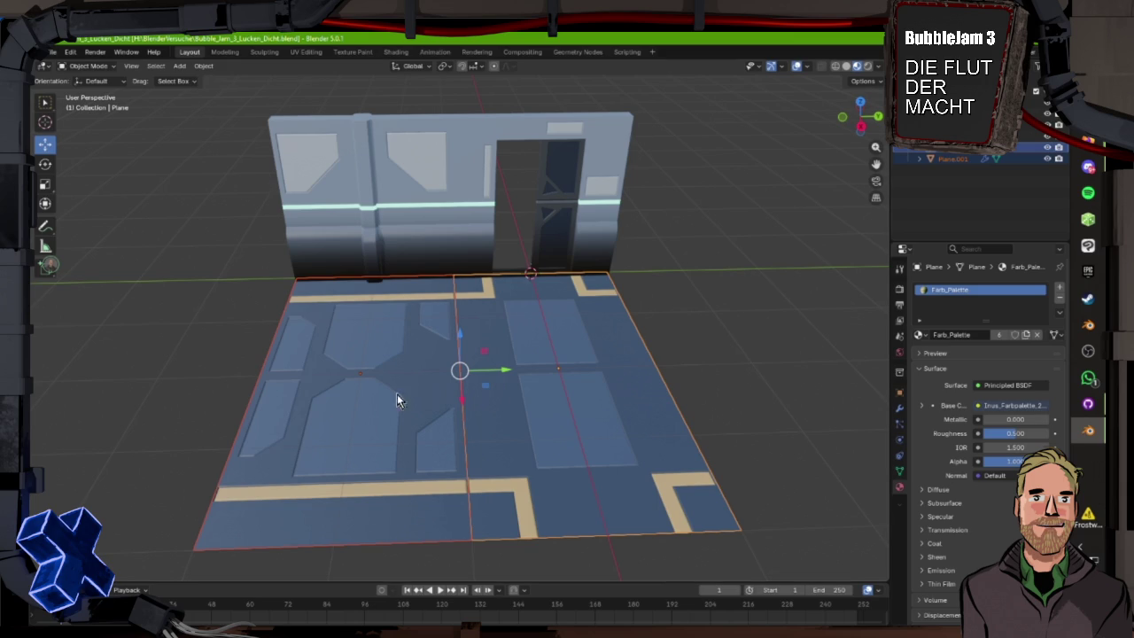
mouse_move(272, 403)
mouse_down()
mouse_move(443, 384)
mouse_move(367, 364)
mouse_move(98, 387)
mouse_move(148, 426)
mouse_move(149, 471)
mouse_move(300, 405)
mouse_move(429, 380)
mouse_move(339, 393)
mouse_move(162, 385)
mouse_move(189, 366)
mouse_move(244, 435)
mouse_move(366, 394)
mouse_up()
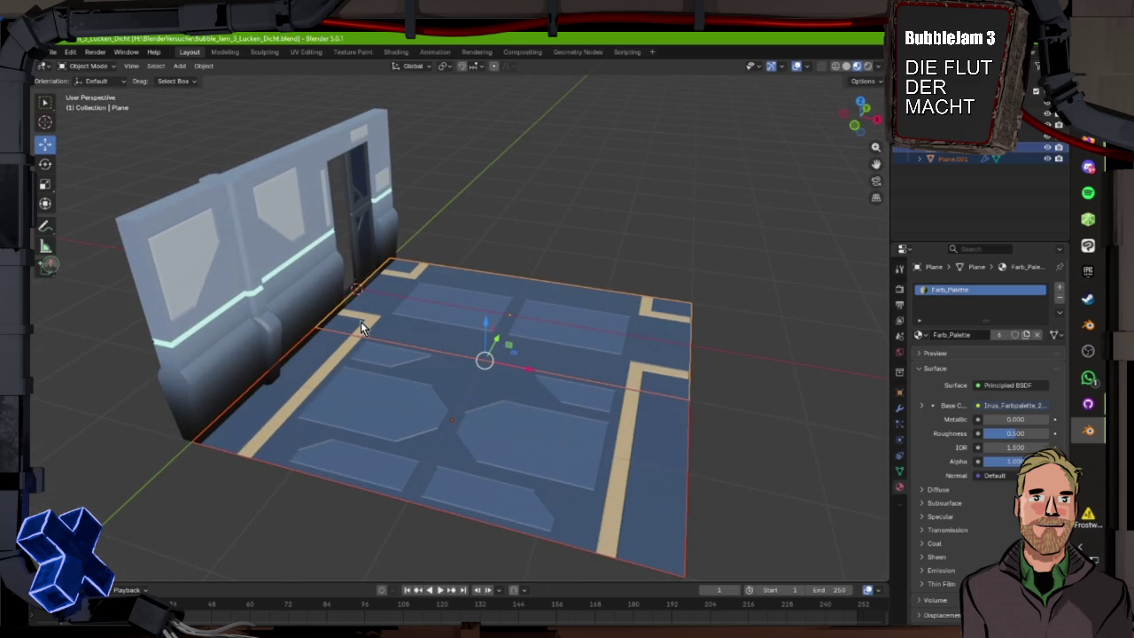
drag(361, 321, 250, 321)
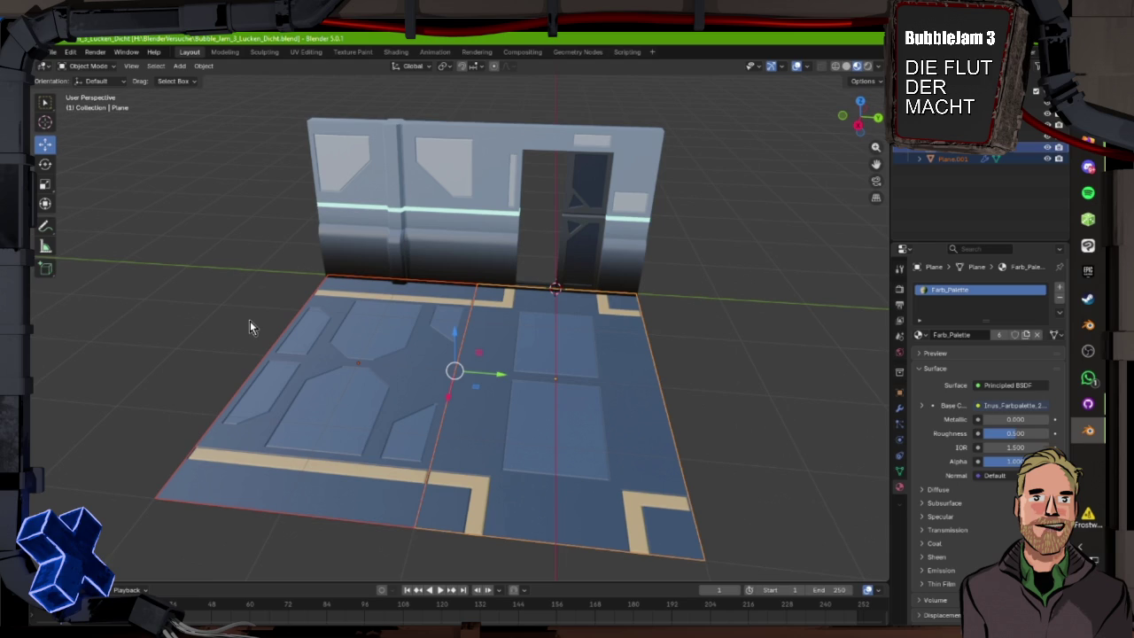
mouse_move(525, 201)
mouse_down()
mouse_move(509, 247)
mouse_move(430, 329)
mouse_move(547, 323)
mouse_move(419, 320)
mouse_move(429, 319)
mouse_move(371, 354)
mouse_up()
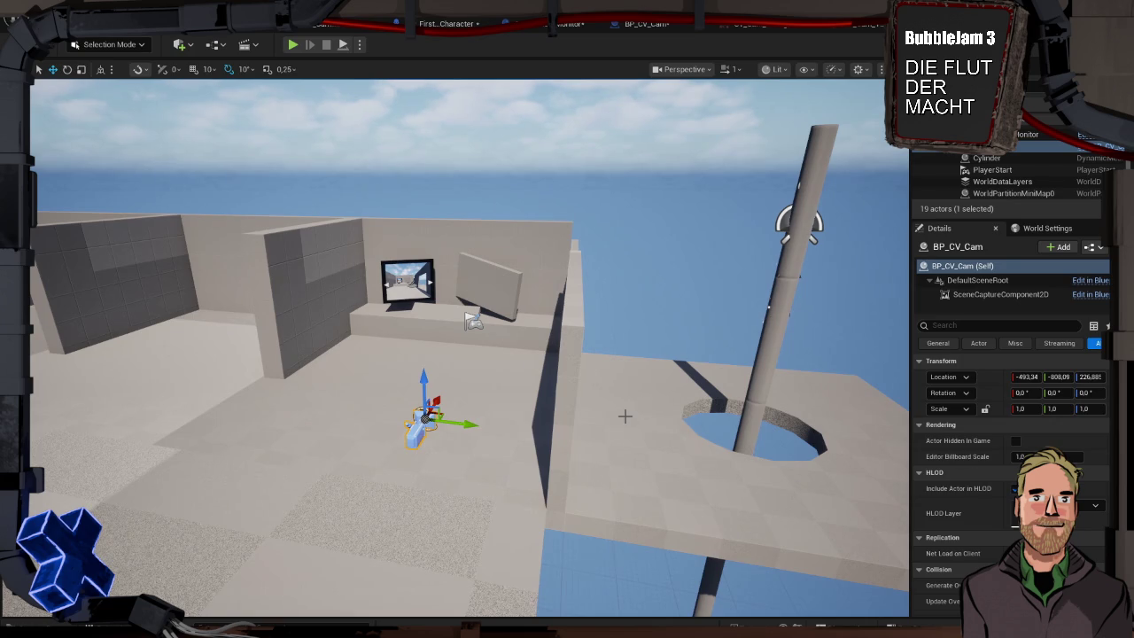
- Move BP_CV_Cam farther along Y and preview its 1024 × 768 render target capture
mouse_move(470, 424)
mouse_down()
mouse_move(278, 404)
mouse_move(378, 416)
mouse_move(439, 443)
mouse_up()
mouse_move(458, 390)
mouse_down()
mouse_move(416, 377)
mouse_move(459, 389)
mouse_up()
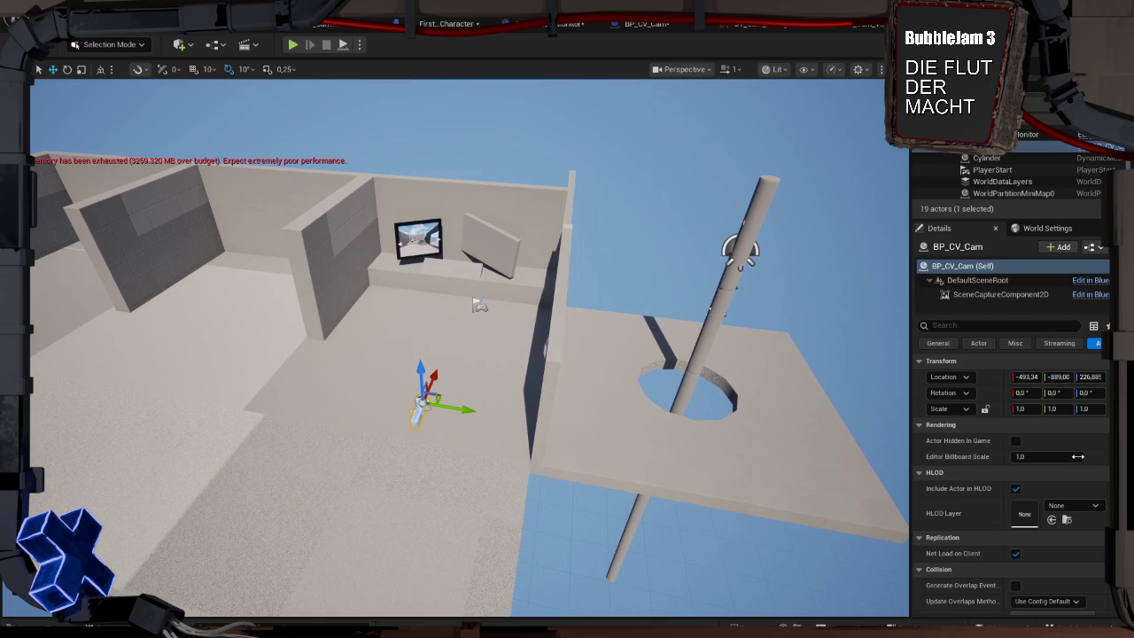
scroll(1061, 438, down, 2)
scroll(1060, 438, down, 4)
scroll(1062, 439, down, 6)
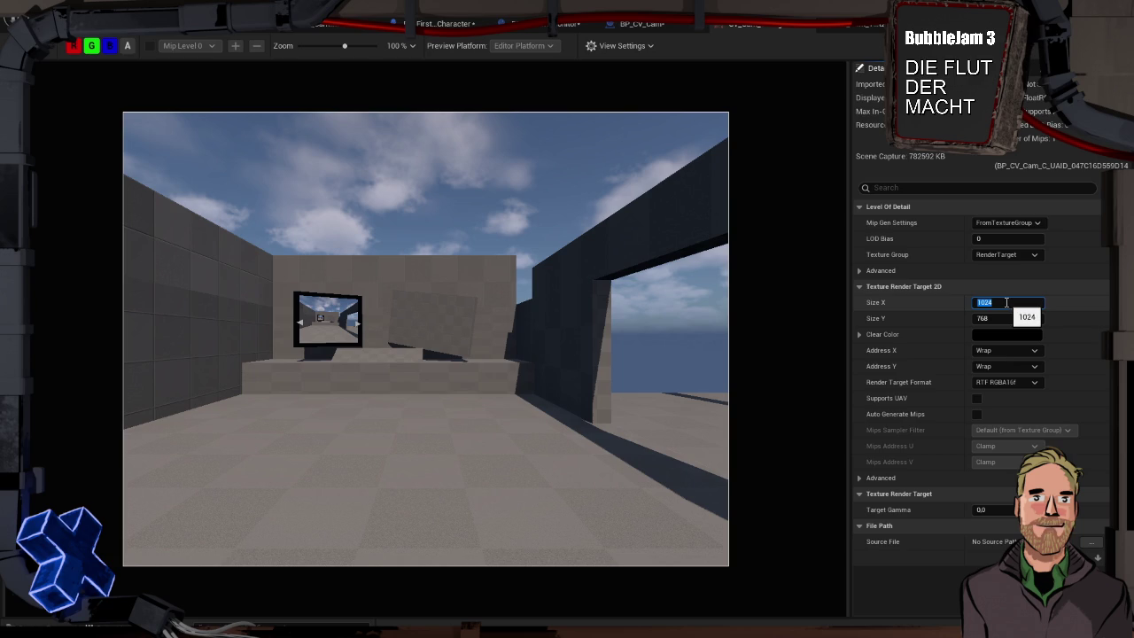
- Resize the render target to 640 × 480 and return to the level editor
text(640)
key(Tab)
text(480)
key(Tab)
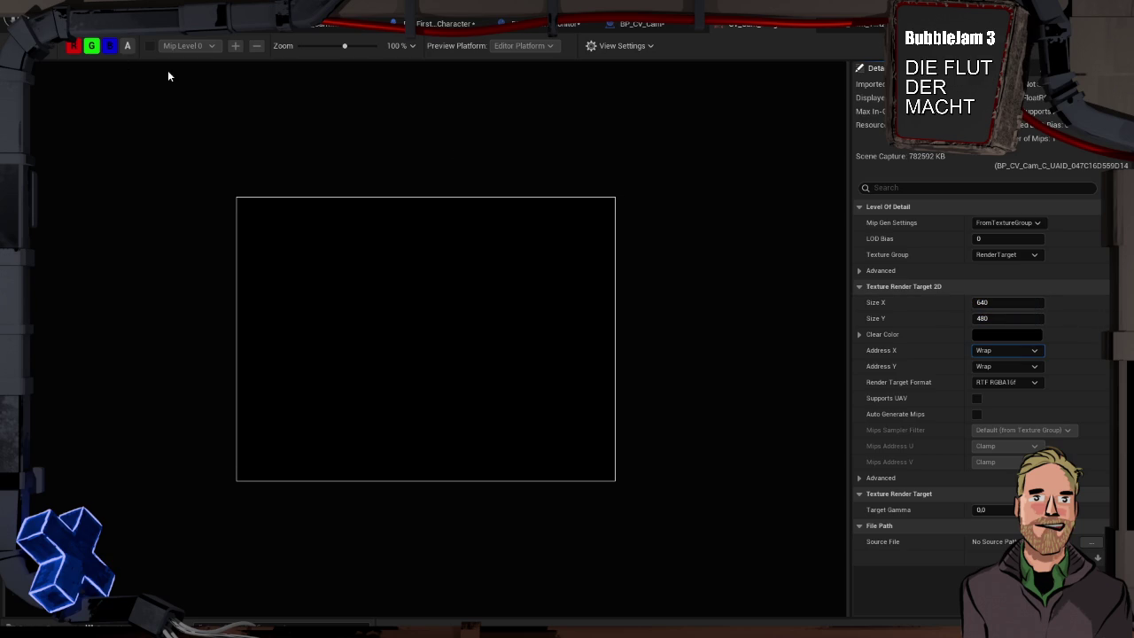
click(443, 23)
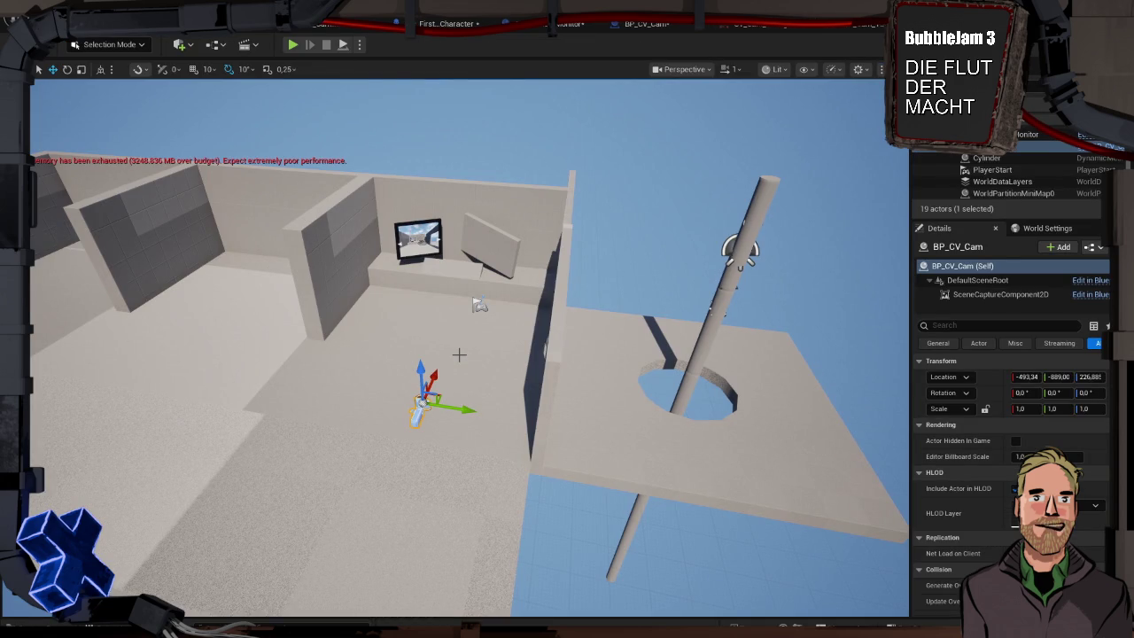
key(alt+p)
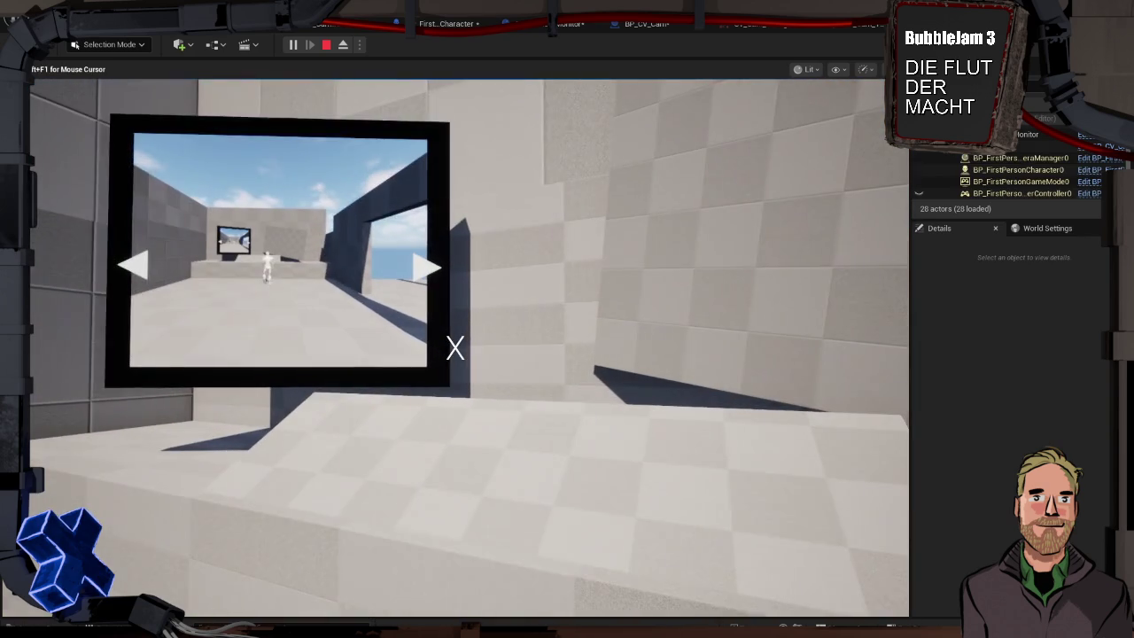
key(s)
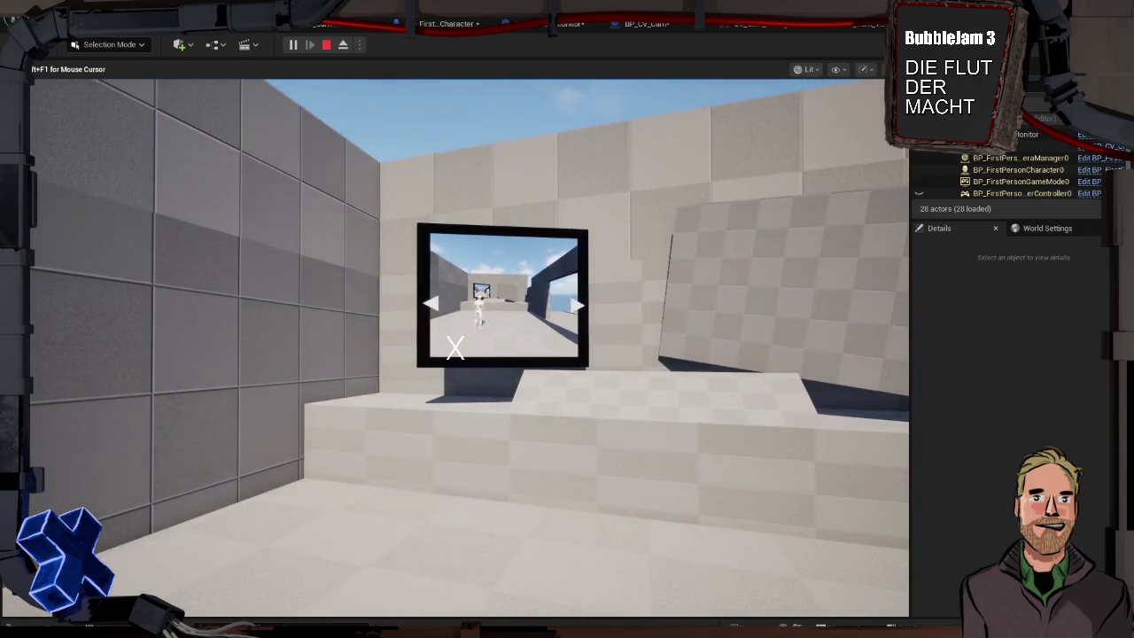
key(Escape)
click(412, 316)
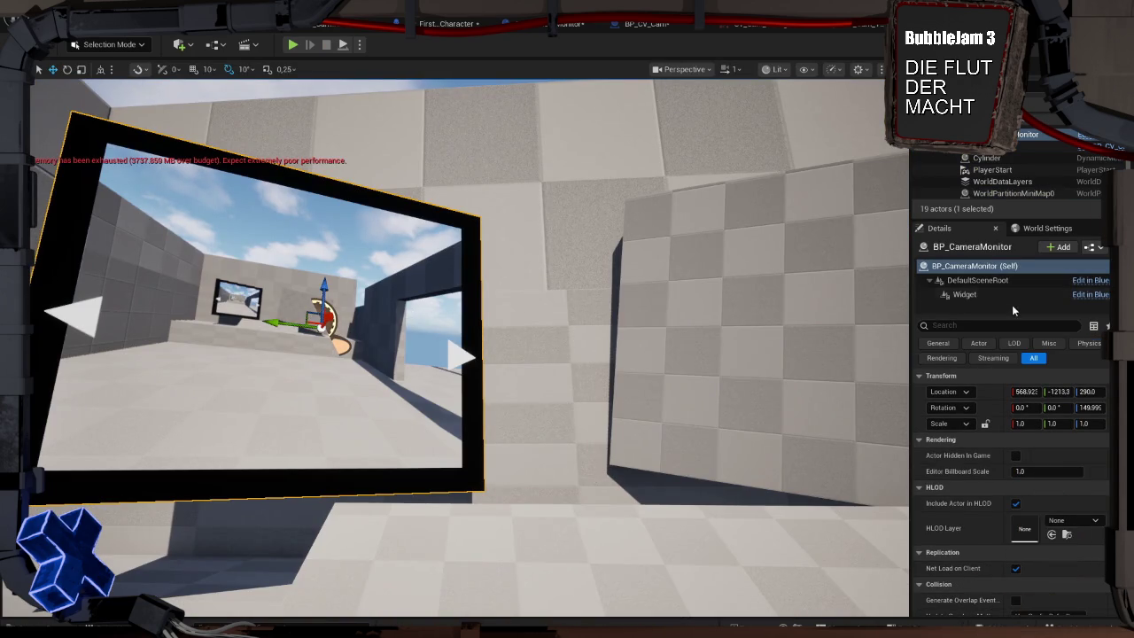
click(752, 27)
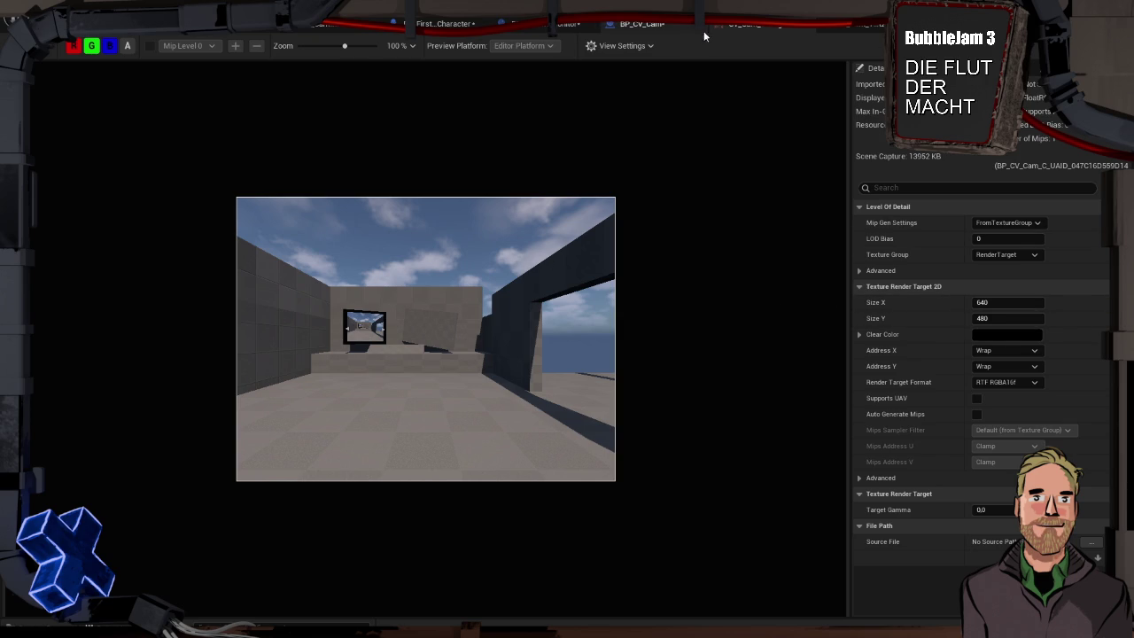
click(111, 27)
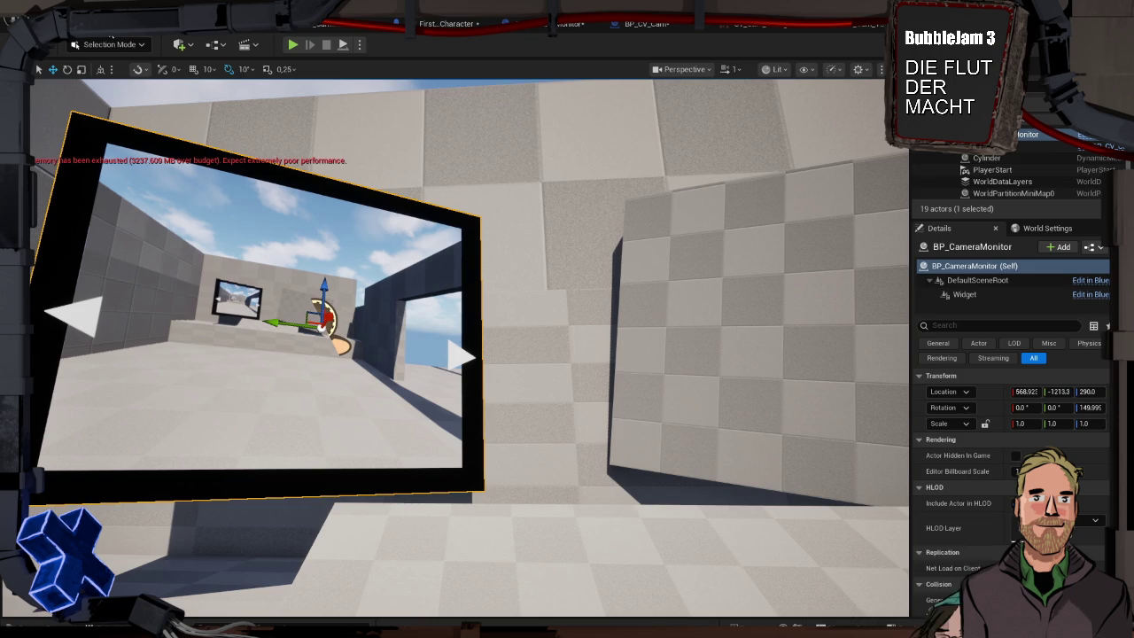
mouse_move(663, 373)
mouse_down()
mouse_move(606, 311)
mouse_move(662, 390)
mouse_move(658, 424)
mouse_move(662, 371)
mouse_up()
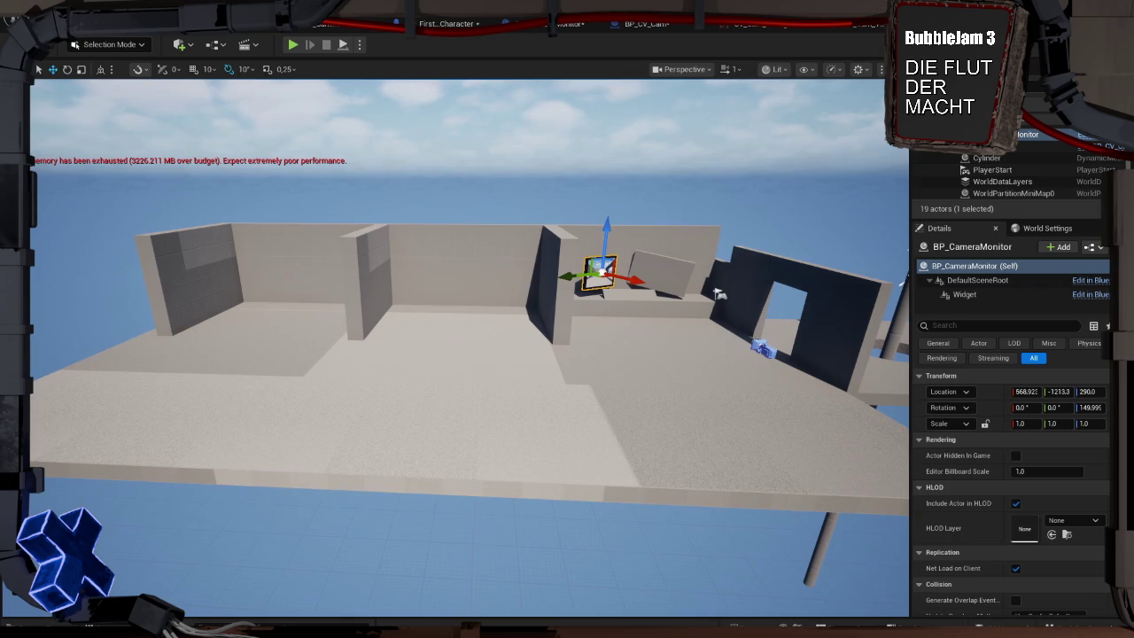
- Open the Content Drawer showing the Game folder's Blueprints, Textures, UI and Schaltraum level
scroll(726, 399, up, 3)
scroll(549, 363, down, 5)
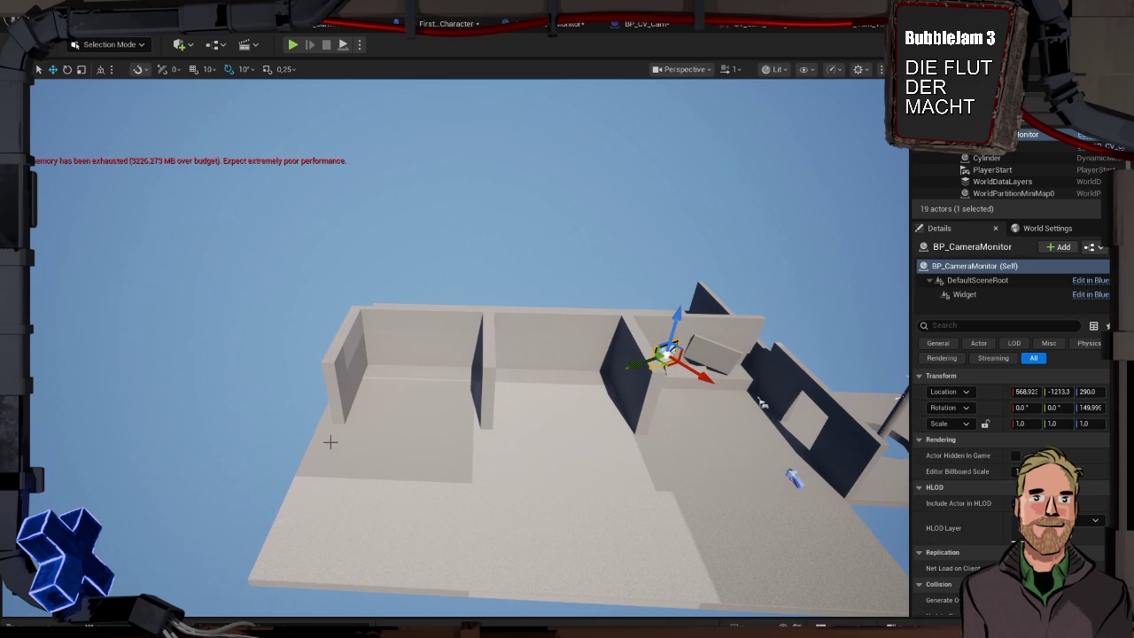
key(ctrl+space)
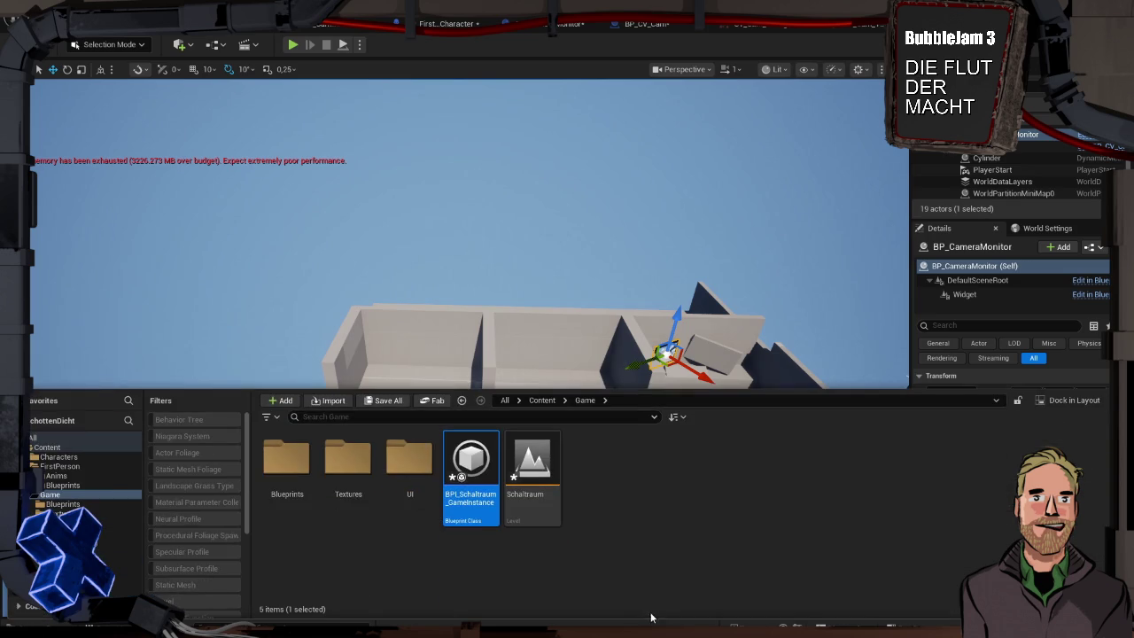
- Create a new folder named Misc inside the Game folder
right_click(338, 548)
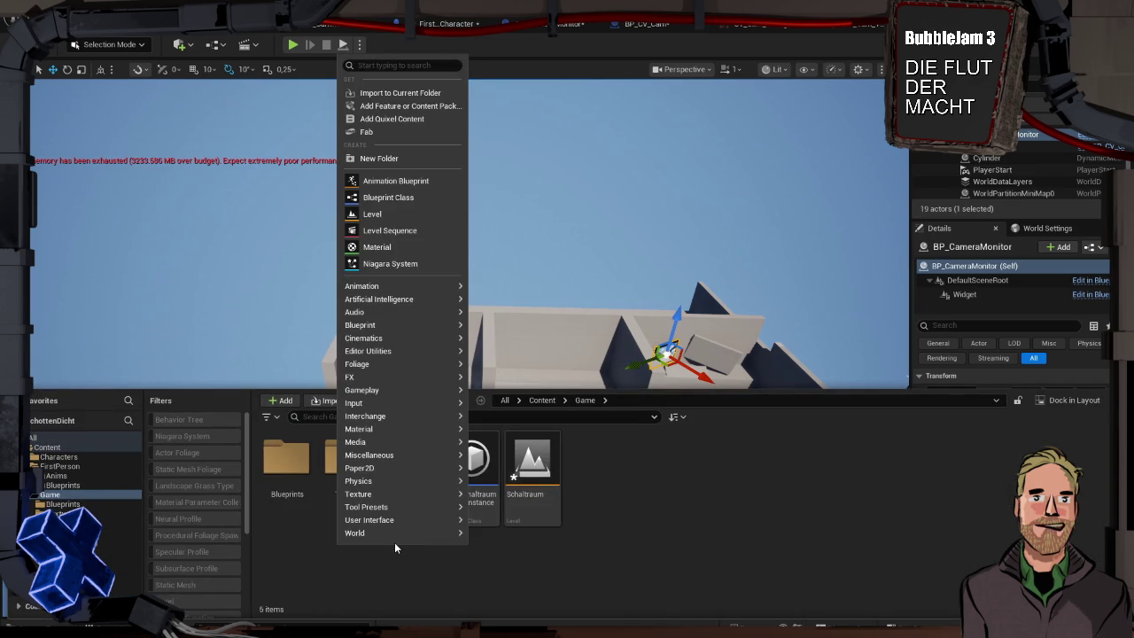
click(418, 158)
text(Misc)
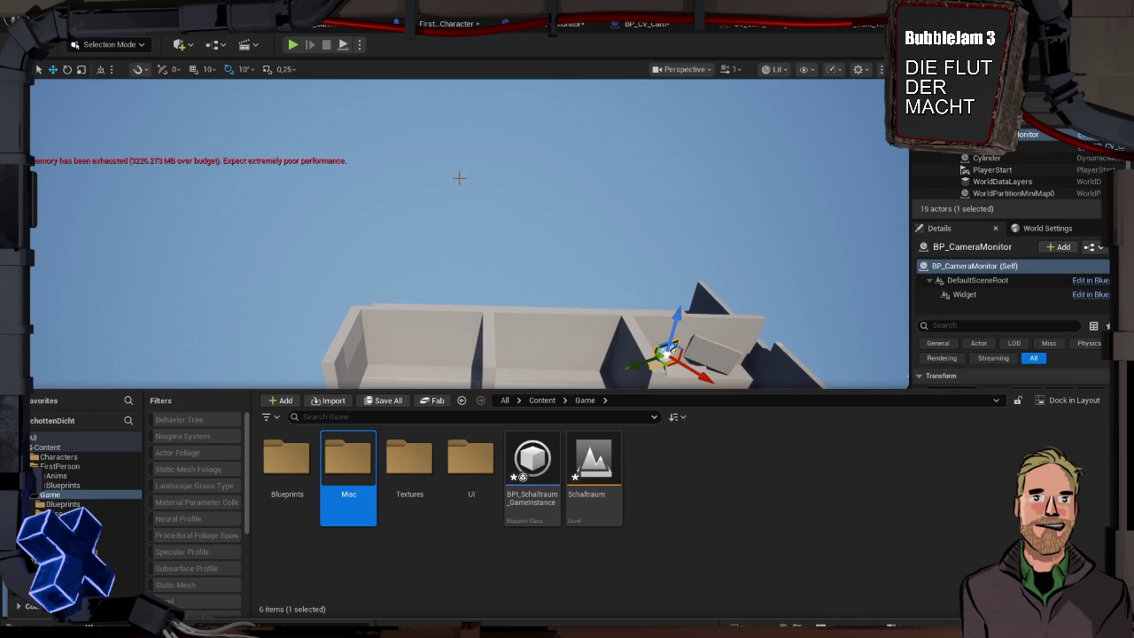
- Open the empty Misc folder and begin searching its asset menu for Structure
double_click(355, 462)
right_click(354, 465)
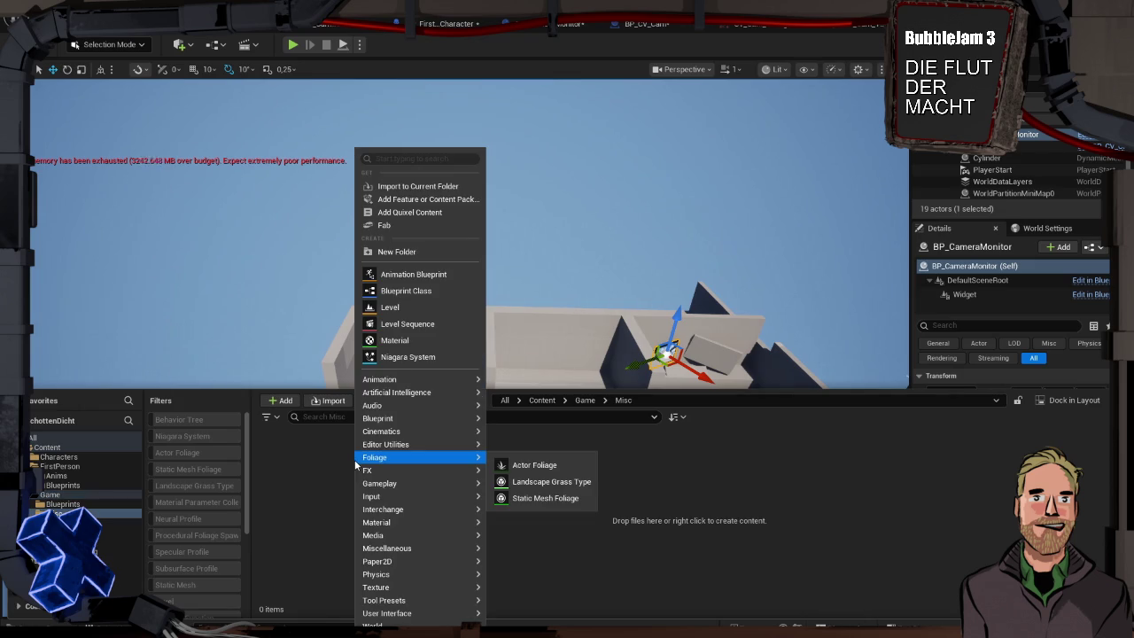
text(sct)
key(BackSpace)
click(297, 461)
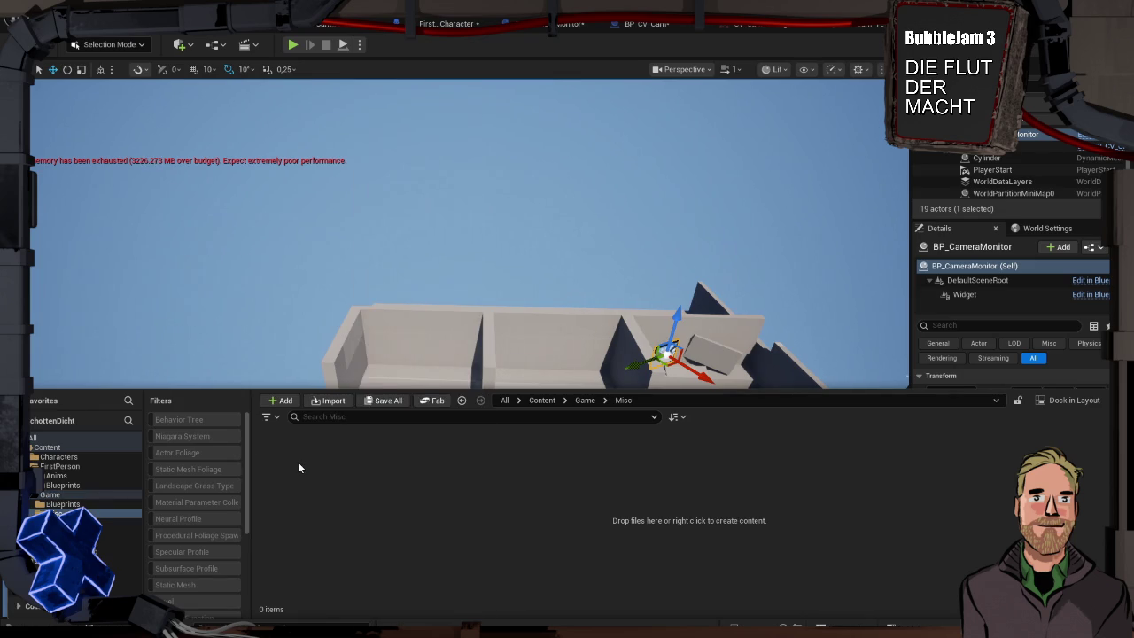
- Search the asset menu for 'struct' and add a Structure asset named S_ in Misc
right_click(298, 462)
text(truc)
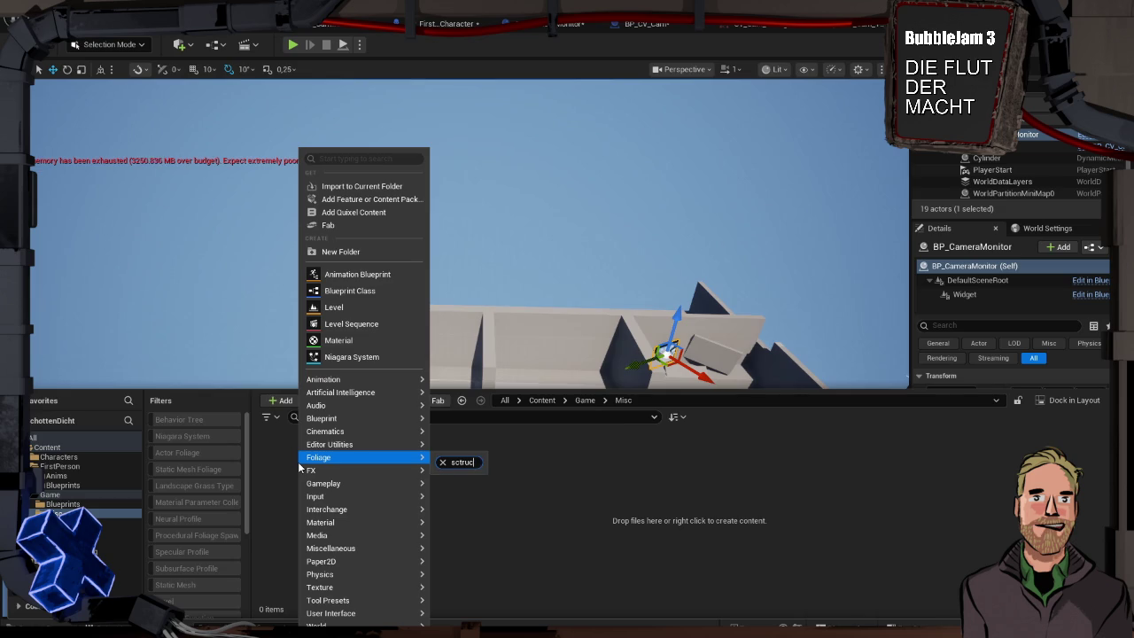
key(BackSpace)
key(BackSpace)
key(BackSpace)
text(truct)
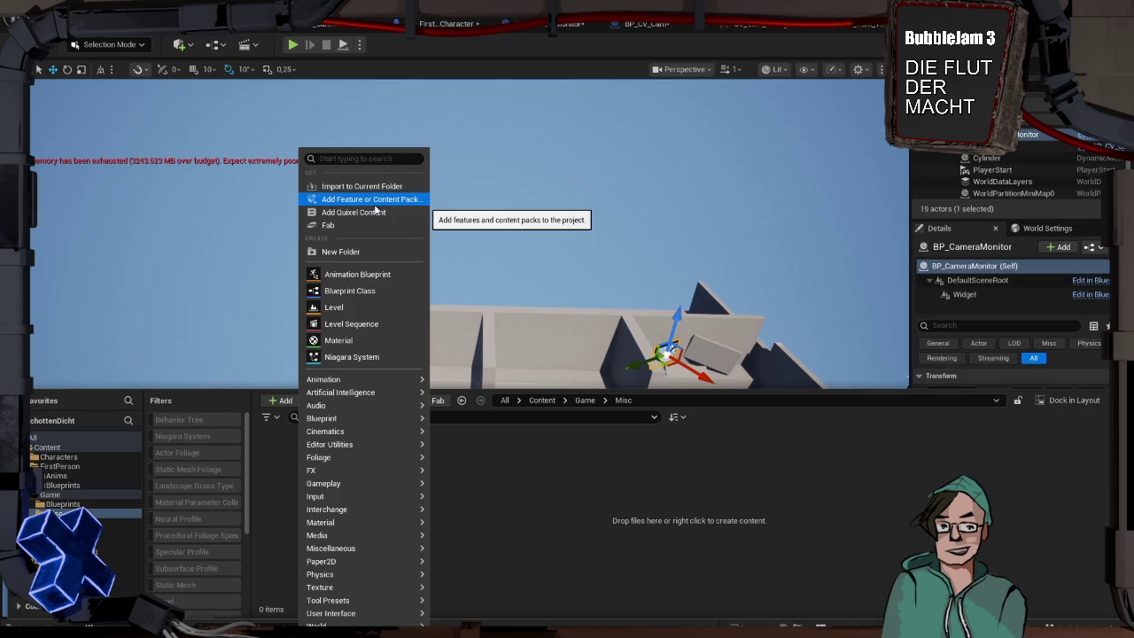
text(str)
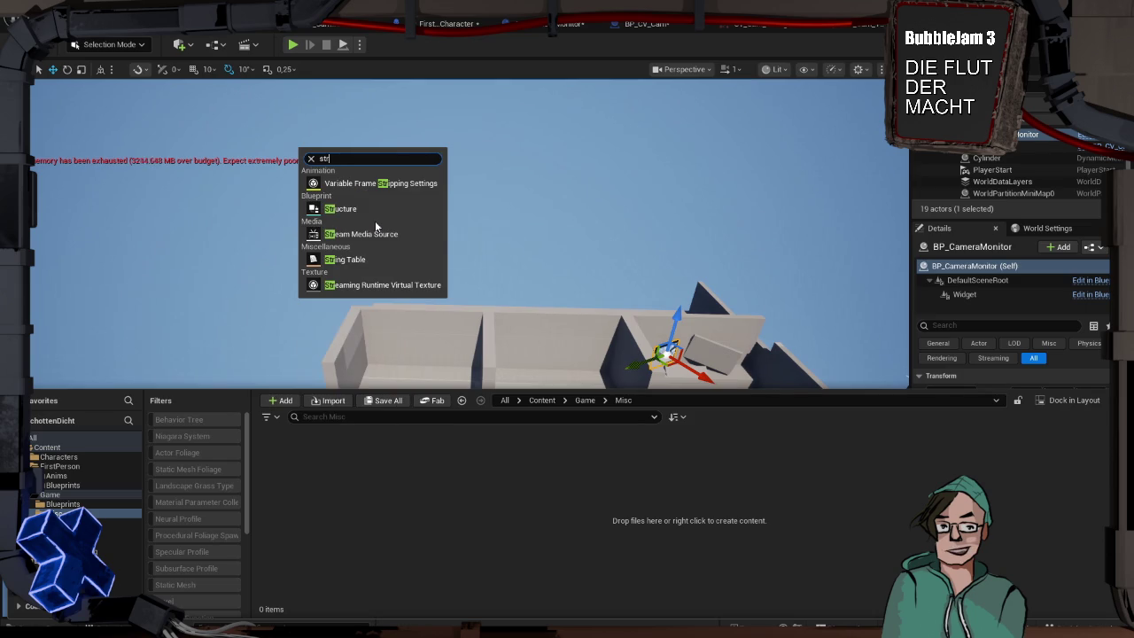
click(373, 213)
text(S_)
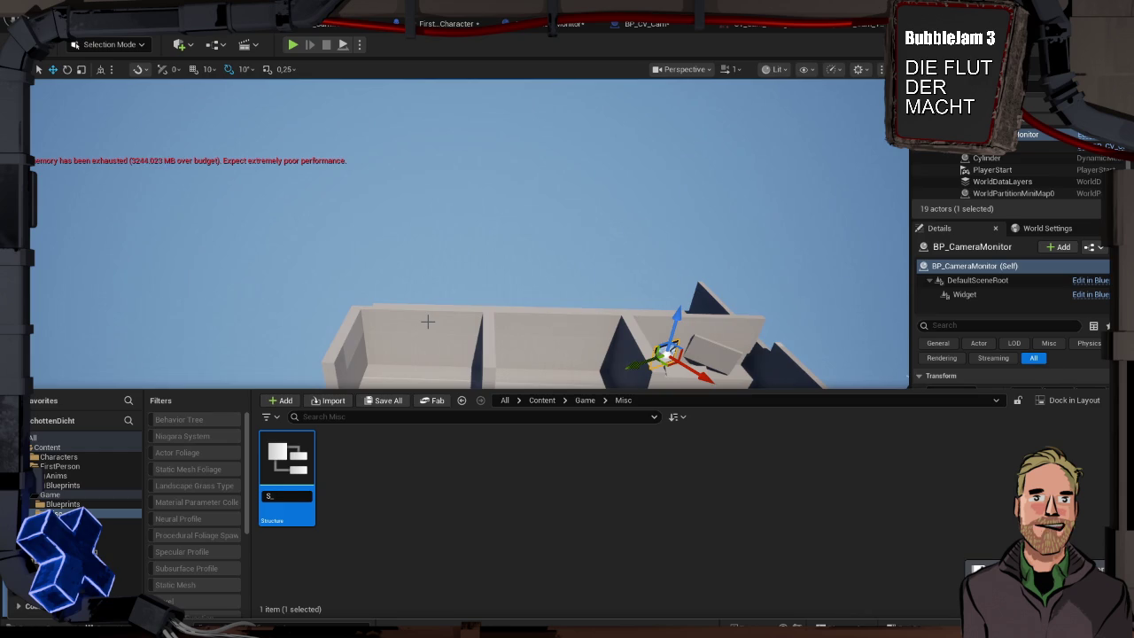
key(Return)
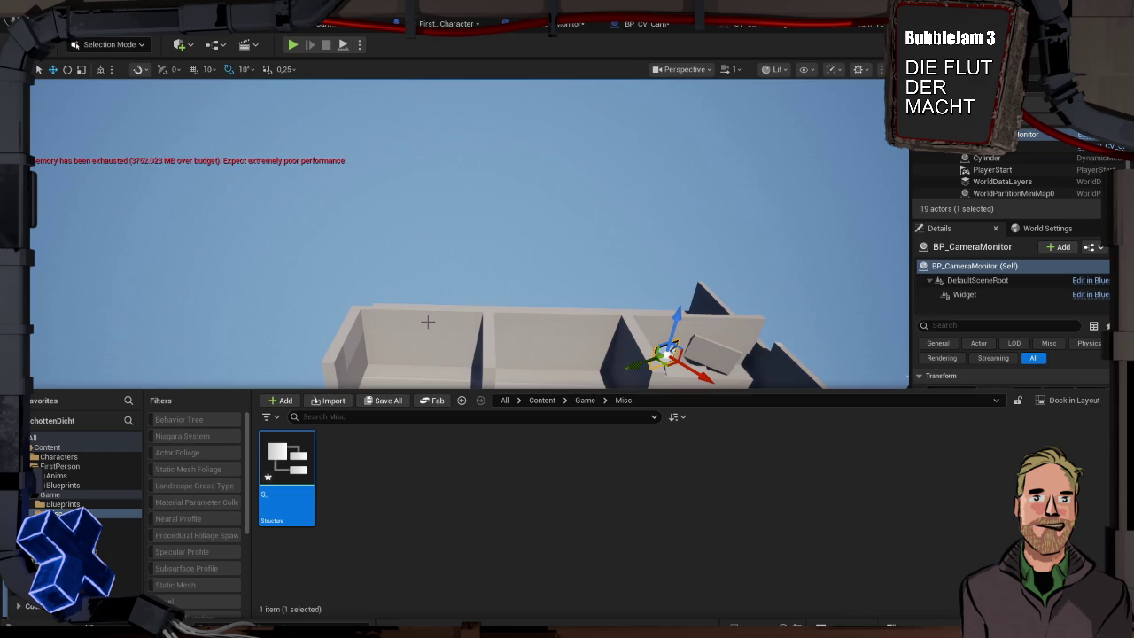